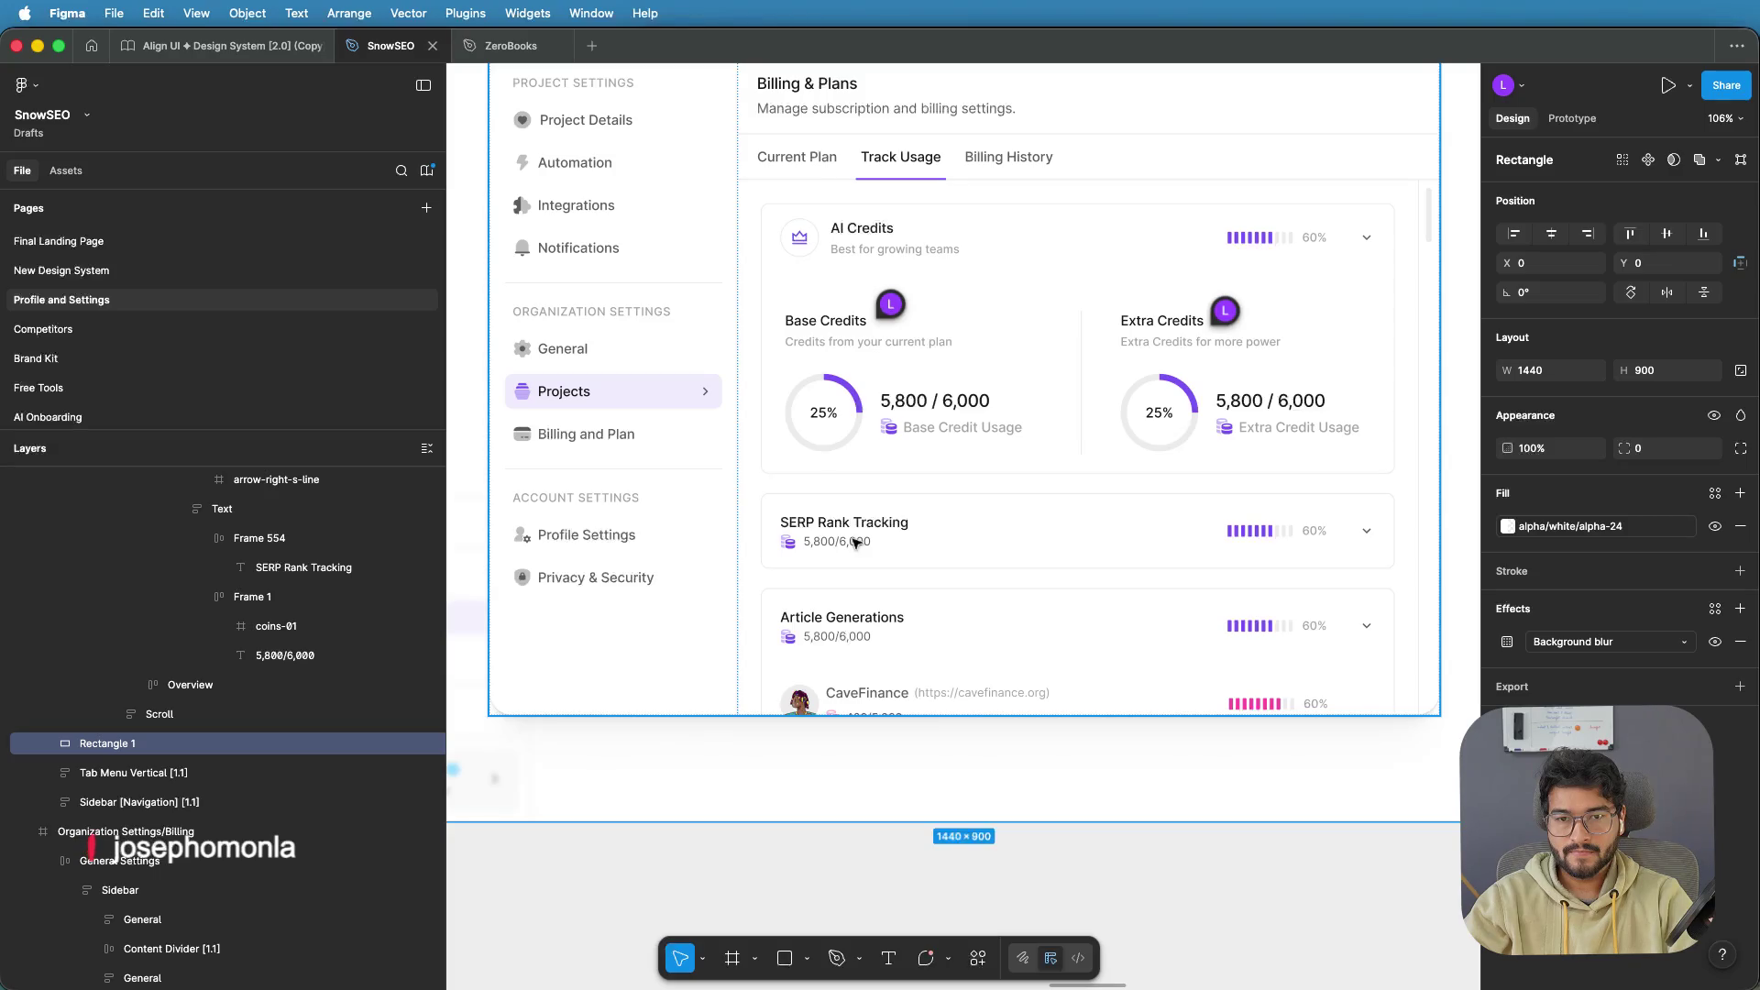
Pick up SERP's coins 5,800/6,000 credits line and delete the AI Credits icon
{"action": "left_click", "coordinate": [847, 545]}
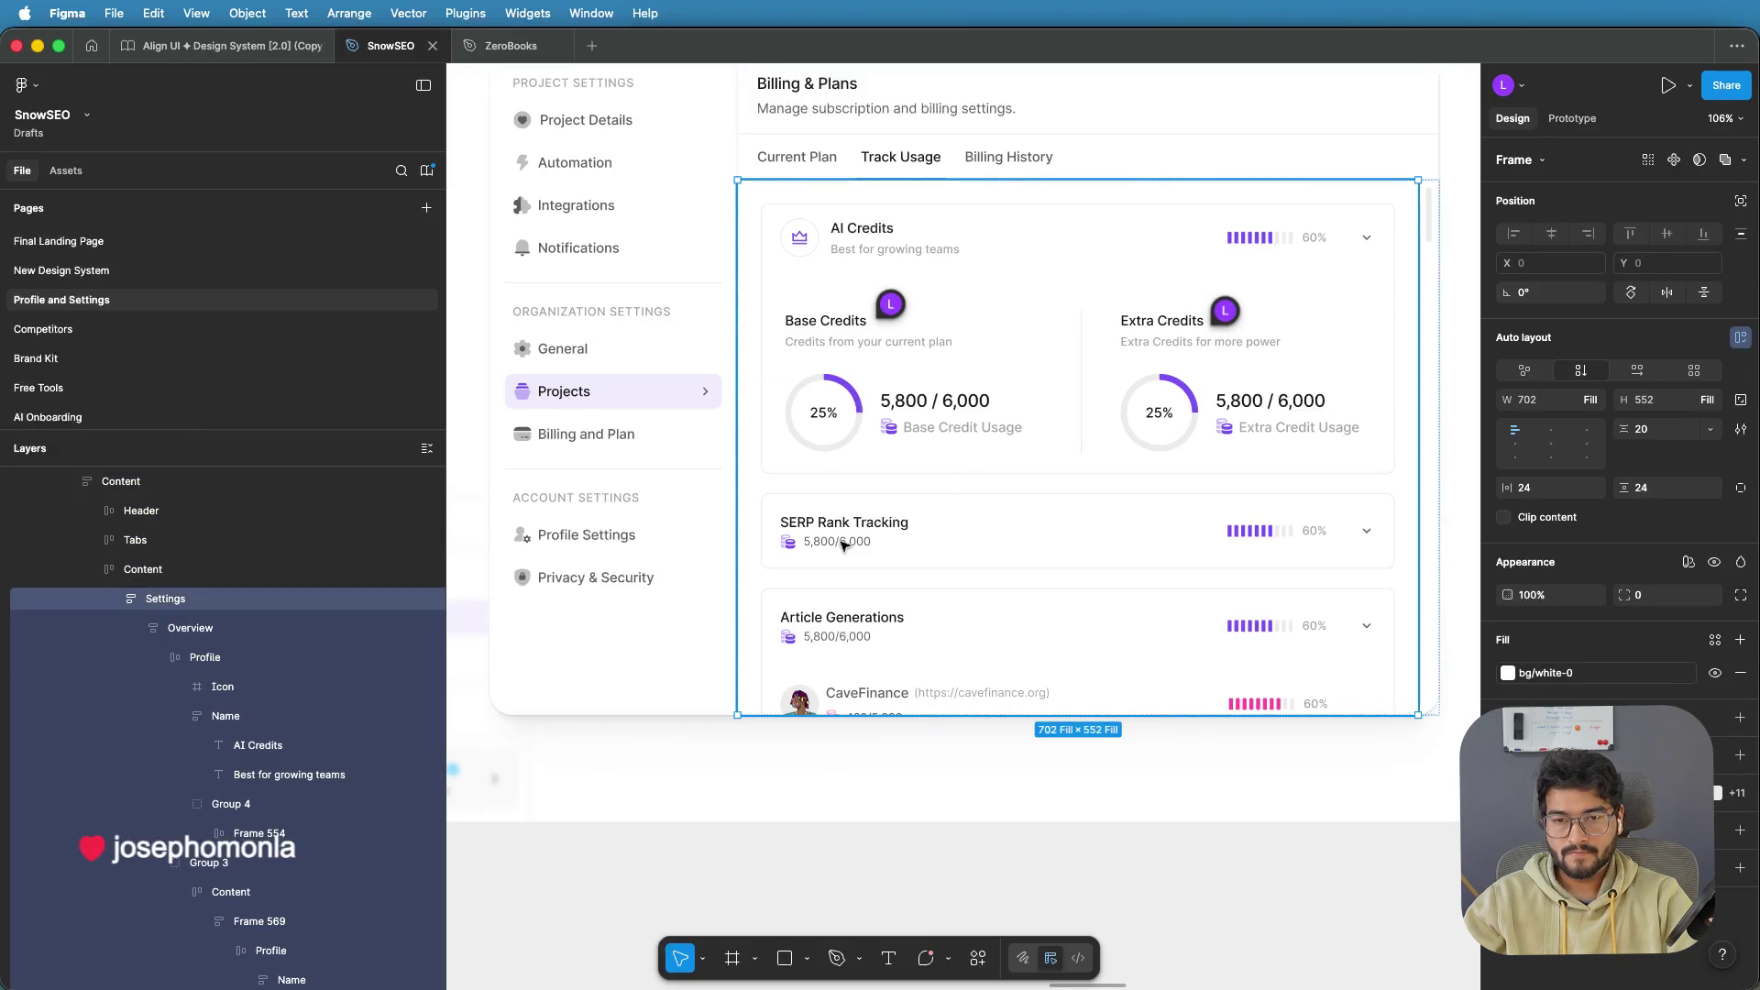
{"action": "double_click", "coordinate": [843, 544]}
{"action": "double_click", "coordinate": [844, 545]}
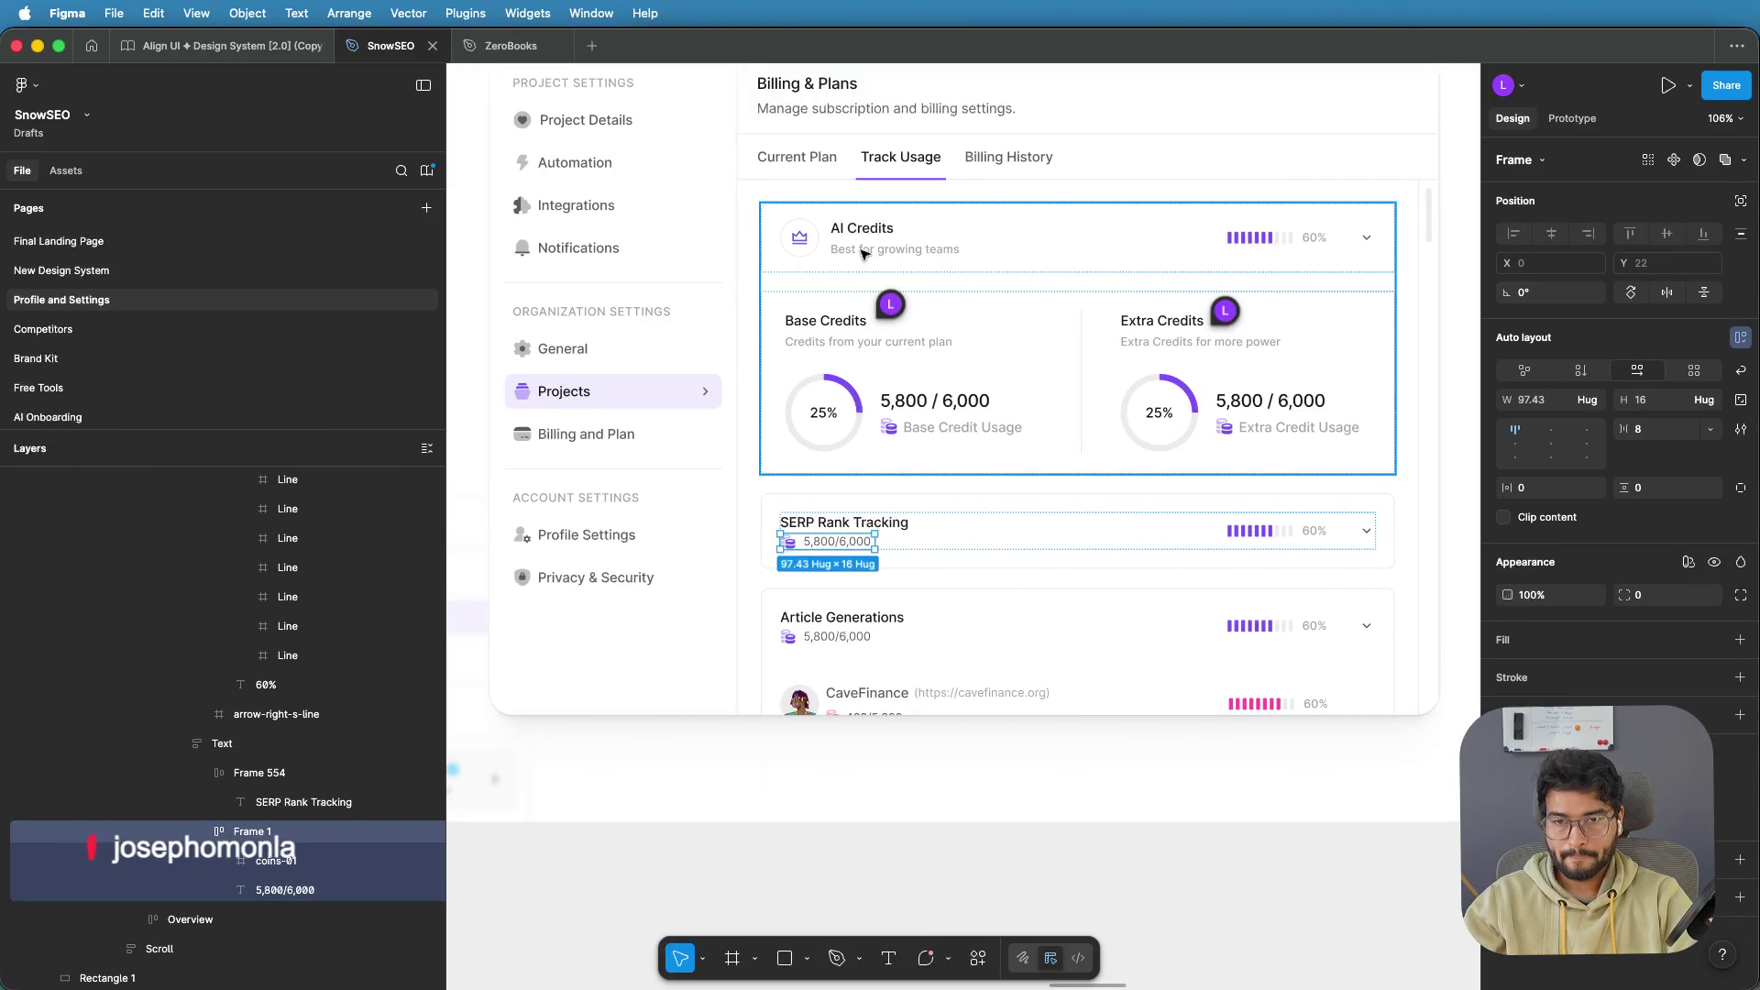
{"action": "left_click", "coordinate": [807, 241]}
{"action": "double_click", "coordinate": [806, 241]}
{"action": "double_click", "coordinate": [807, 241]}
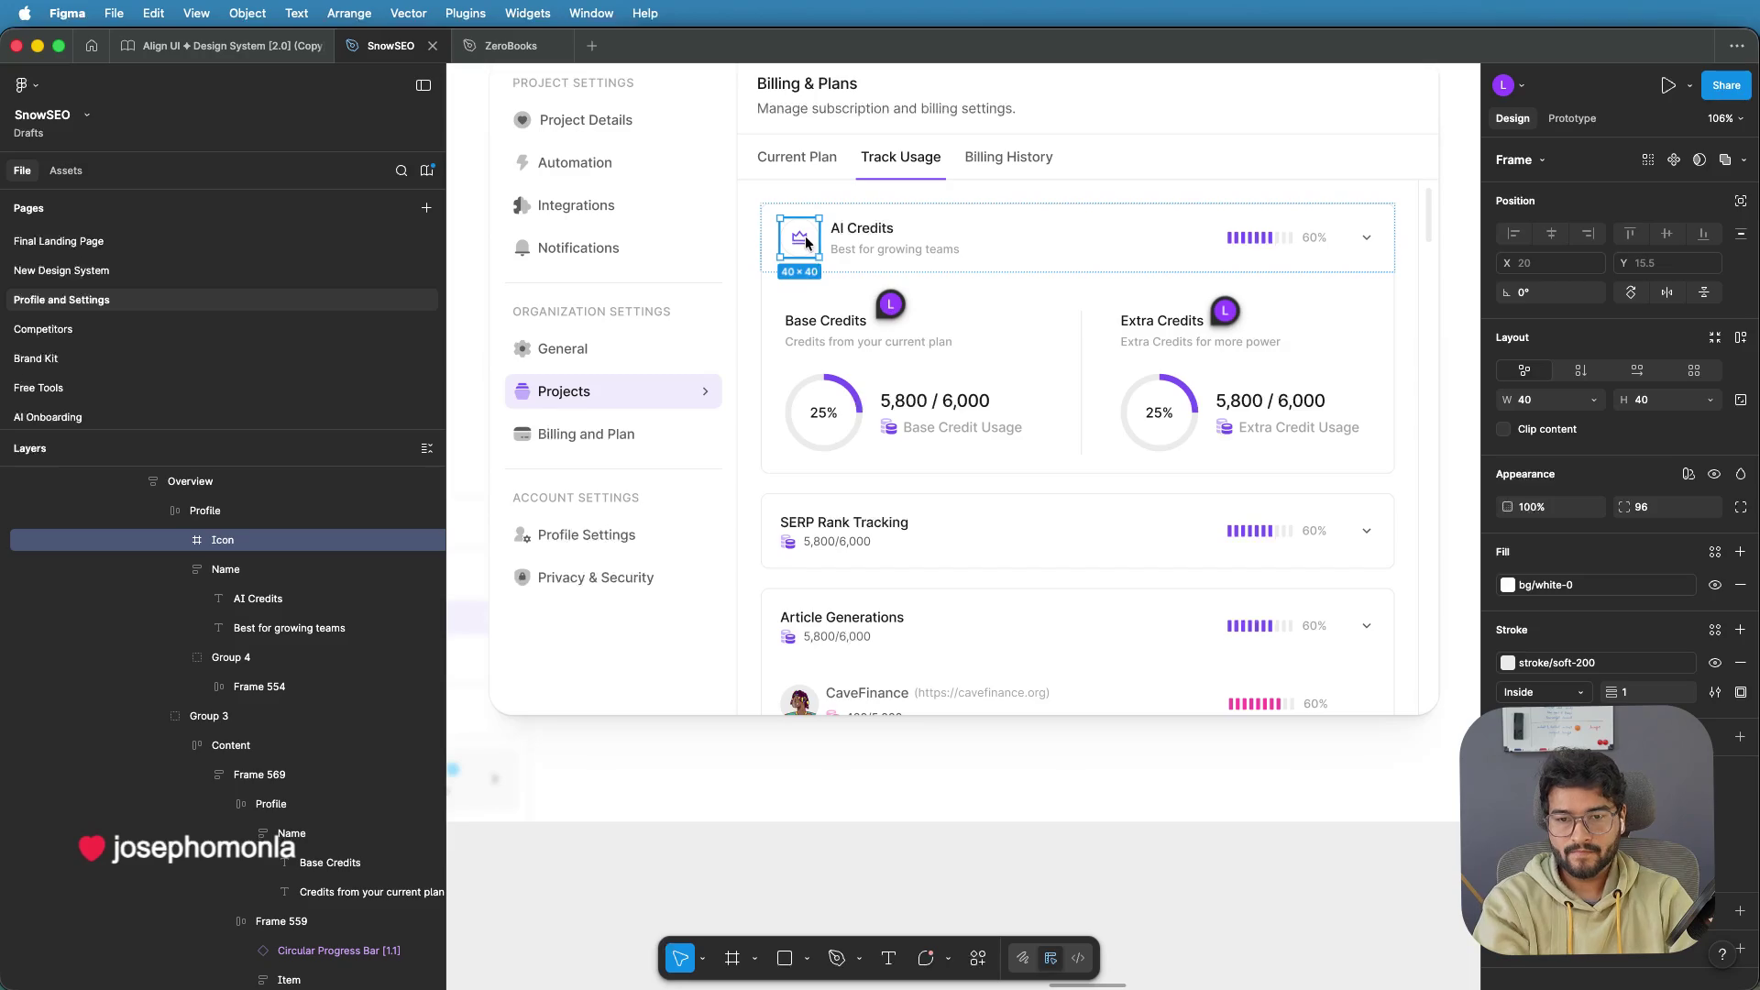
{"action": "key", "text": "Delete"}
Paste the coins 5,800/6,000 line under AI Credits and delete the 'Best for growing teams' tagline
{"action": "left_click", "coordinate": [812, 249]}
{"action": "double_click", "coordinate": [827, 245]}
{"action": "double_click", "coordinate": [827, 245]}
{"action": "double_click", "coordinate": [827, 245]}
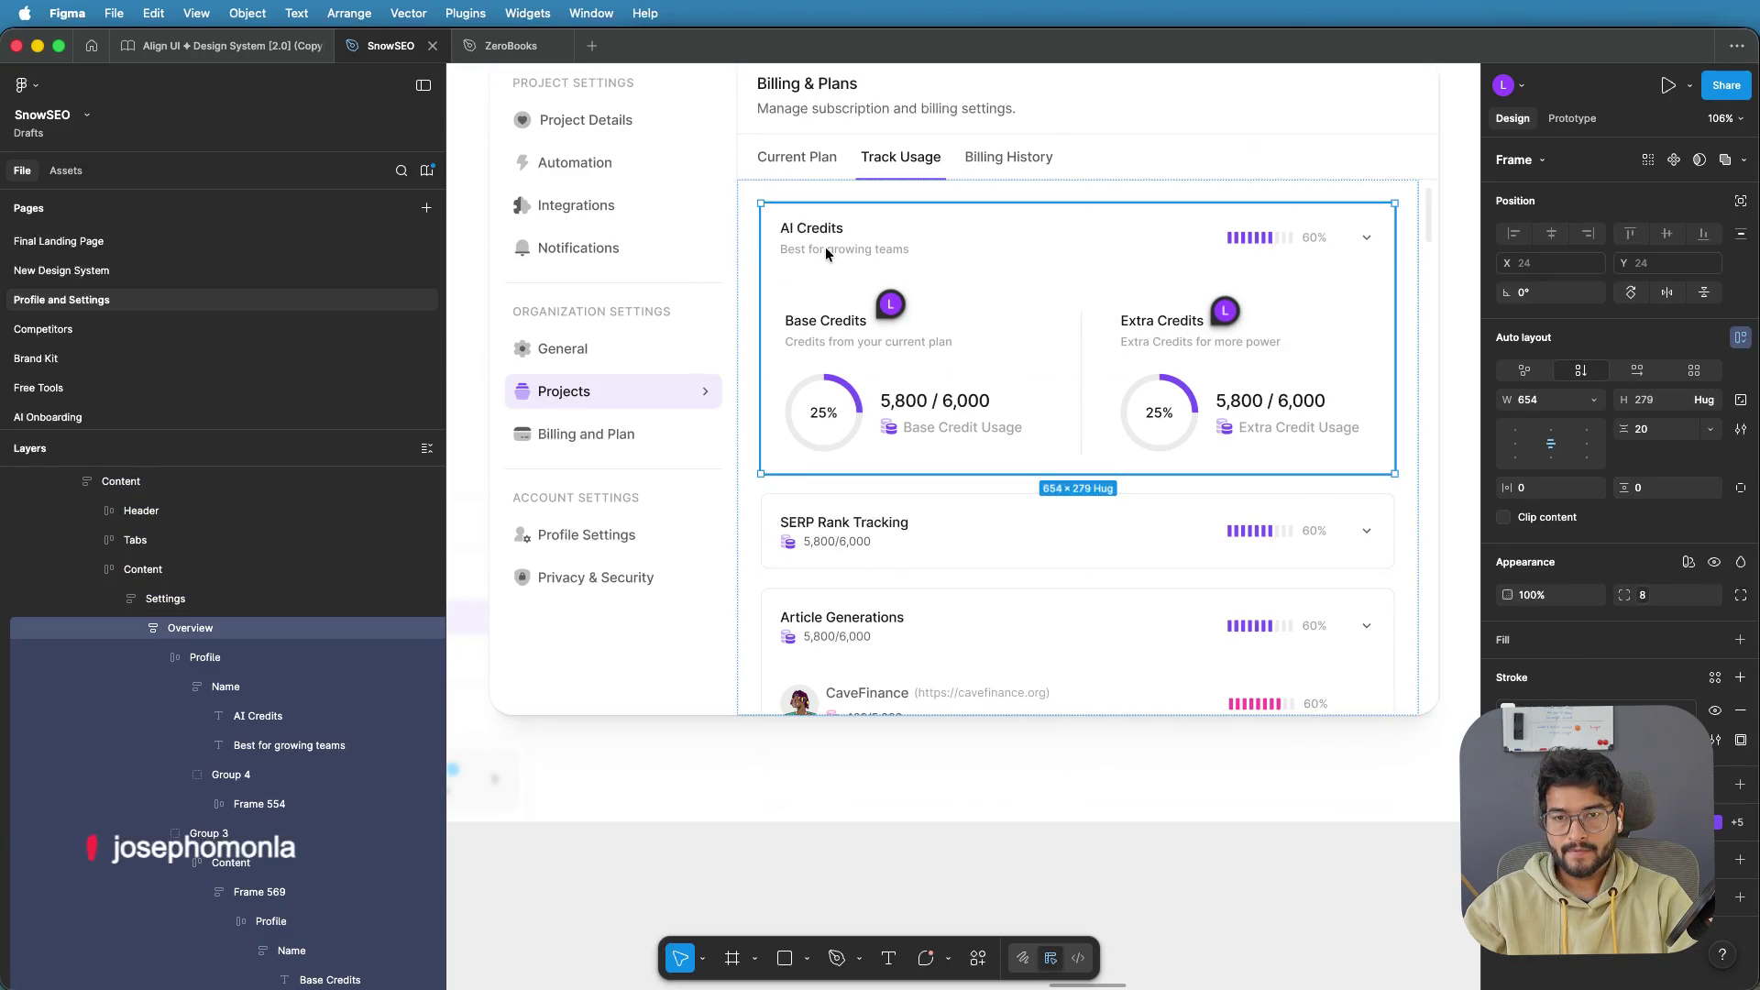
{"action": "double_click", "coordinate": [816, 249]}
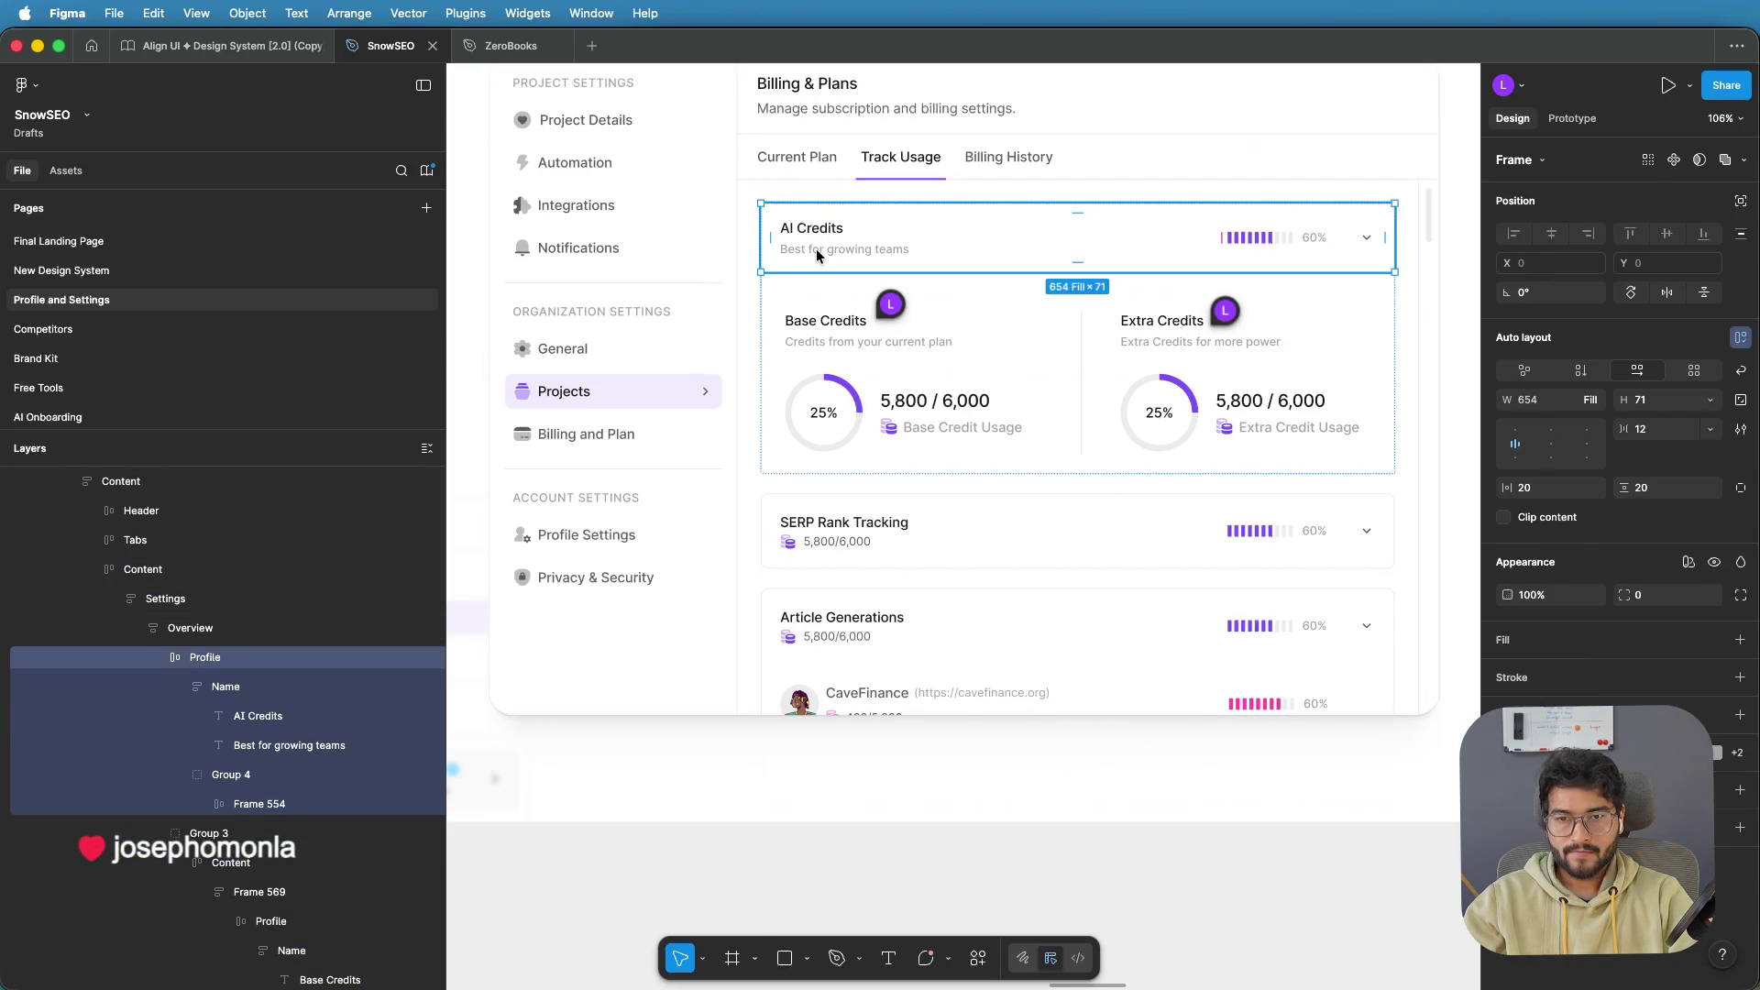
{"action": "double_click", "coordinate": [816, 249]}
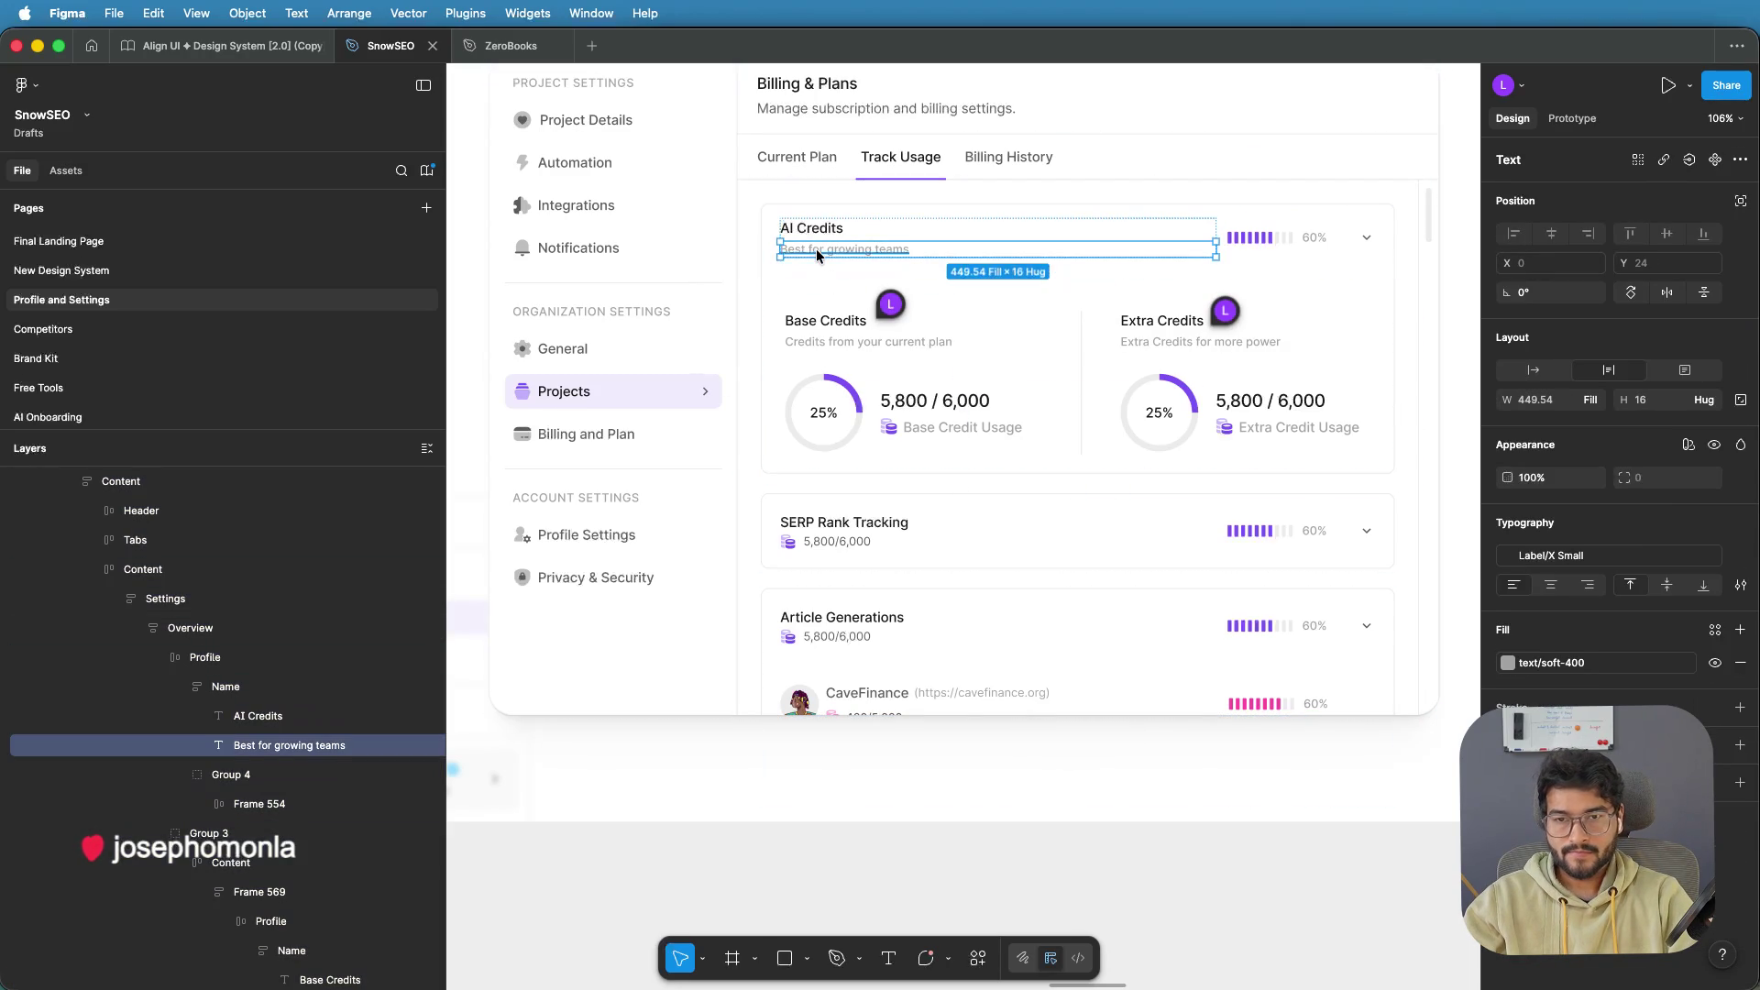
{"action": "left_click", "coordinate": [280, 685]}
{"action": "key", "text": "ctrl+v"}
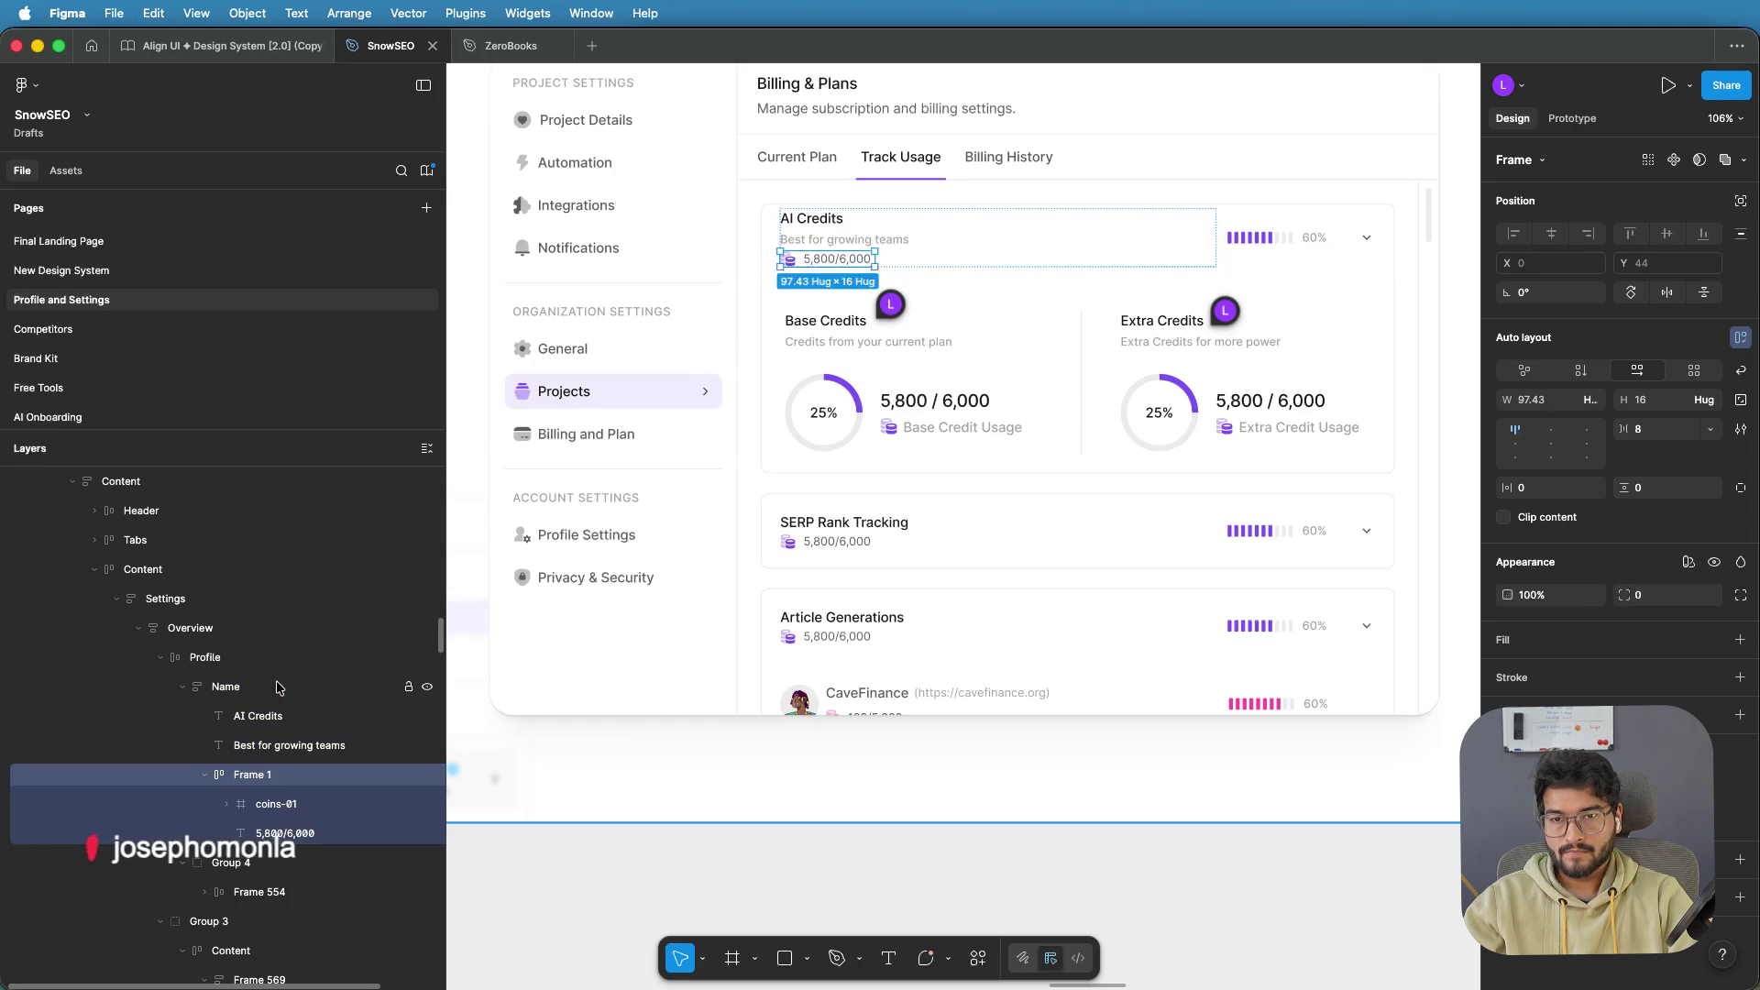
{"action": "left_click", "coordinate": [301, 746]}
{"action": "key", "text": "Delete"}
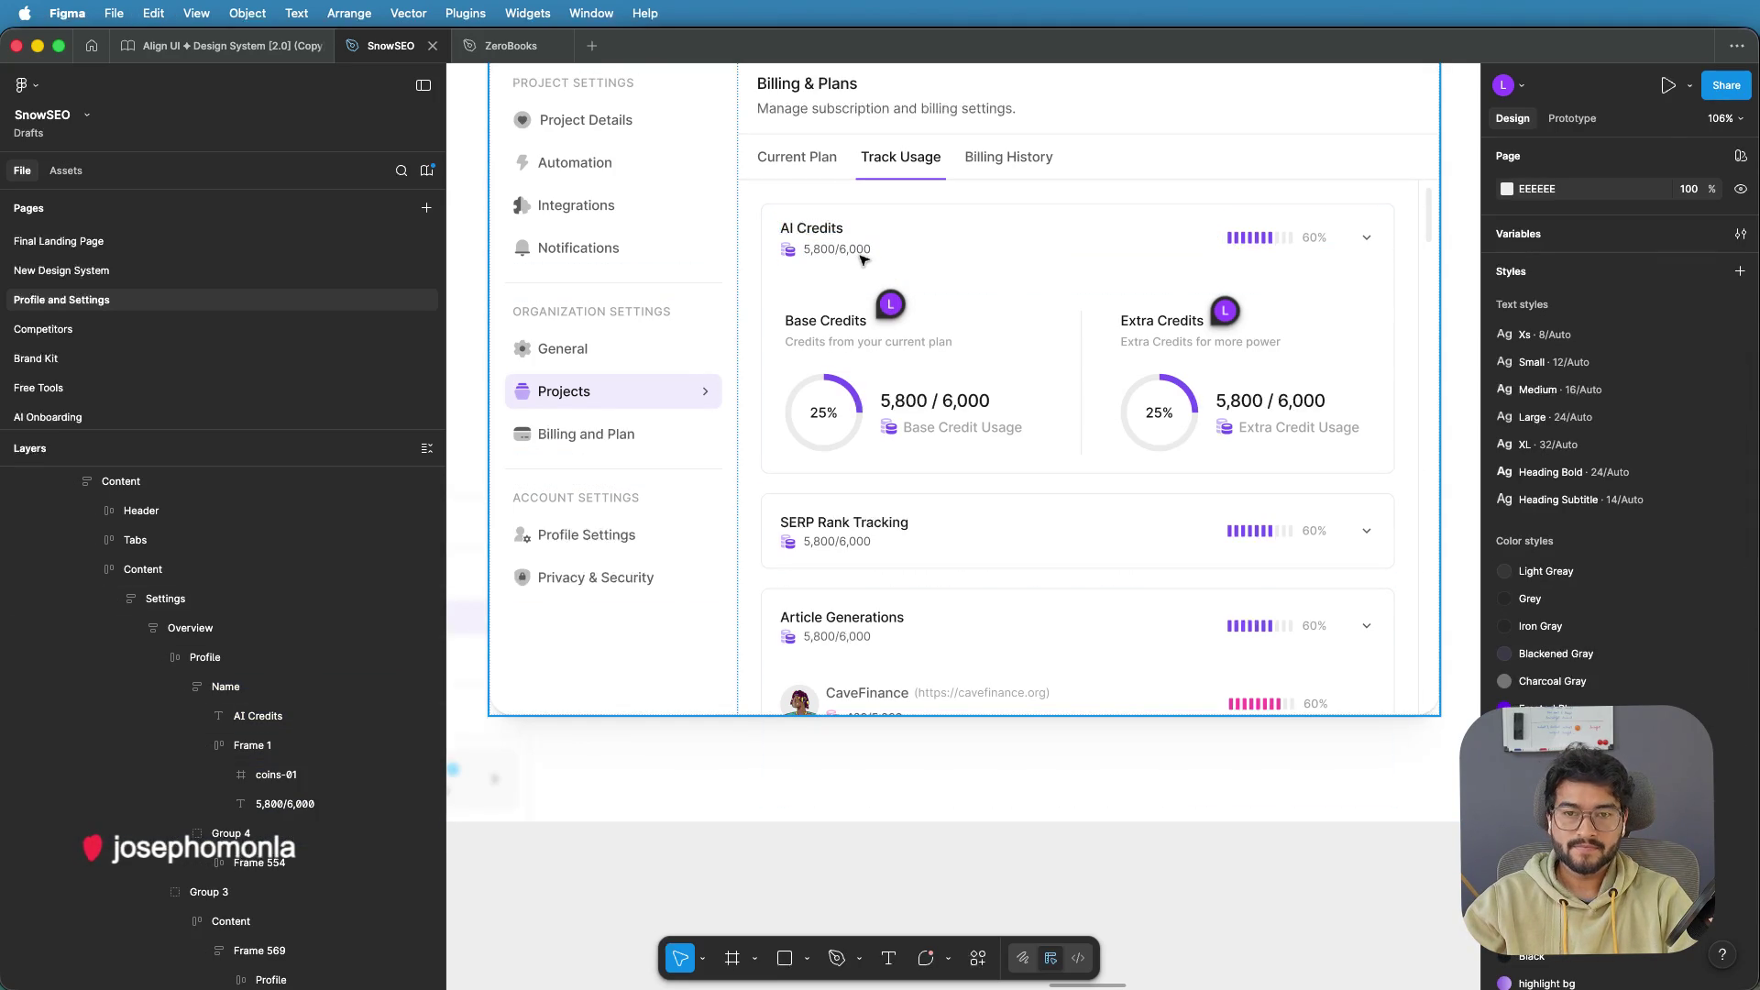
{"action": "scroll", "coordinate": [862, 259], "scroll_direction": "down", "scroll_amount": 3}
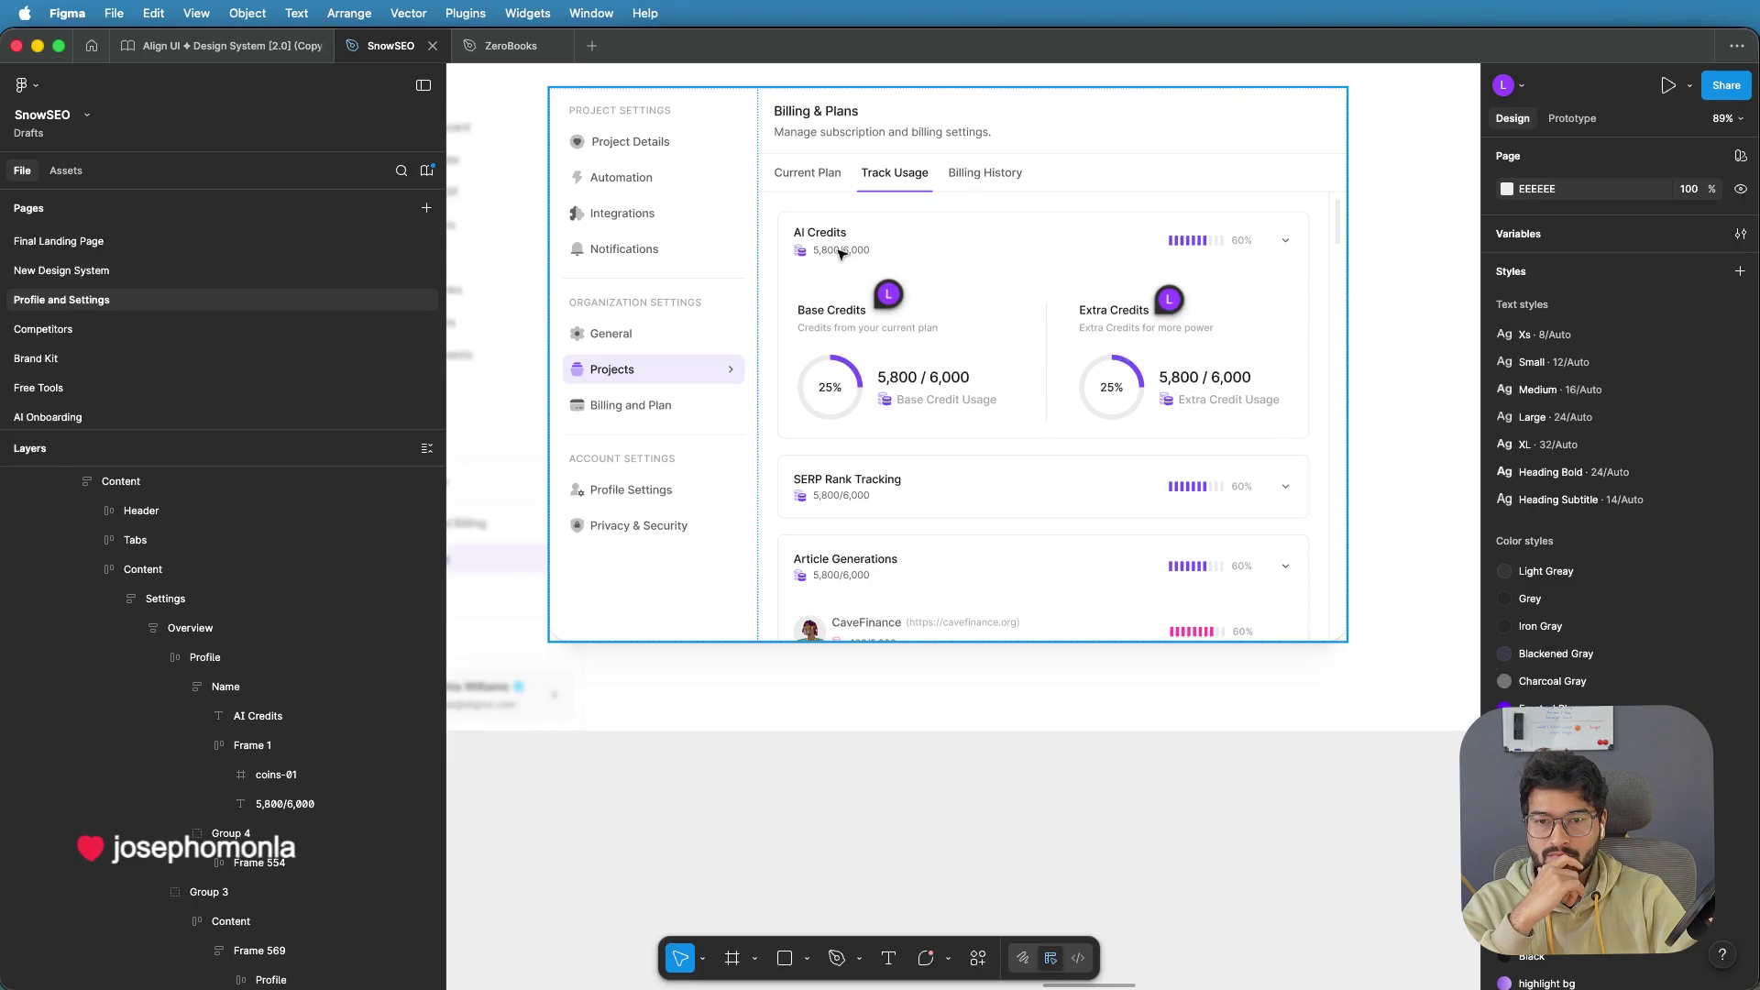
{"action": "left_click", "coordinate": [805, 249]}
{"action": "double_click", "coordinate": [804, 252]}
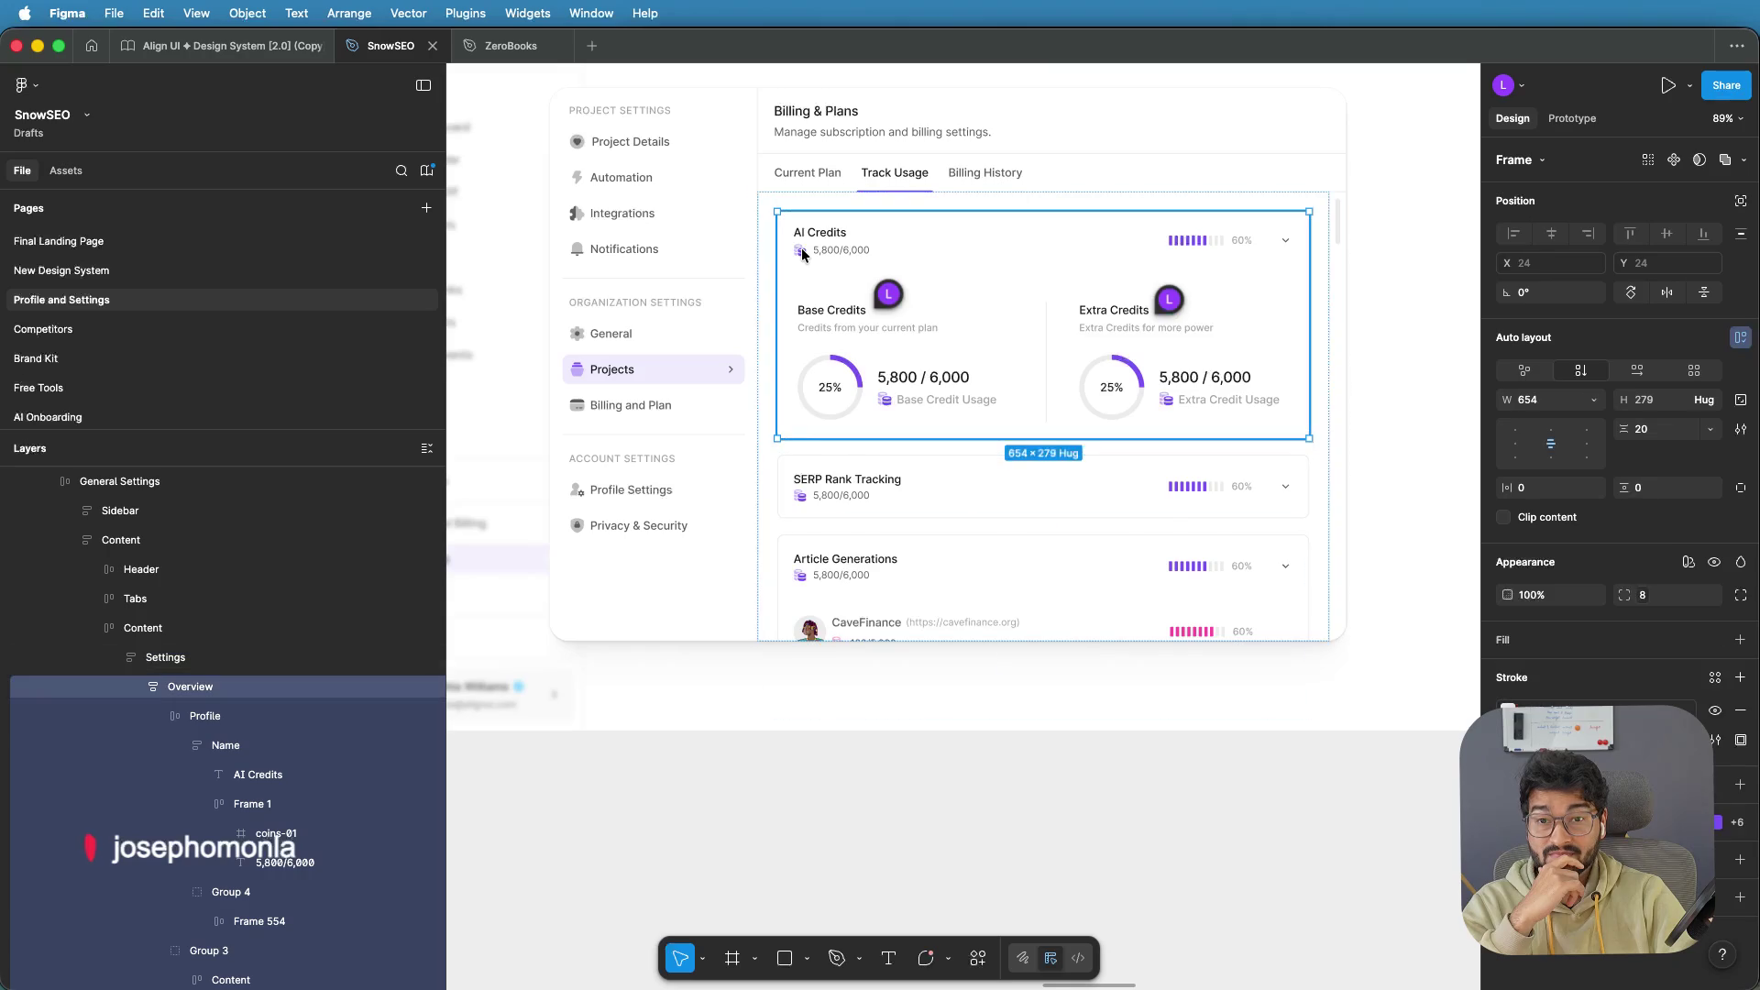
{"action": "double_click", "coordinate": [804, 251]}
{"action": "double_click", "coordinate": [804, 252]}
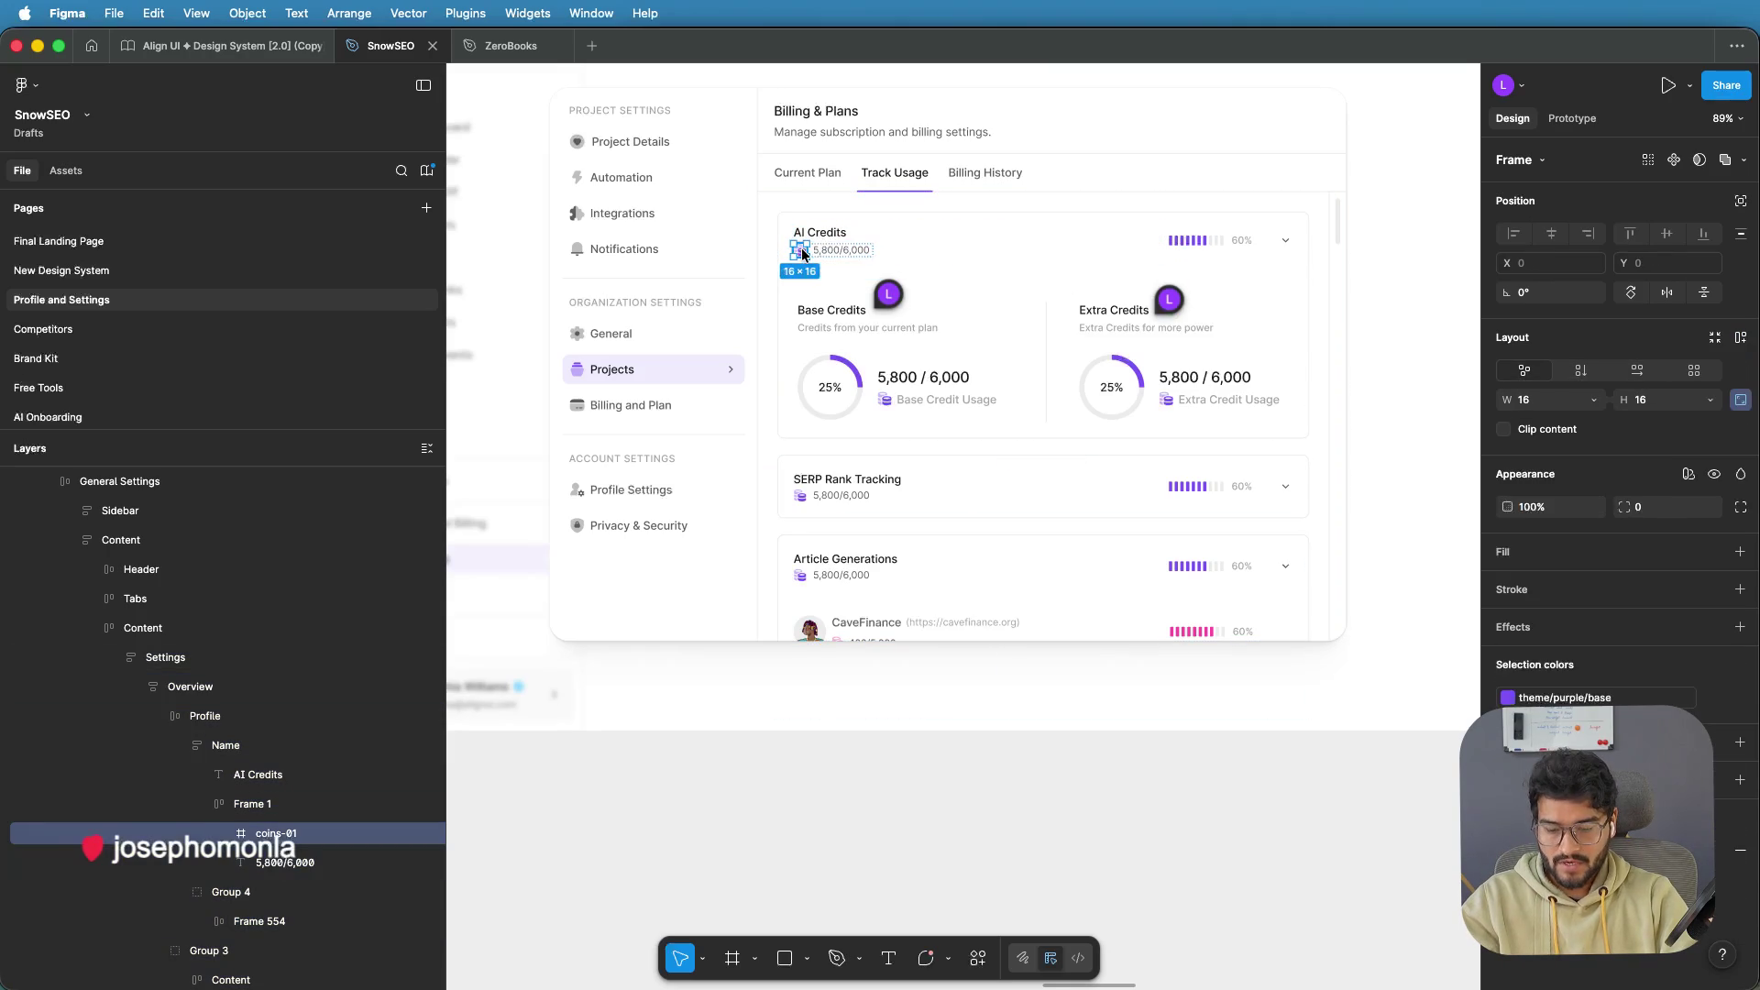
{"action": "left_click", "coordinate": [806, 318]}
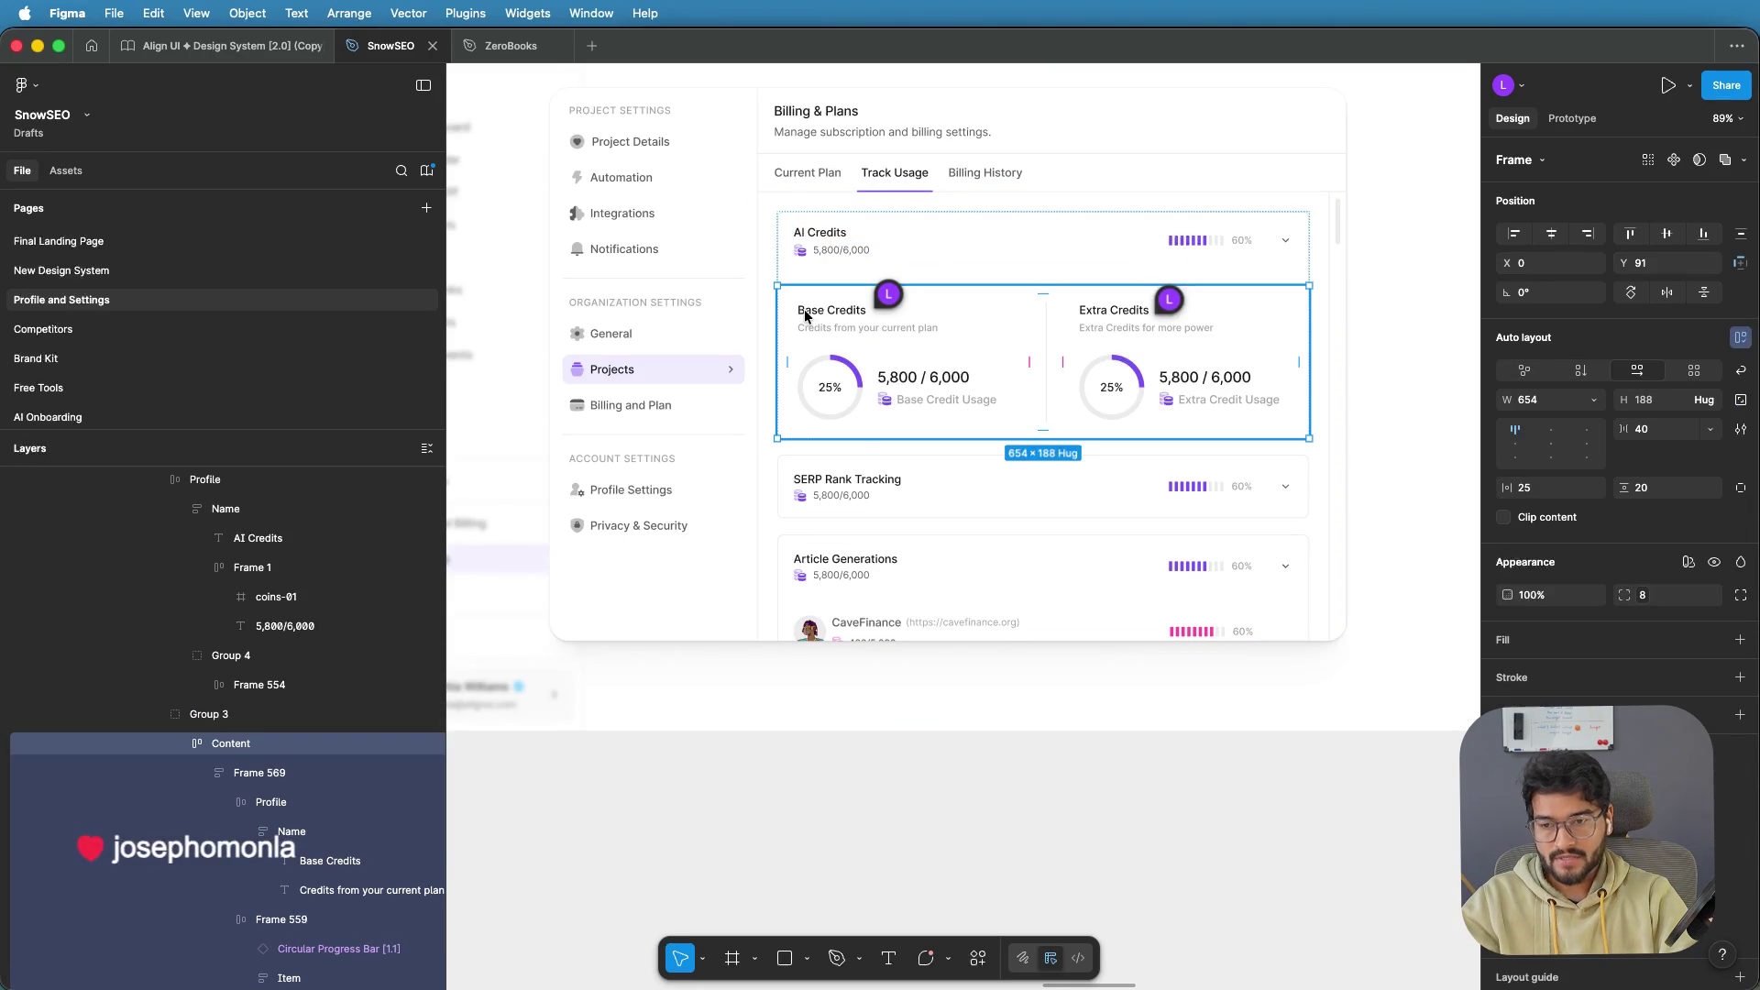
{"action": "double_click", "coordinate": [805, 316]}
{"action": "scroll", "coordinate": [804, 318], "scroll_direction": "down", "scroll_amount": 5}
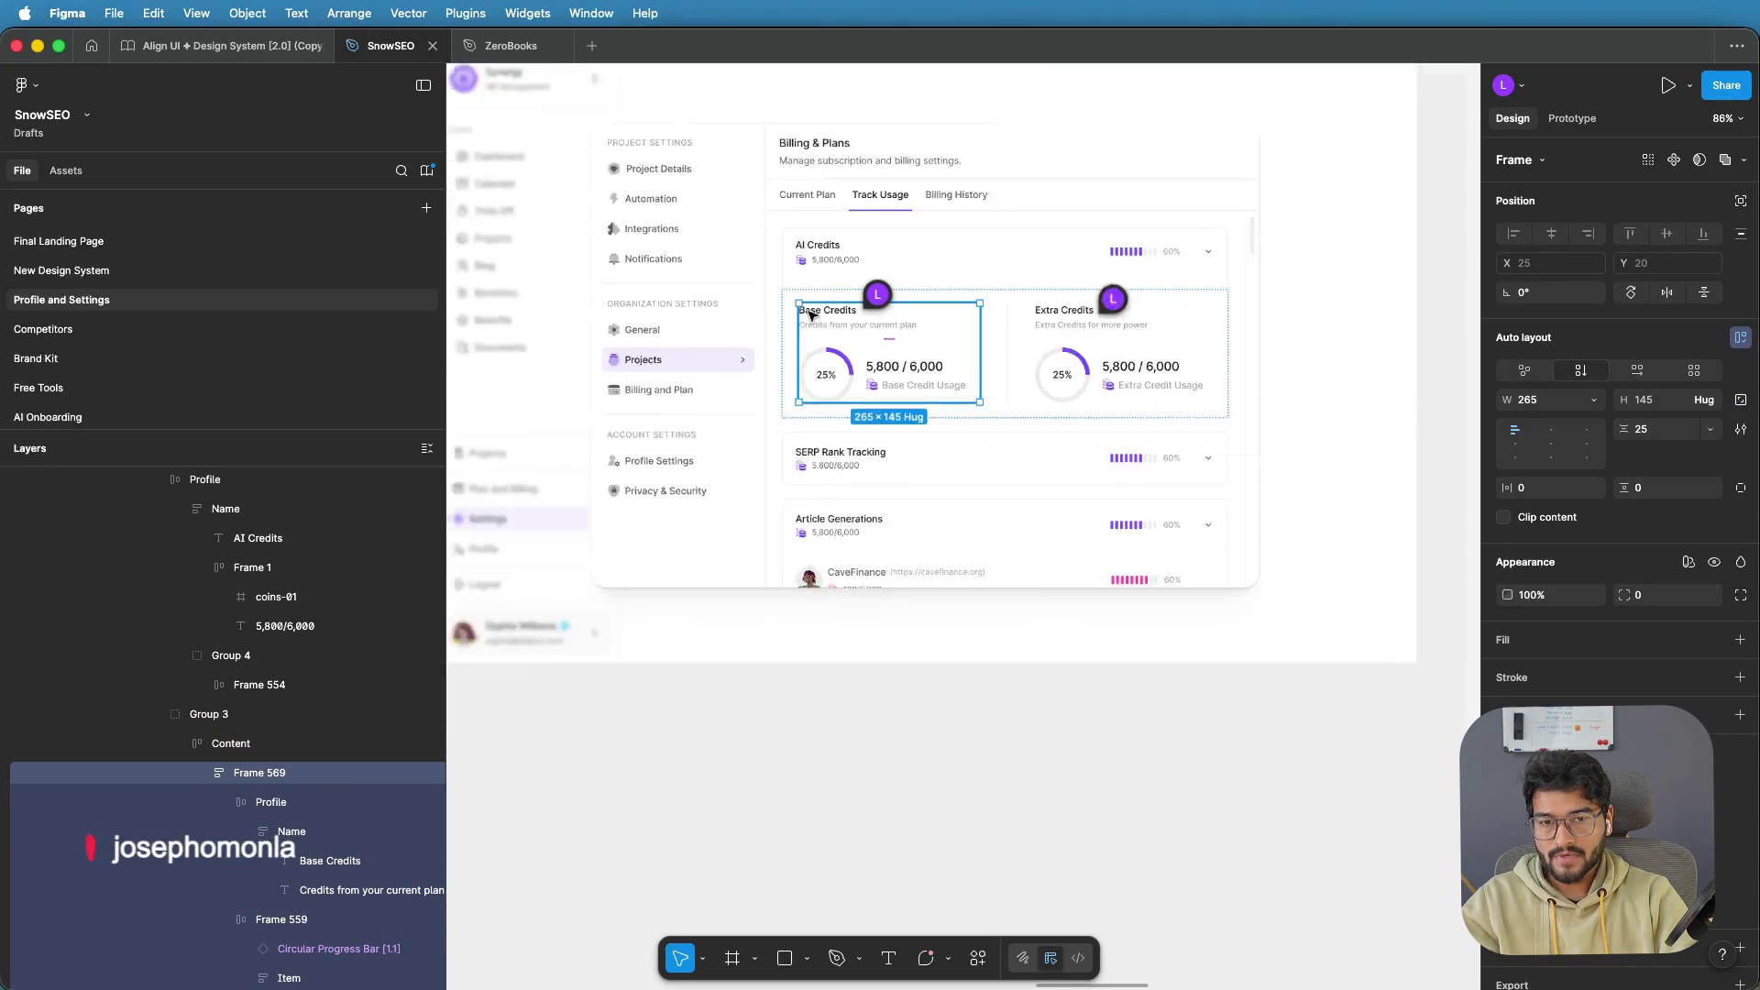
{"action": "scroll", "coordinate": [804, 317], "scroll_direction": "down", "scroll_amount": 2}
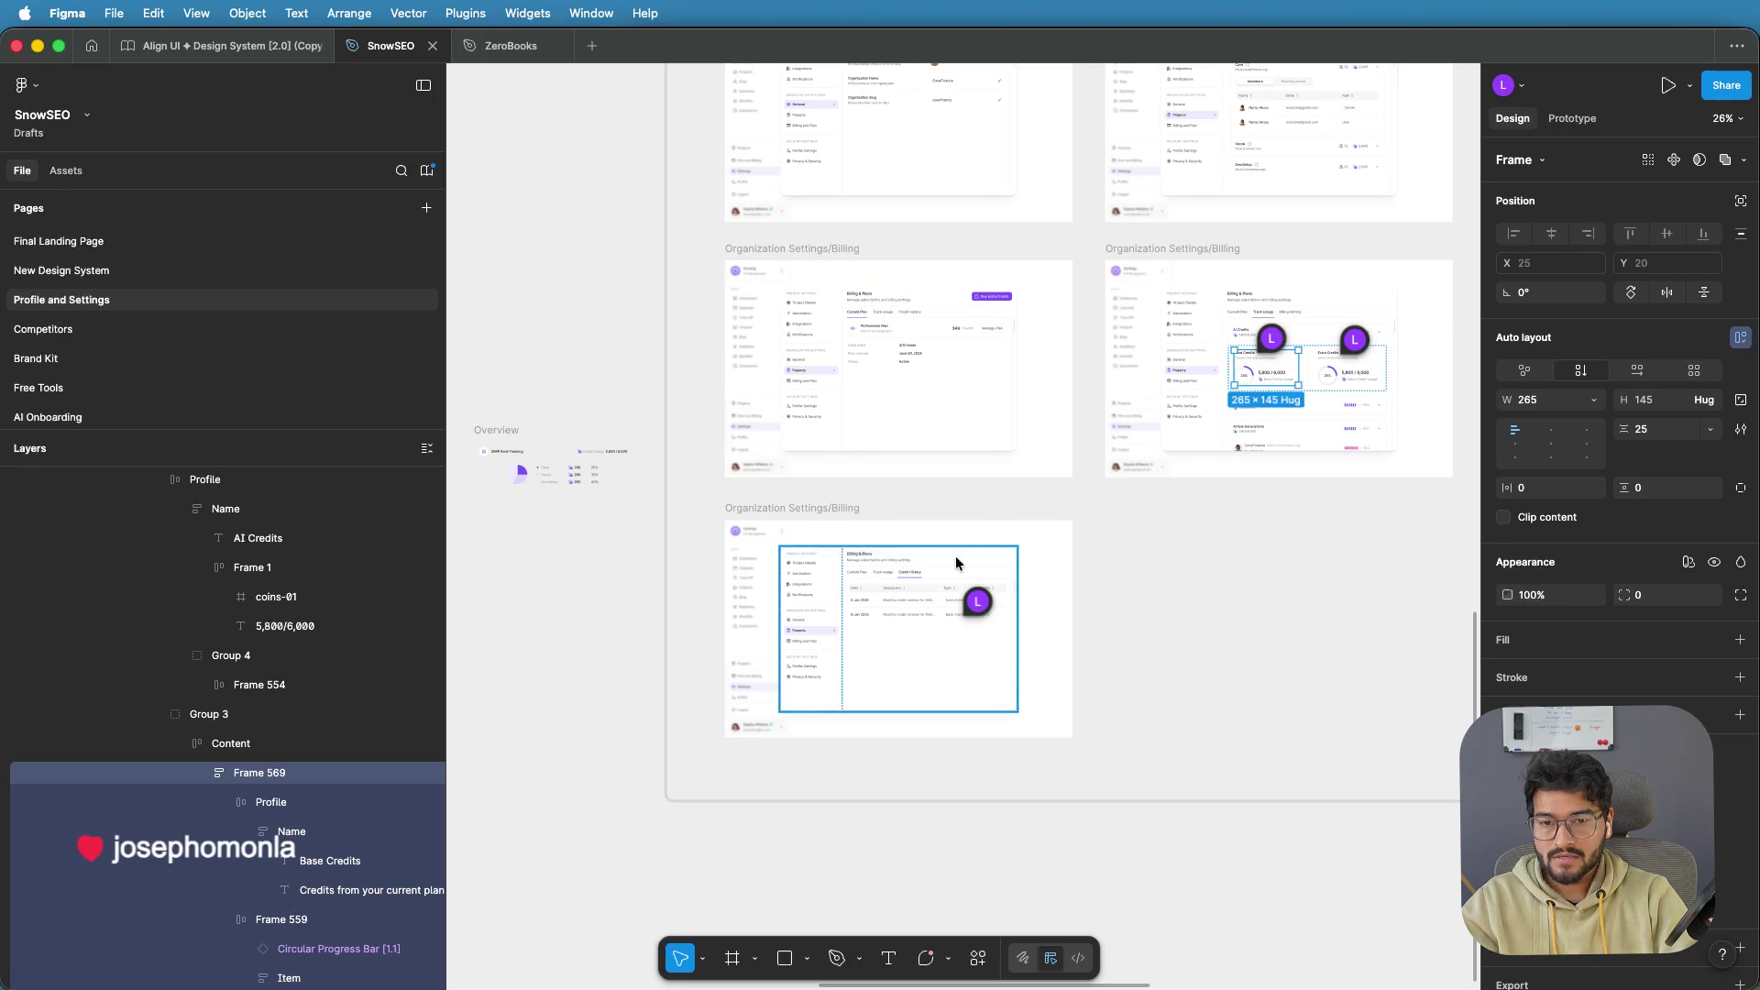
{"action": "left_click", "coordinate": [882, 323]}
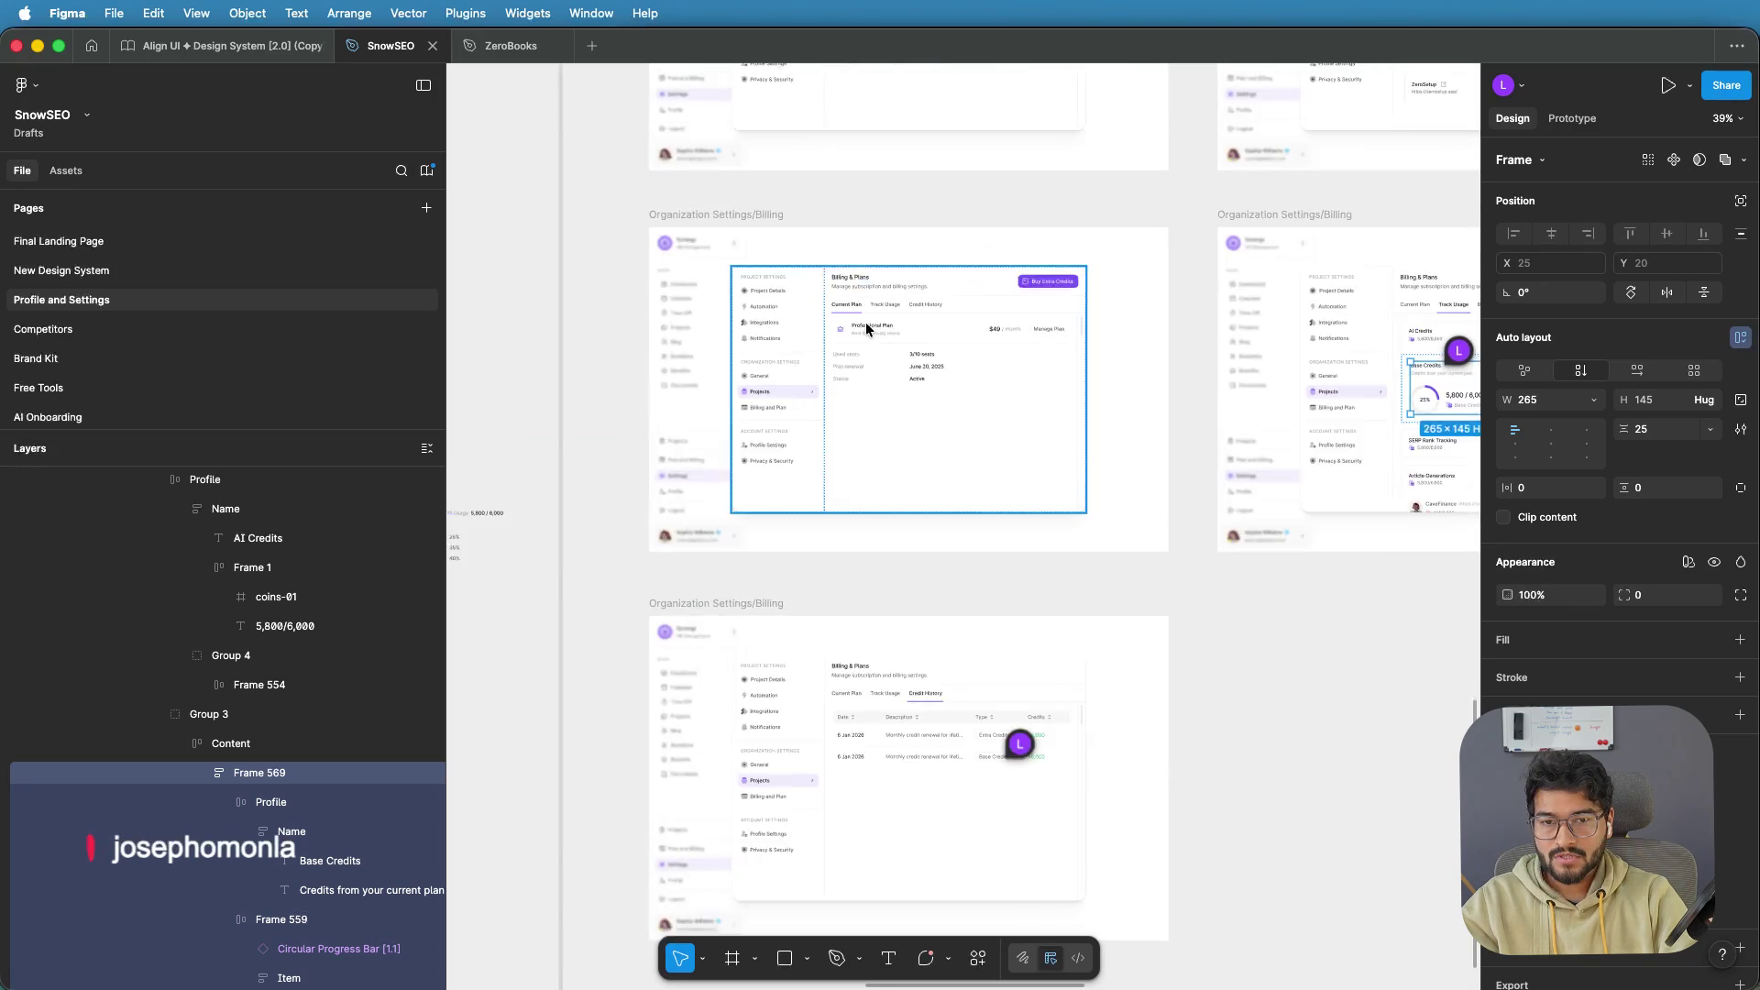
{"action": "scroll", "coordinate": [862, 330], "scroll_direction": "up", "scroll_amount": 8}
{"action": "double_click", "coordinate": [810, 344]}
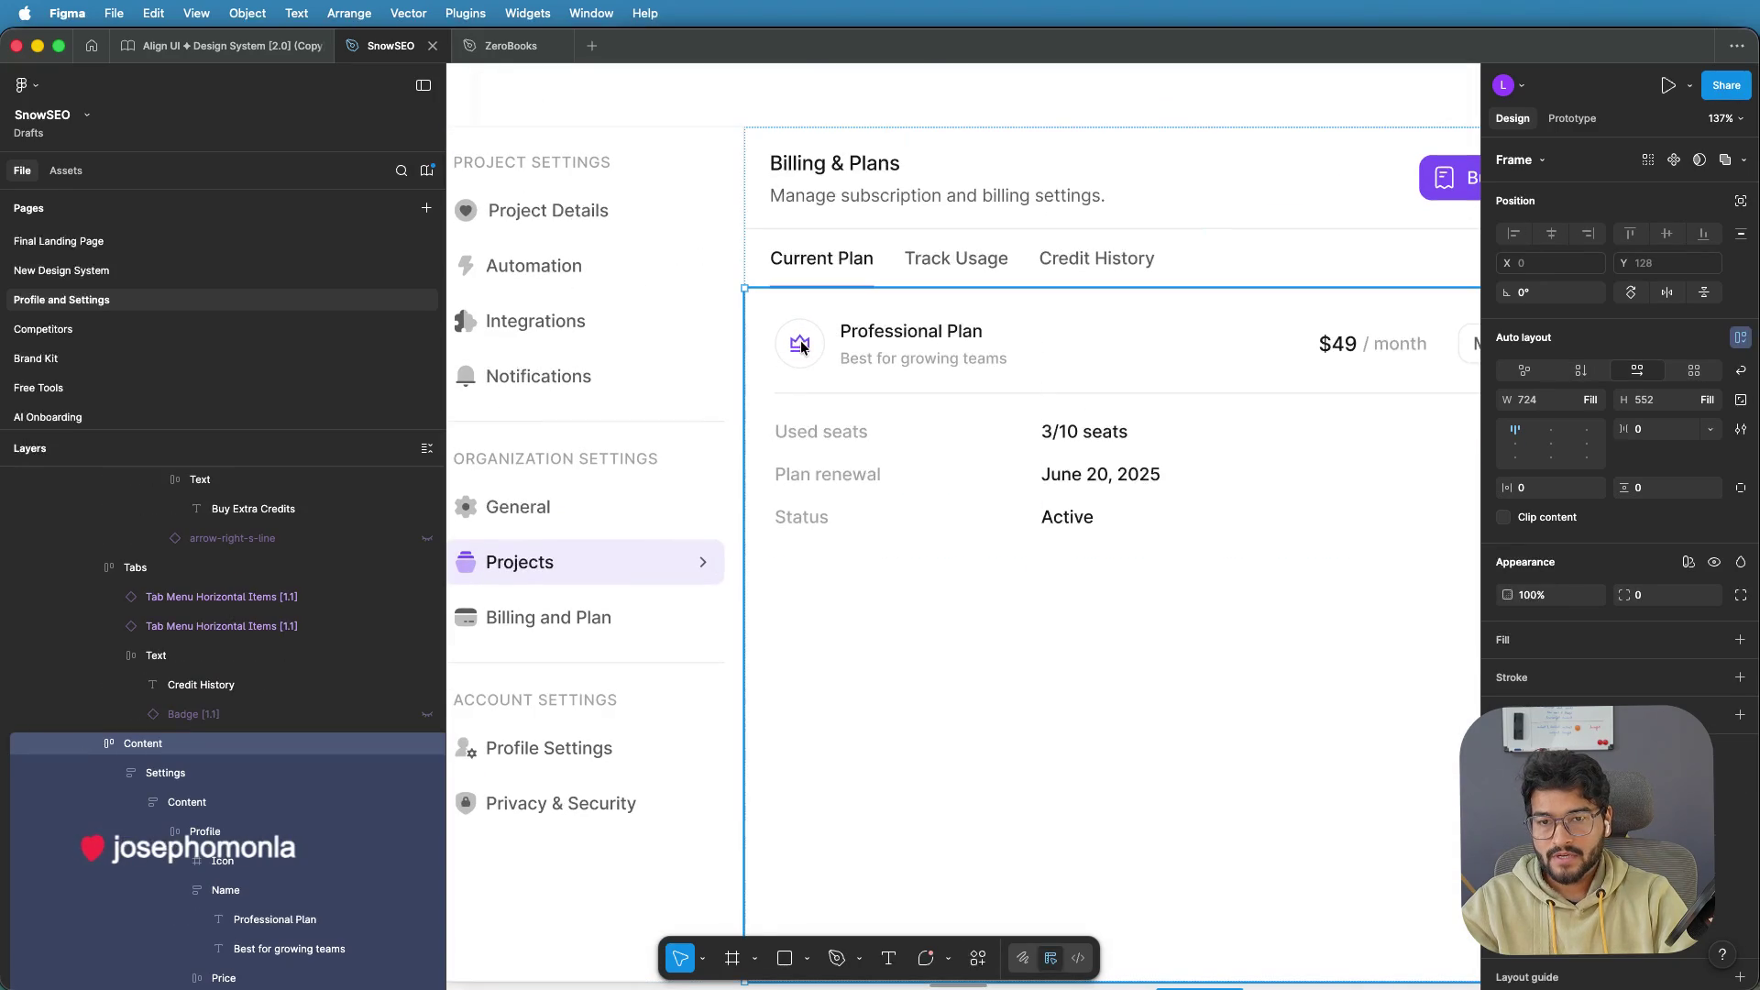
{"action": "double_click", "coordinate": [807, 346]}
{"action": "double_click", "coordinate": [803, 346]}
{"action": "double_click", "coordinate": [802, 346]}
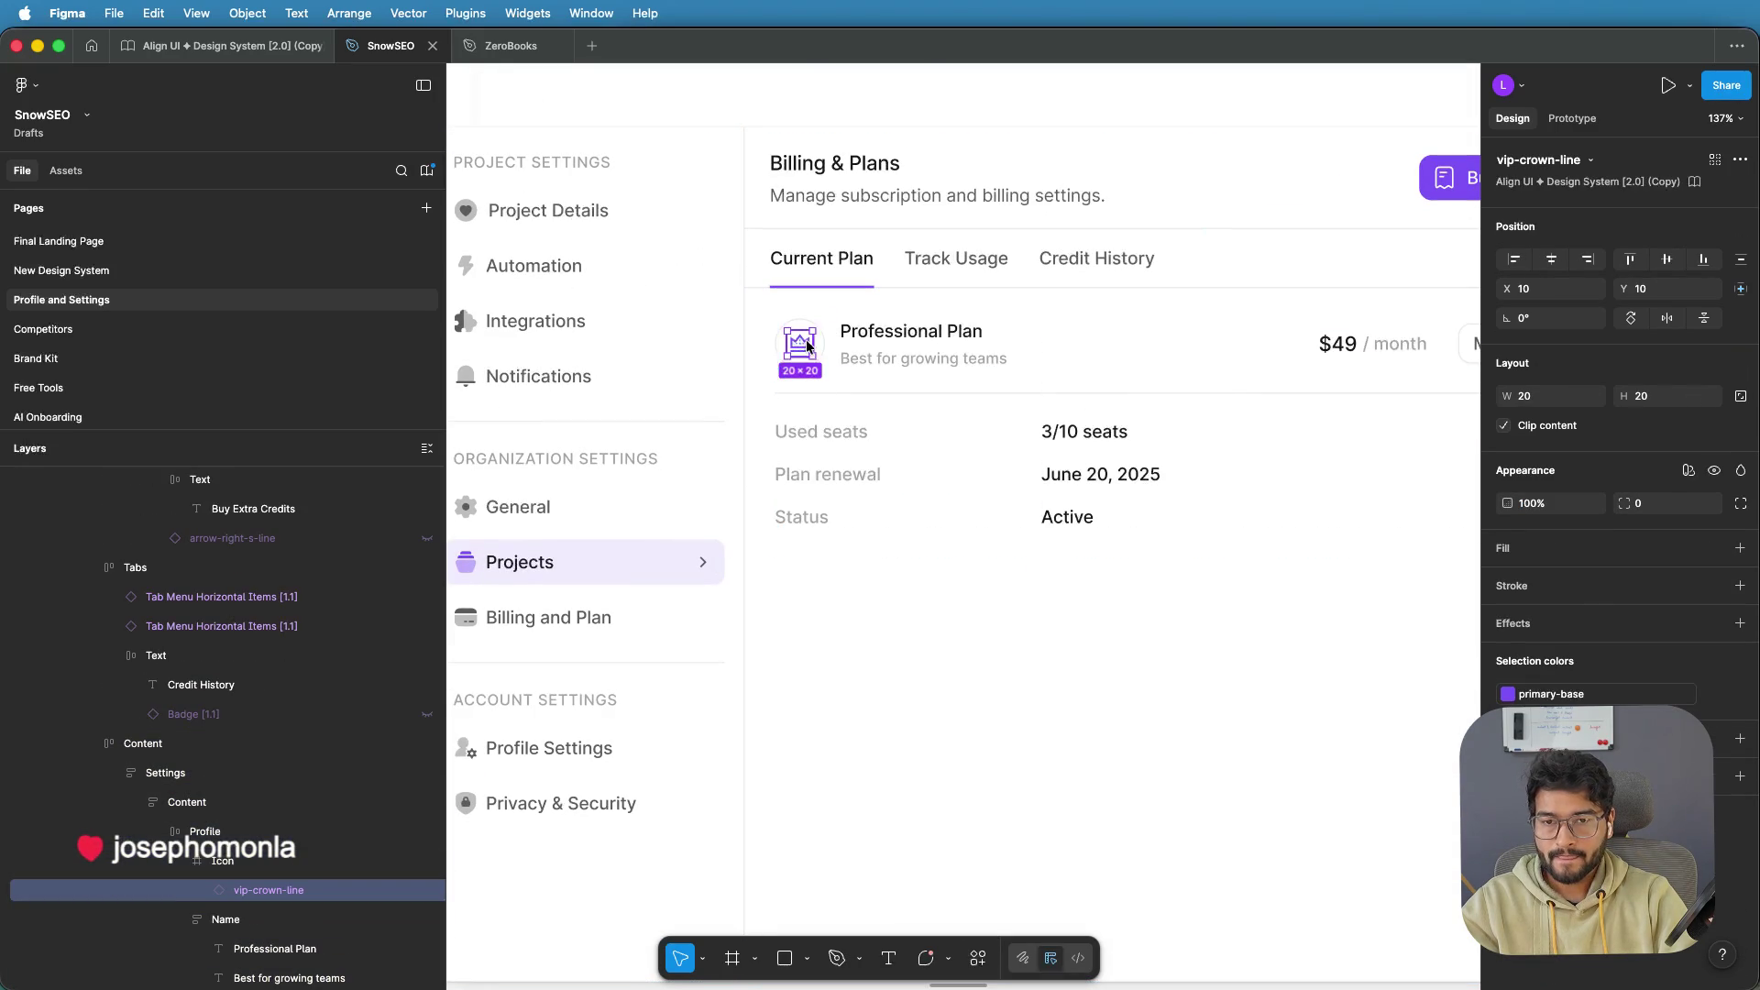
{"action": "left_click", "coordinate": [257, 861]}
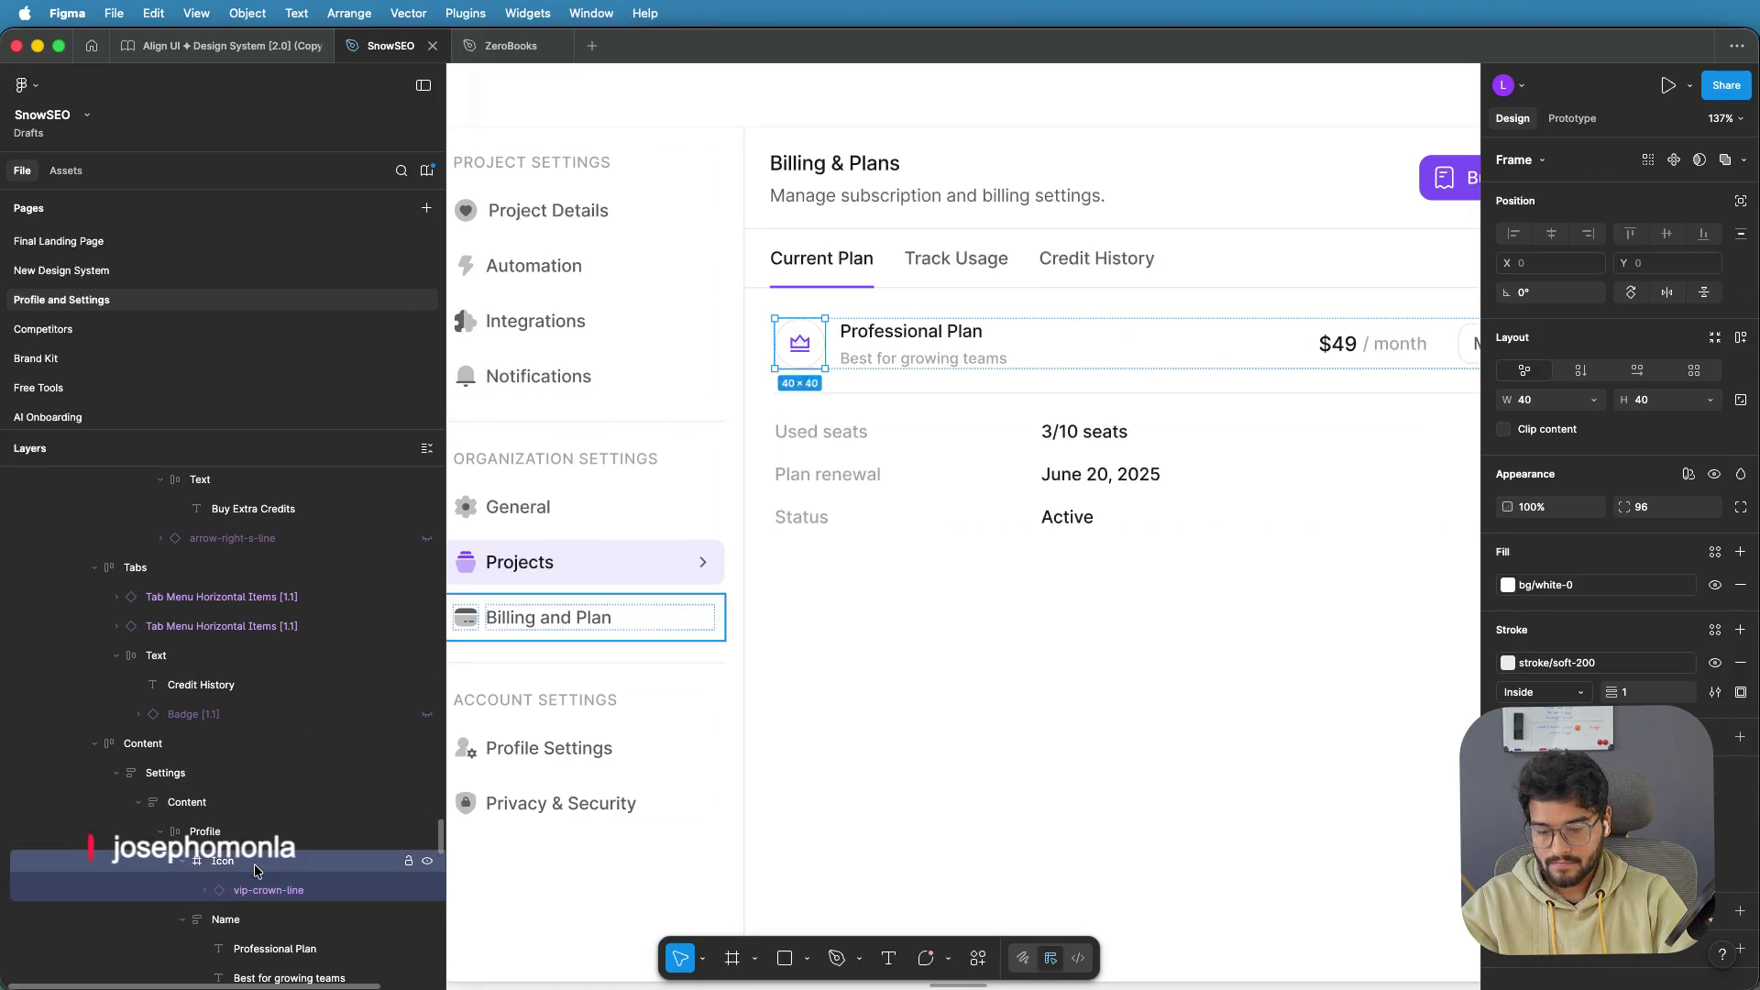
{"action": "scroll", "coordinate": [963, 625], "scroll_direction": "down", "scroll_amount": 5}
{"action": "scroll", "coordinate": [518, 546], "scroll_direction": "right", "scroll_amount": 10}
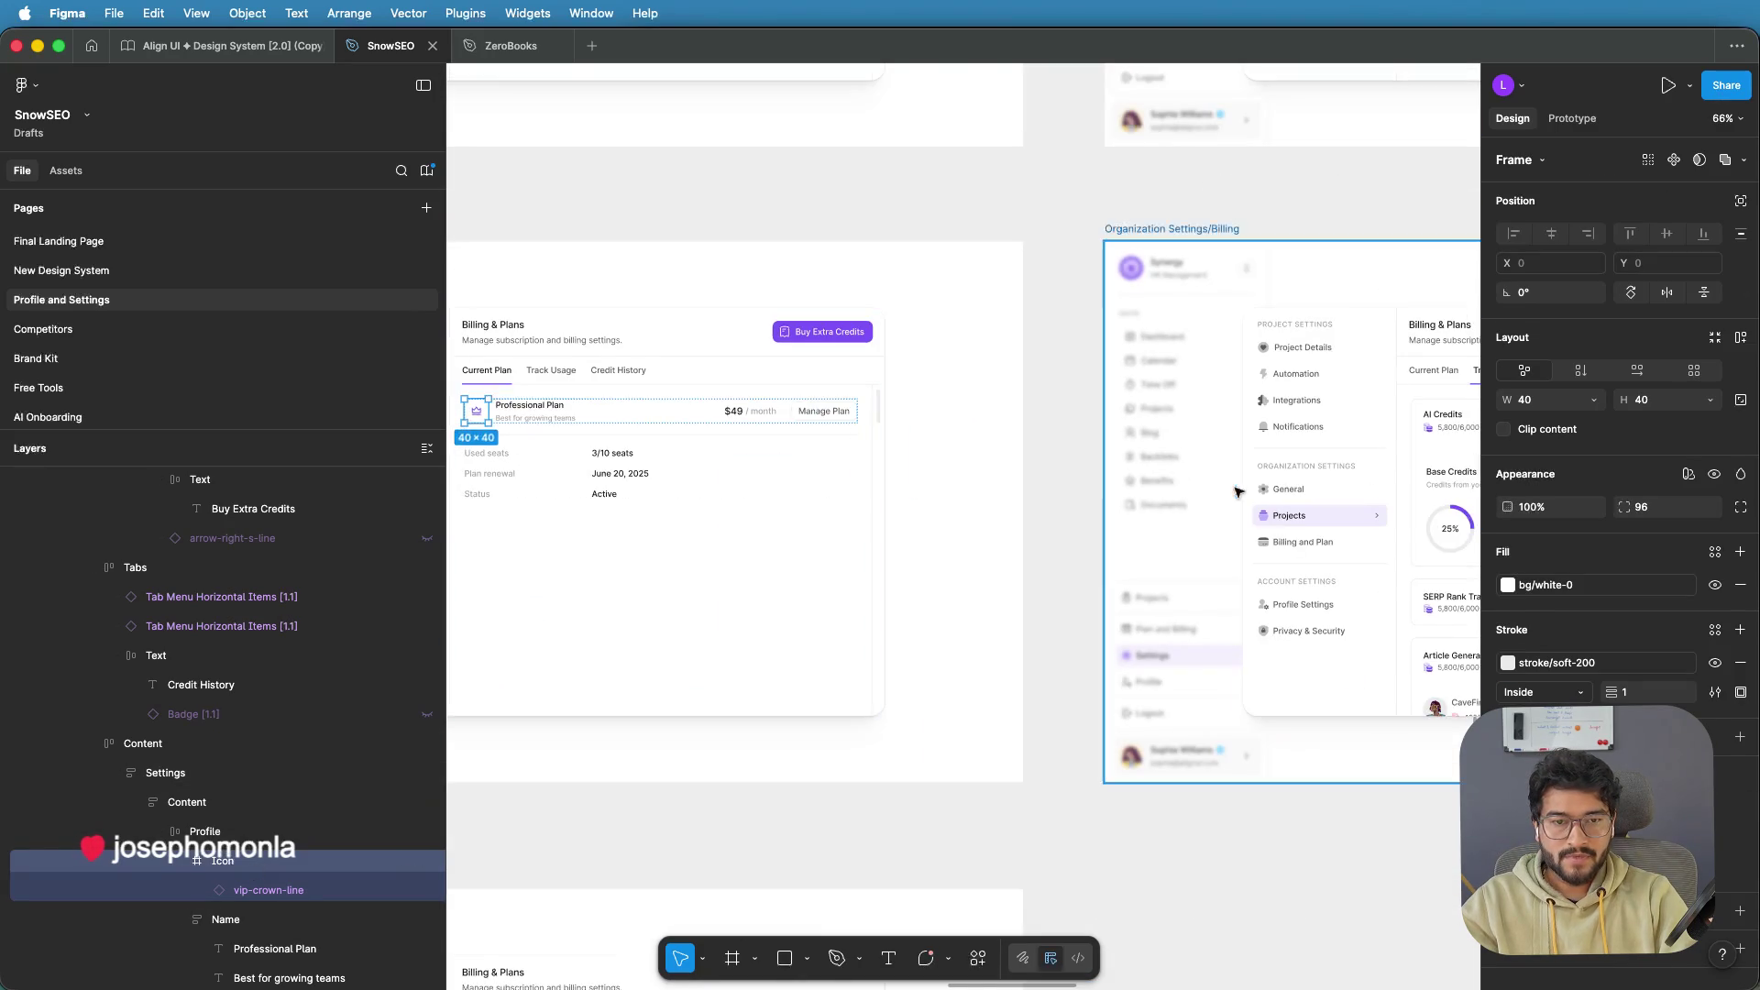
{"action": "scroll", "coordinate": [932, 479], "scroll_direction": "up", "scroll_amount": 3}
{"action": "scroll", "coordinate": [932, 479], "scroll_direction": "up", "scroll_amount": 4}
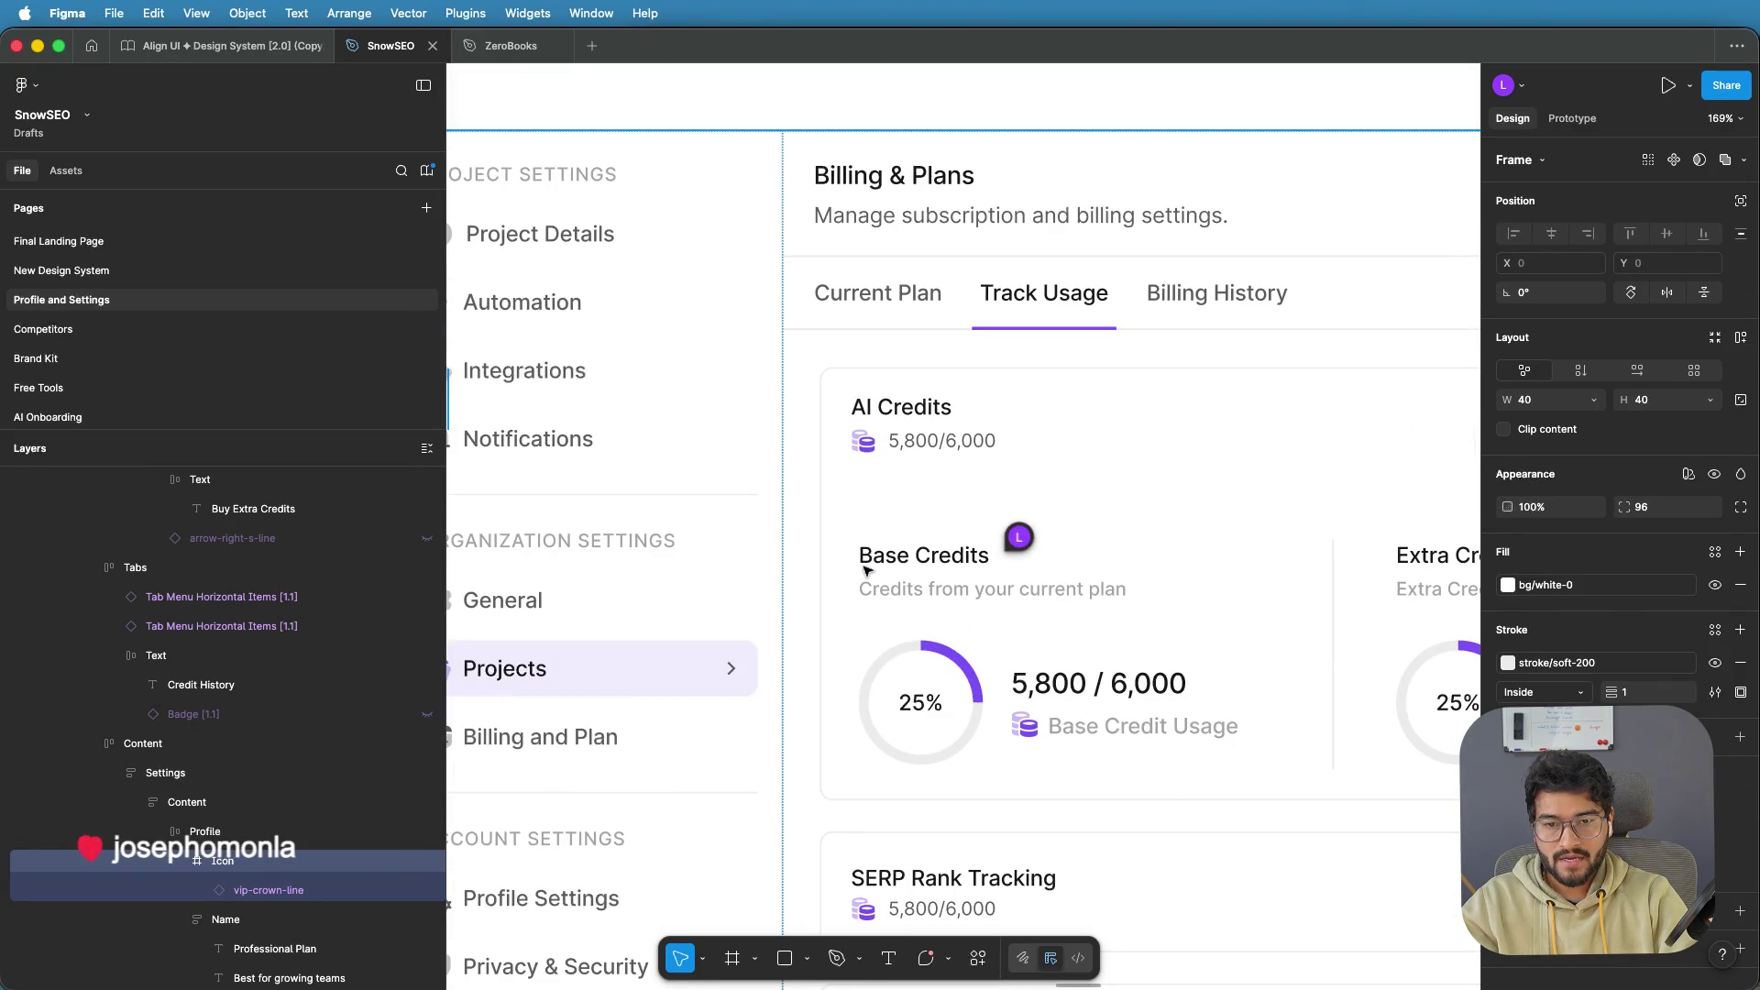
Paste the crown icon into the Base Credits title frame
{"action": "left_click", "coordinate": [864, 557]}
{"action": "double_click", "coordinate": [869, 561]}
{"action": "double_click", "coordinate": [869, 561]}
{"action": "double_click", "coordinate": [869, 561]}
{"action": "double_click", "coordinate": [869, 561]}
{"action": "double_click", "coordinate": [869, 562]}
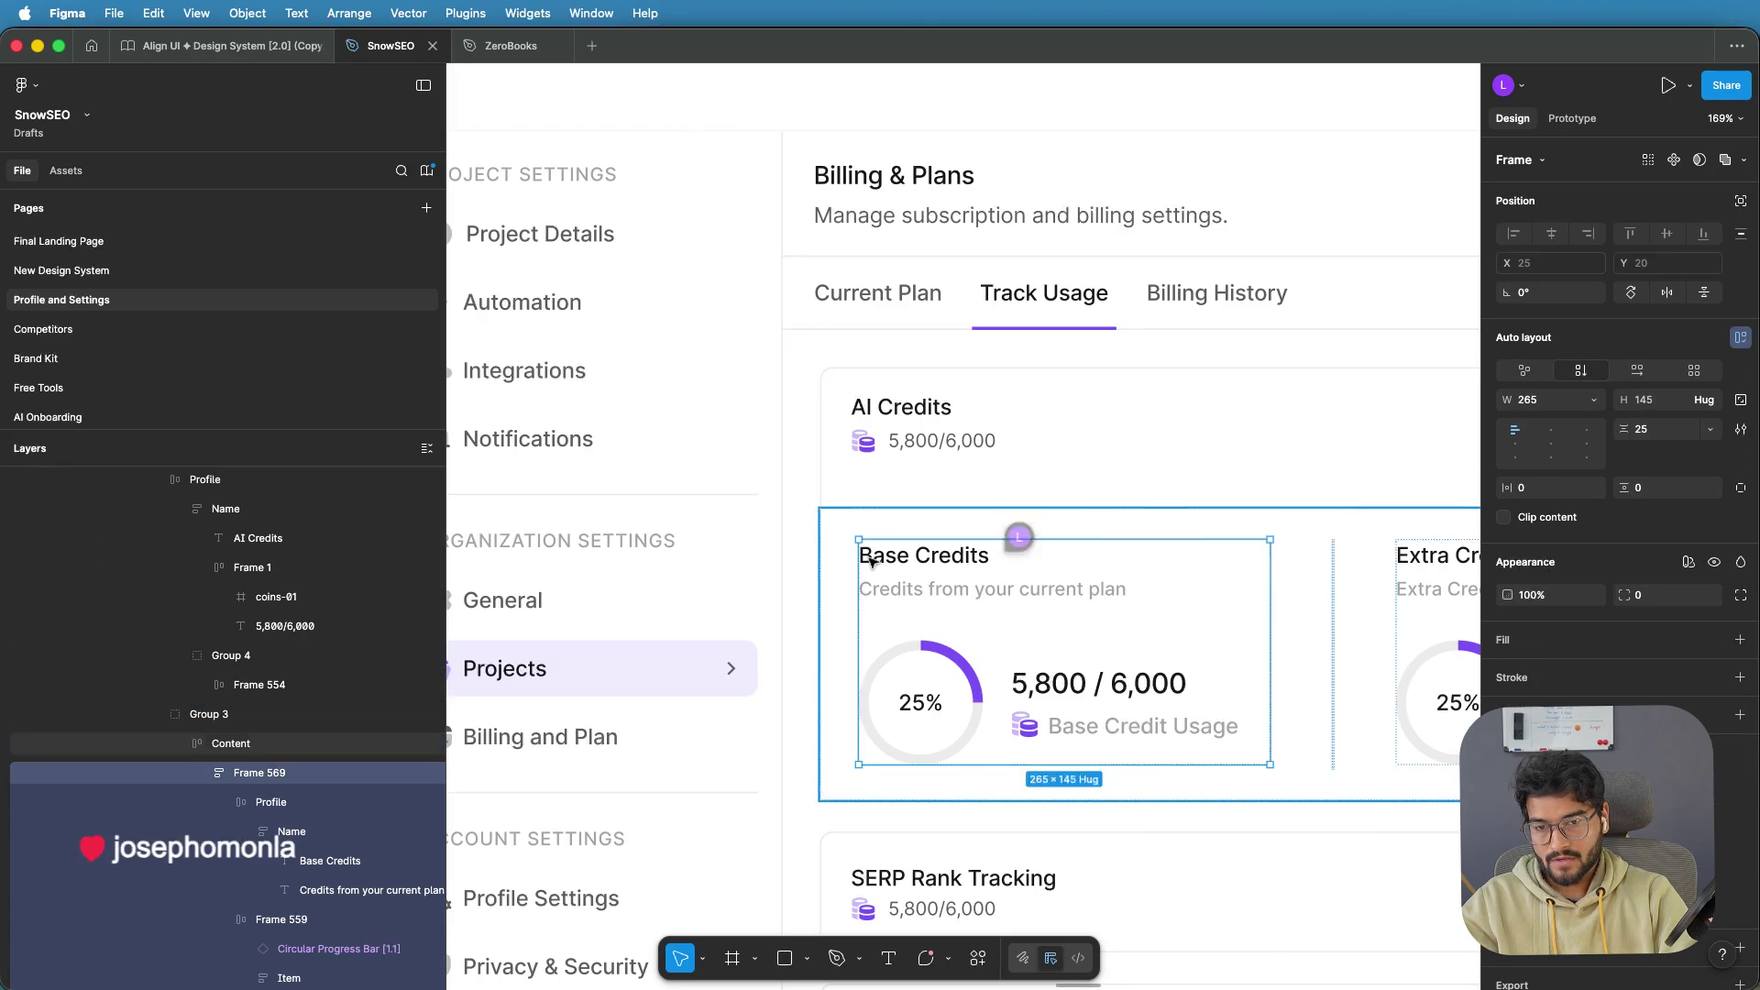
{"action": "double_click", "coordinate": [869, 561]}
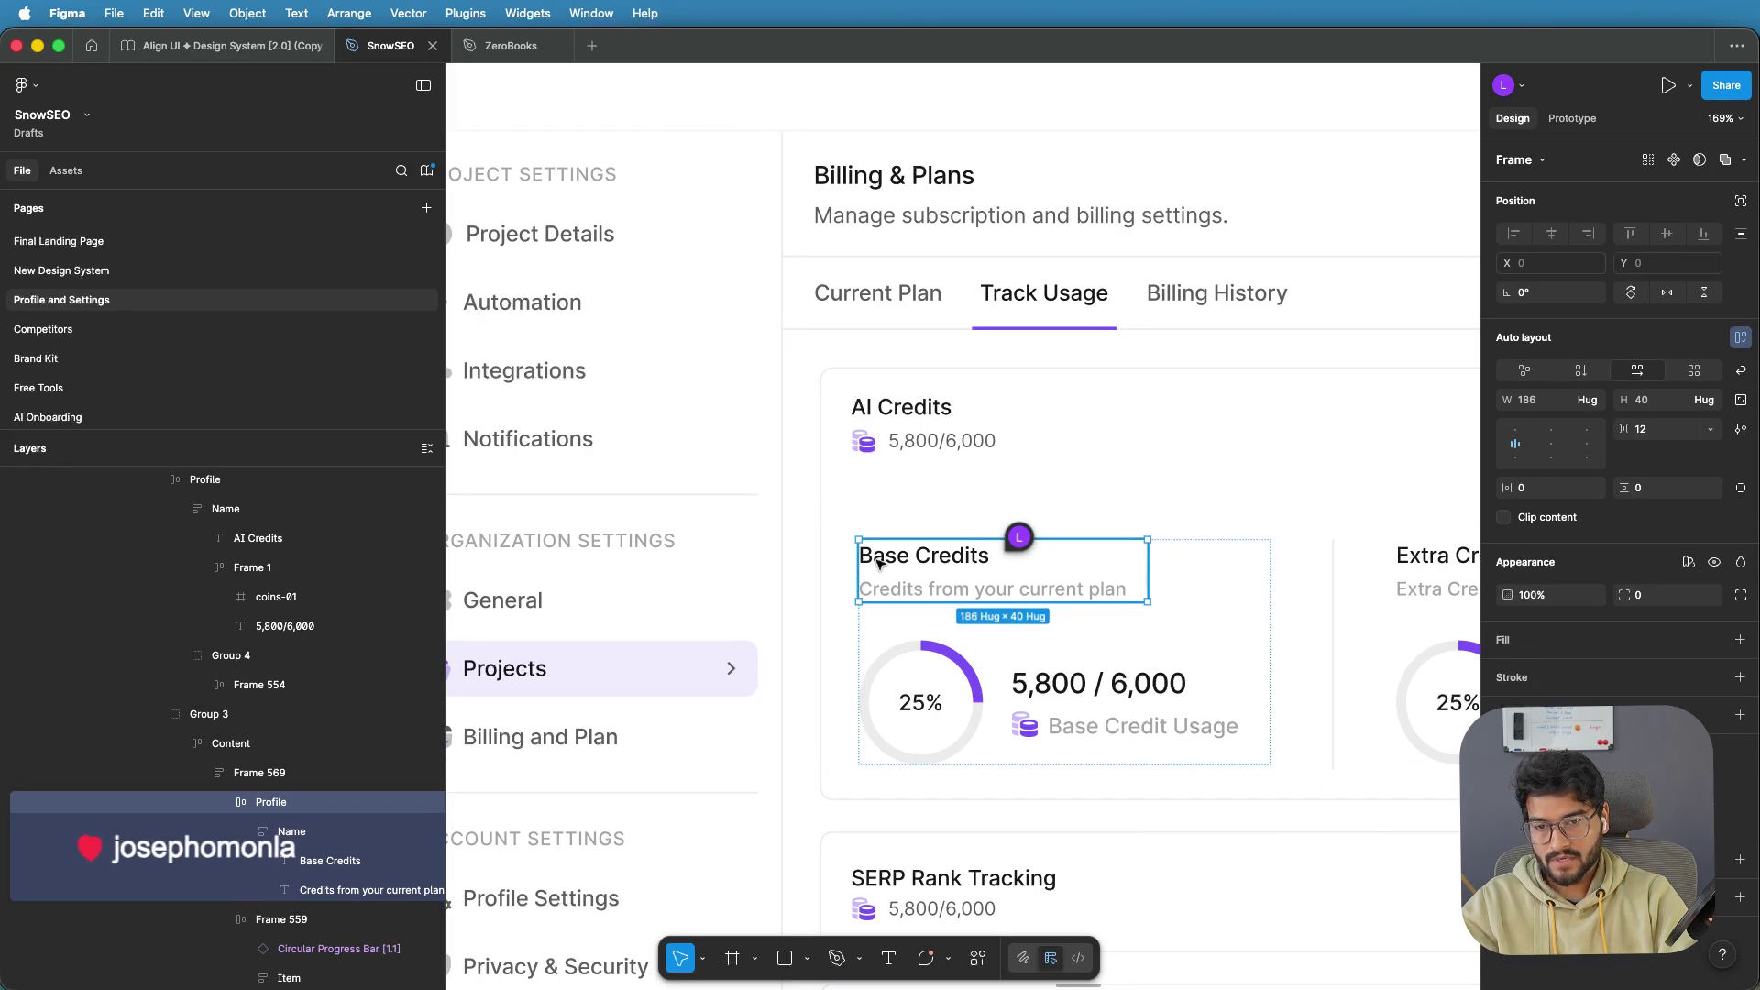
{"action": "left_click", "coordinate": [291, 834]}
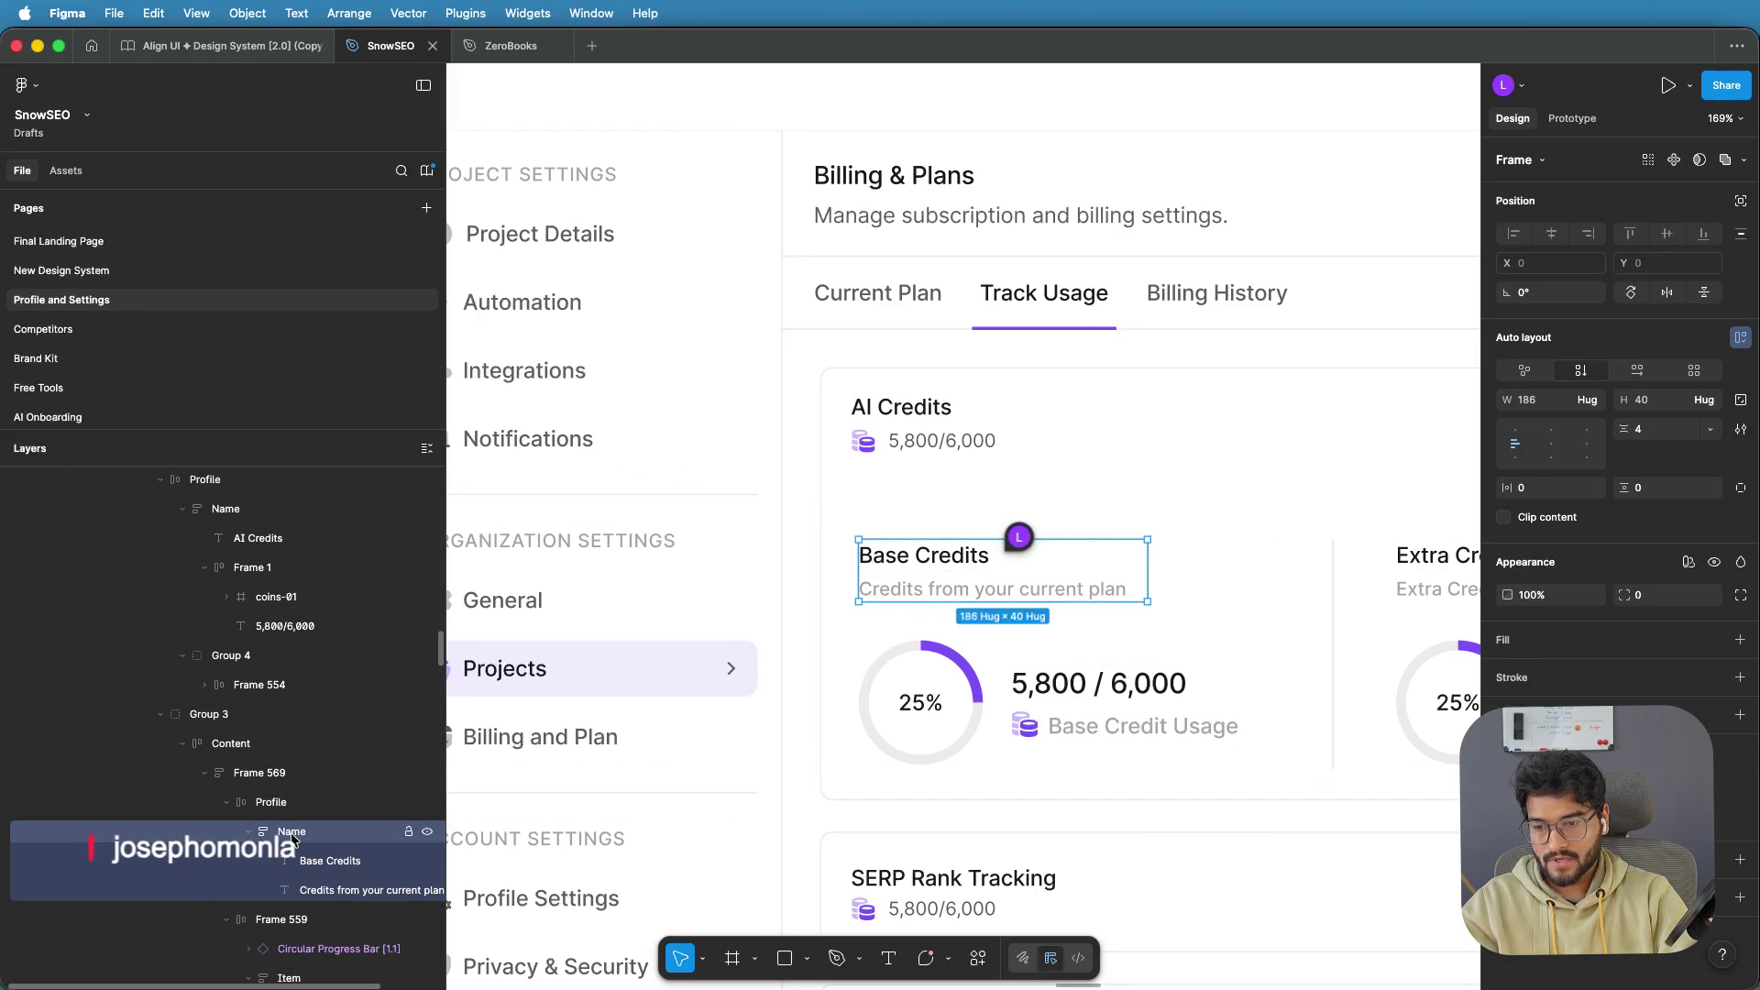
{"action": "key", "text": "ctrl+v"}
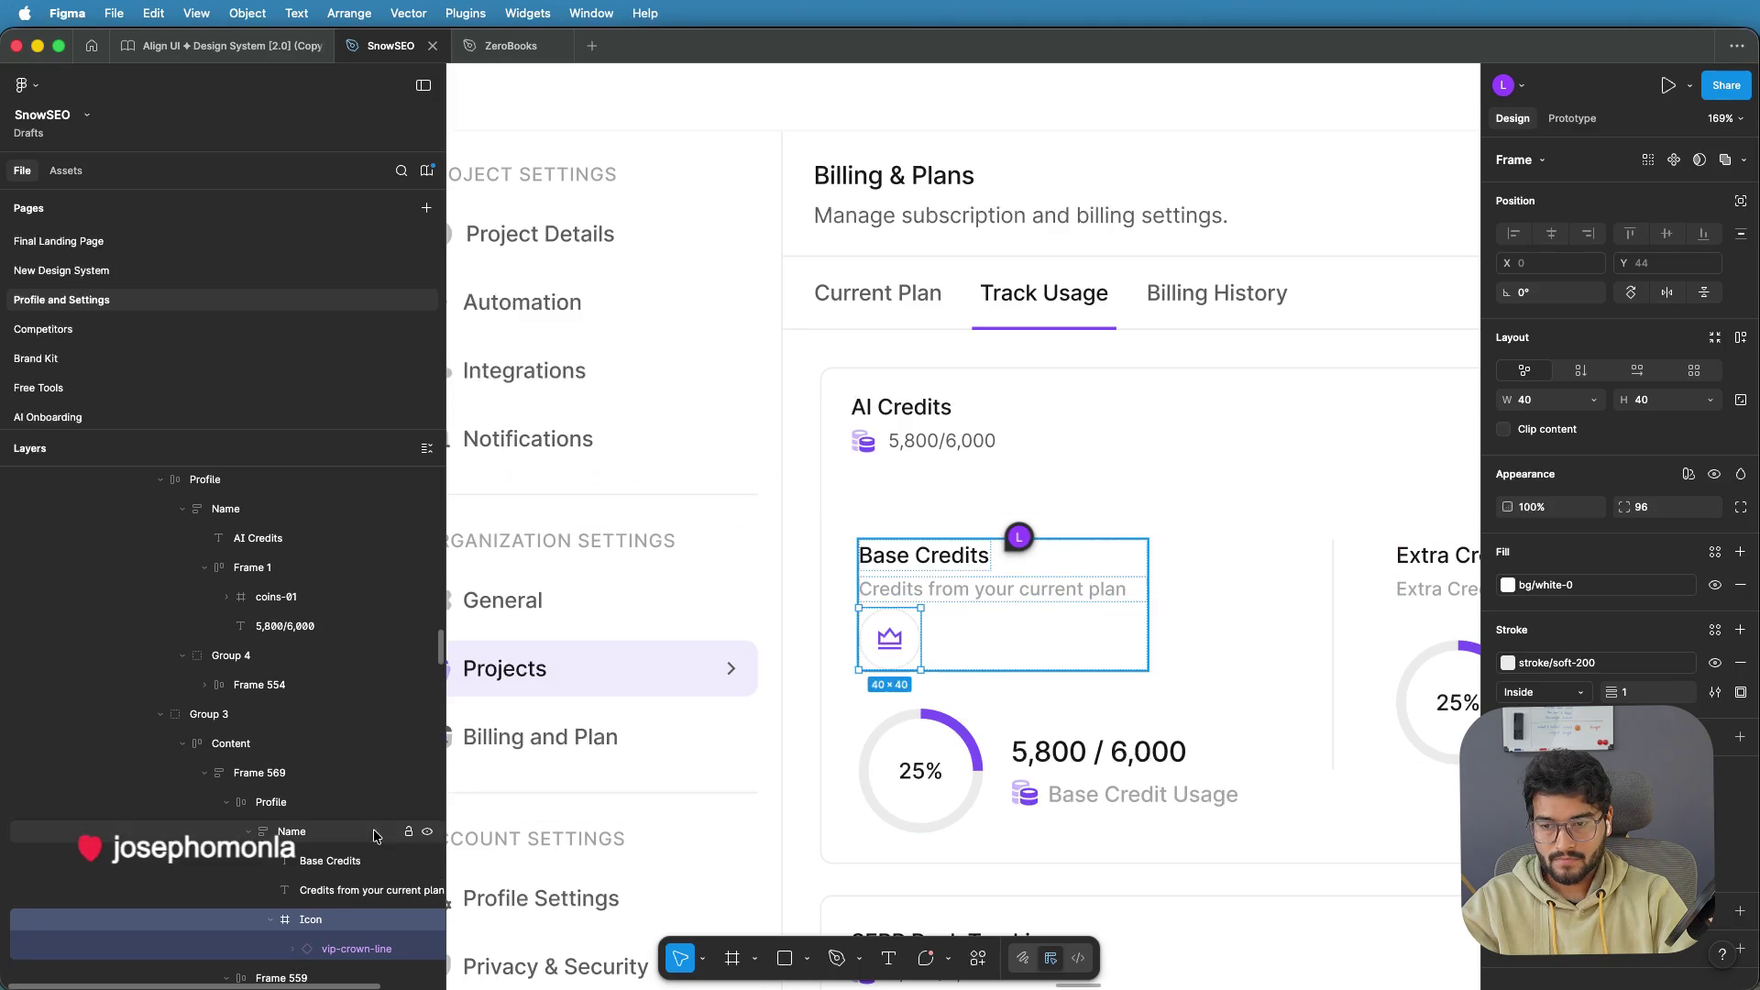
Lay out the crown beside the Base Credits texts, grouping title and subtitle in a vertical stack
{"action": "left_click", "coordinate": [311, 842]}
{"action": "mouse_move", "coordinate": [302, 921]}
{"action": "left_mouse_down"}
{"action": "mouse_move", "coordinate": [313, 866]}
{"action": "mouse_move", "coordinate": [330, 917]}
{"action": "mouse_move", "coordinate": [323, 851]}
{"action": "left_mouse_up"}
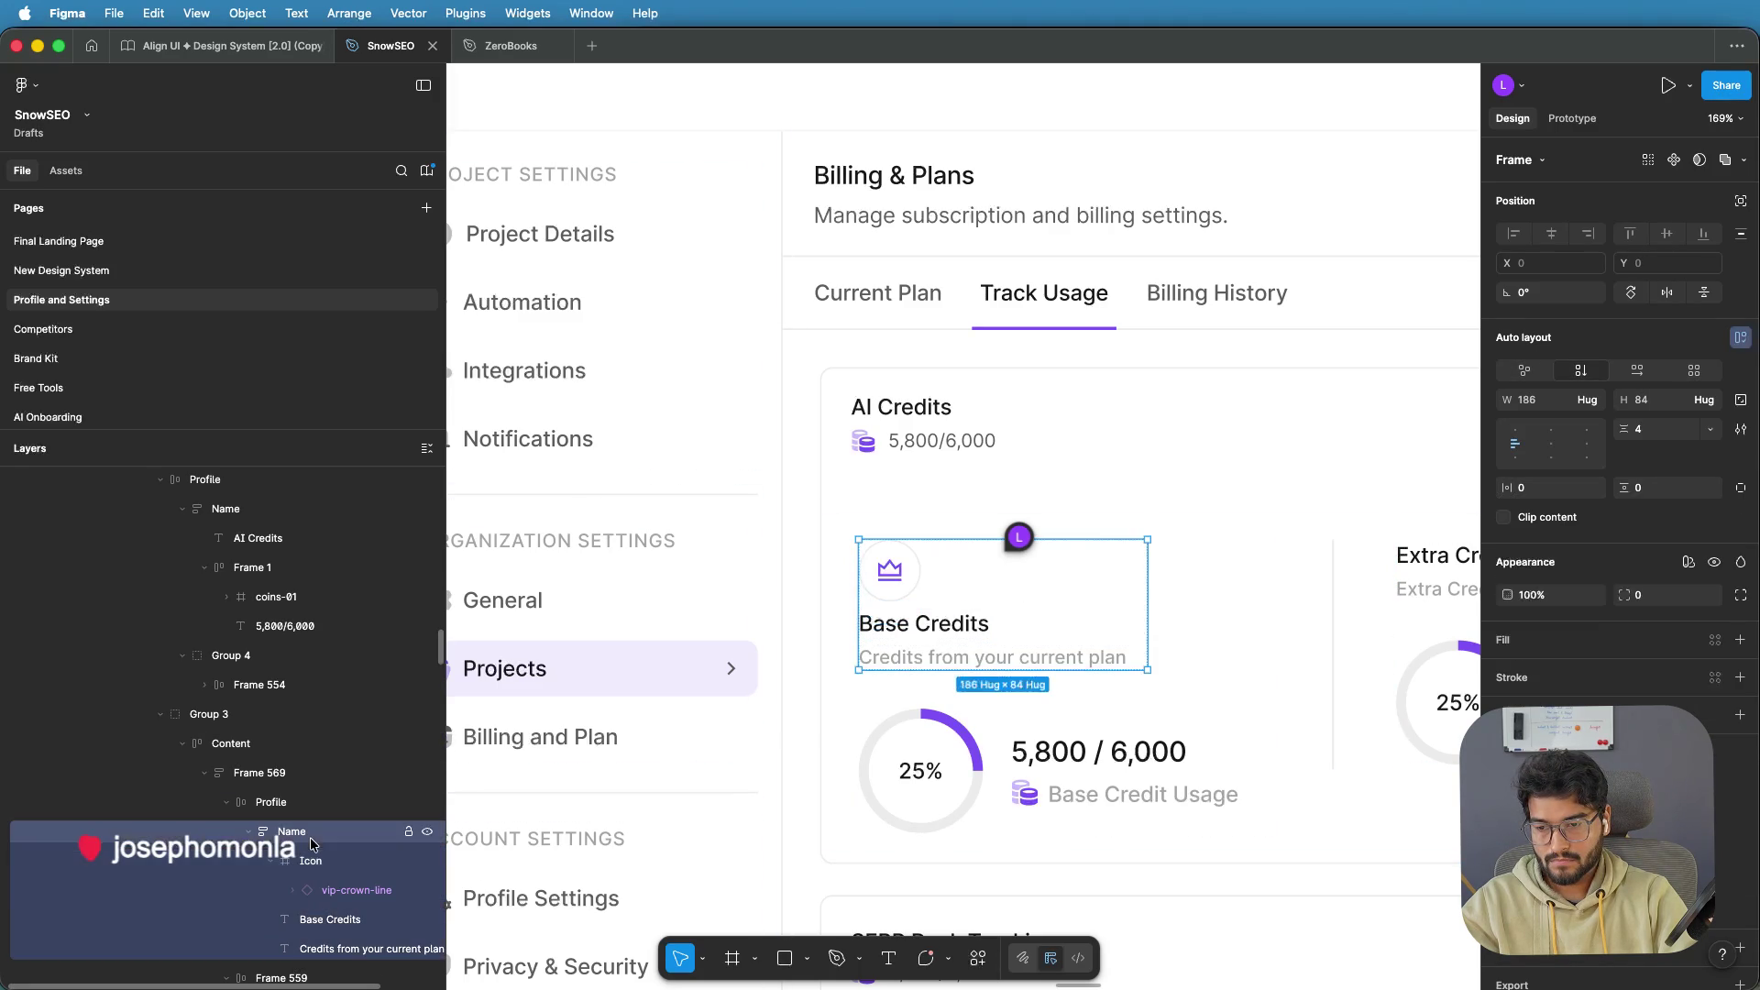
{"action": "left_click", "coordinate": [994, 607]}
{"action": "left_click", "coordinate": [1637, 371]}
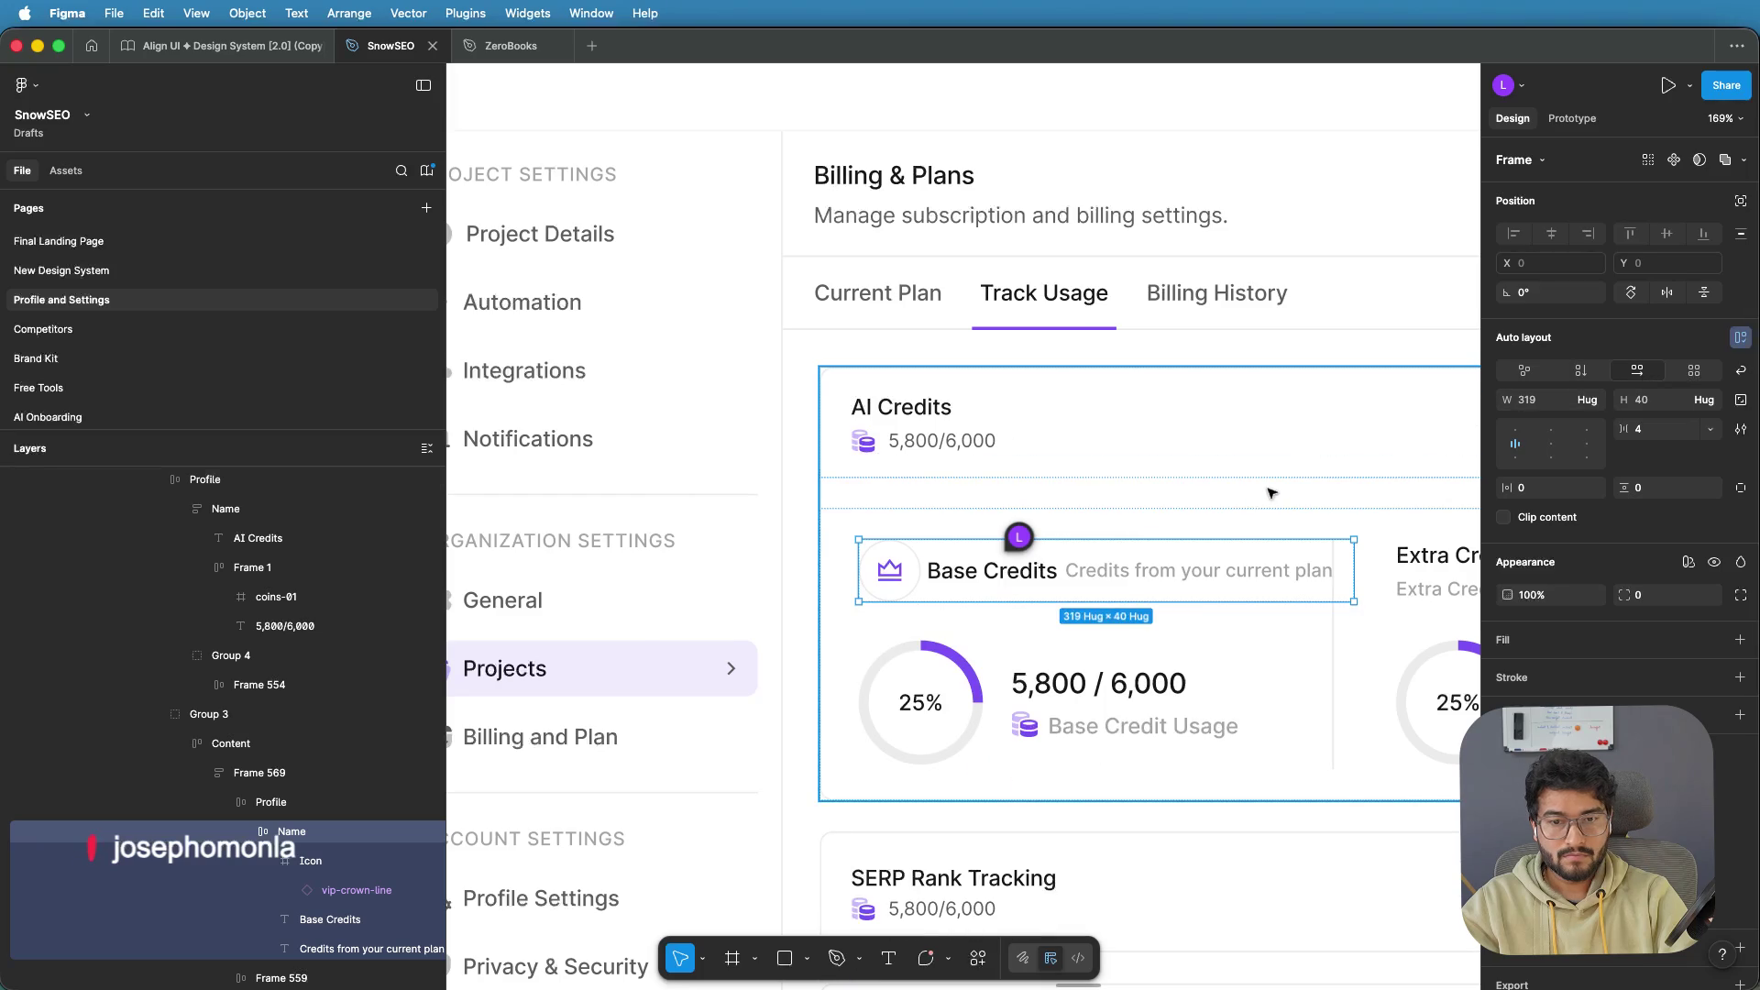
{"action": "double_click", "coordinate": [1039, 570]}
{"action": "left_click", "coordinate": [1118, 570], "text": "shift"}
{"action": "key", "text": "super+g"}
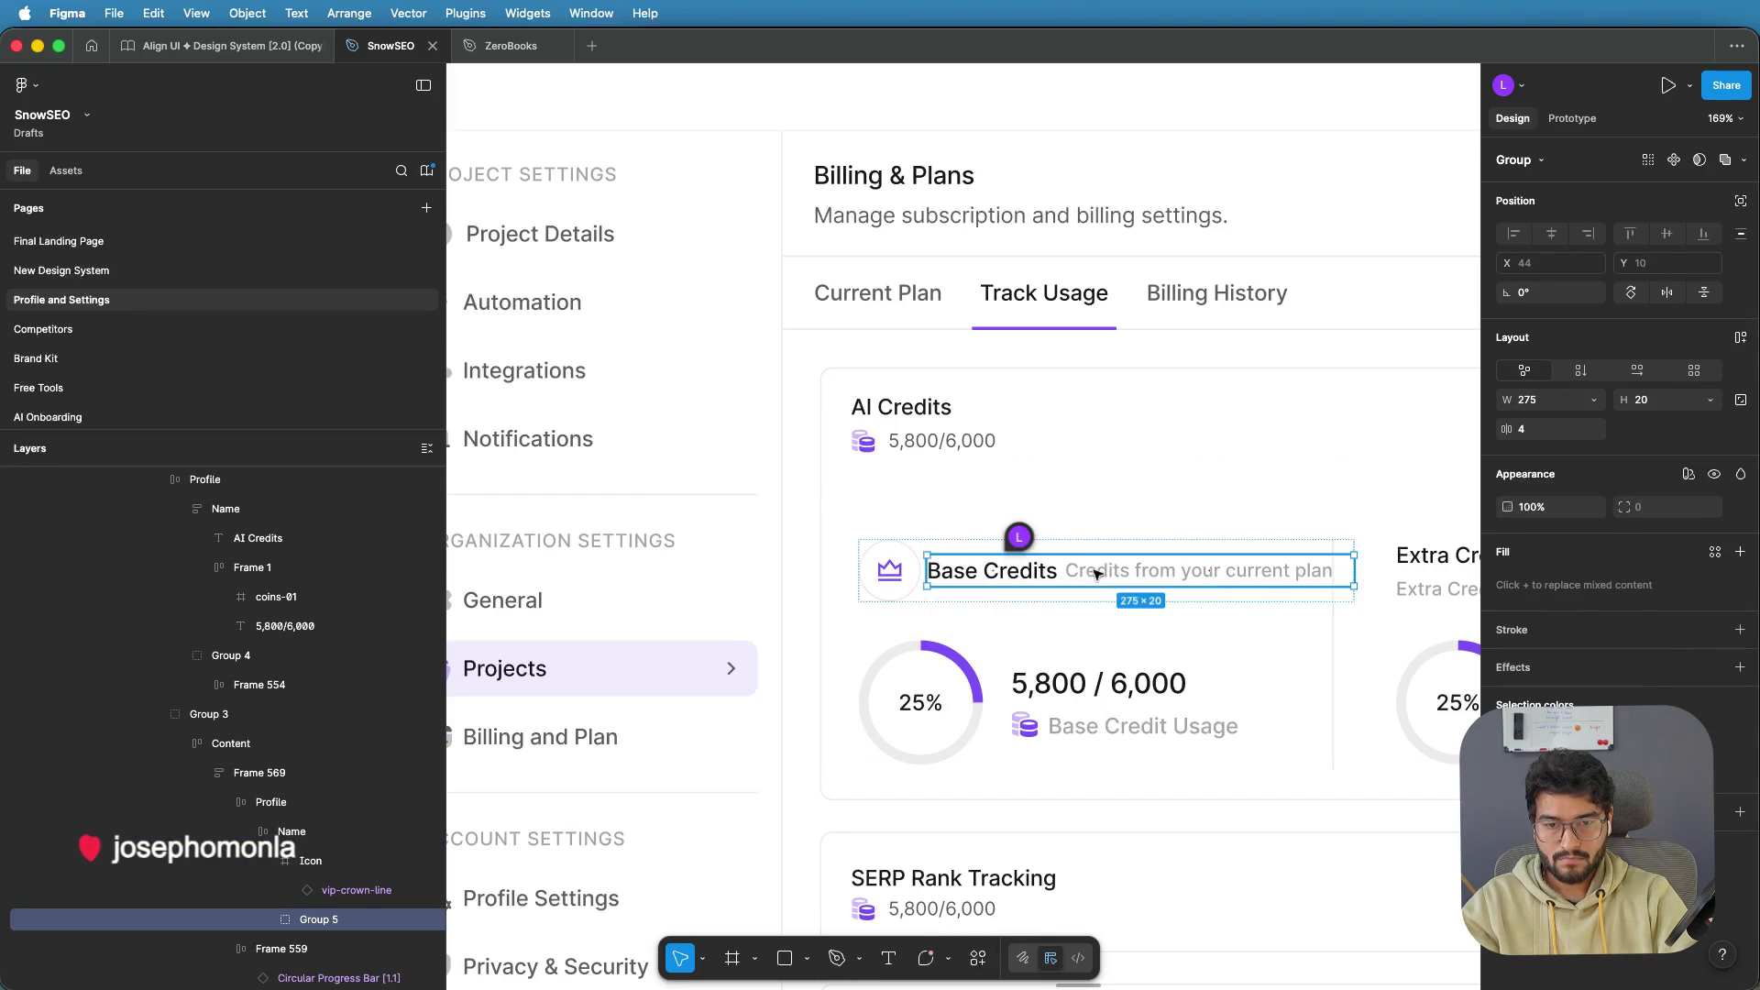
{"action": "left_click", "coordinate": [1582, 376]}
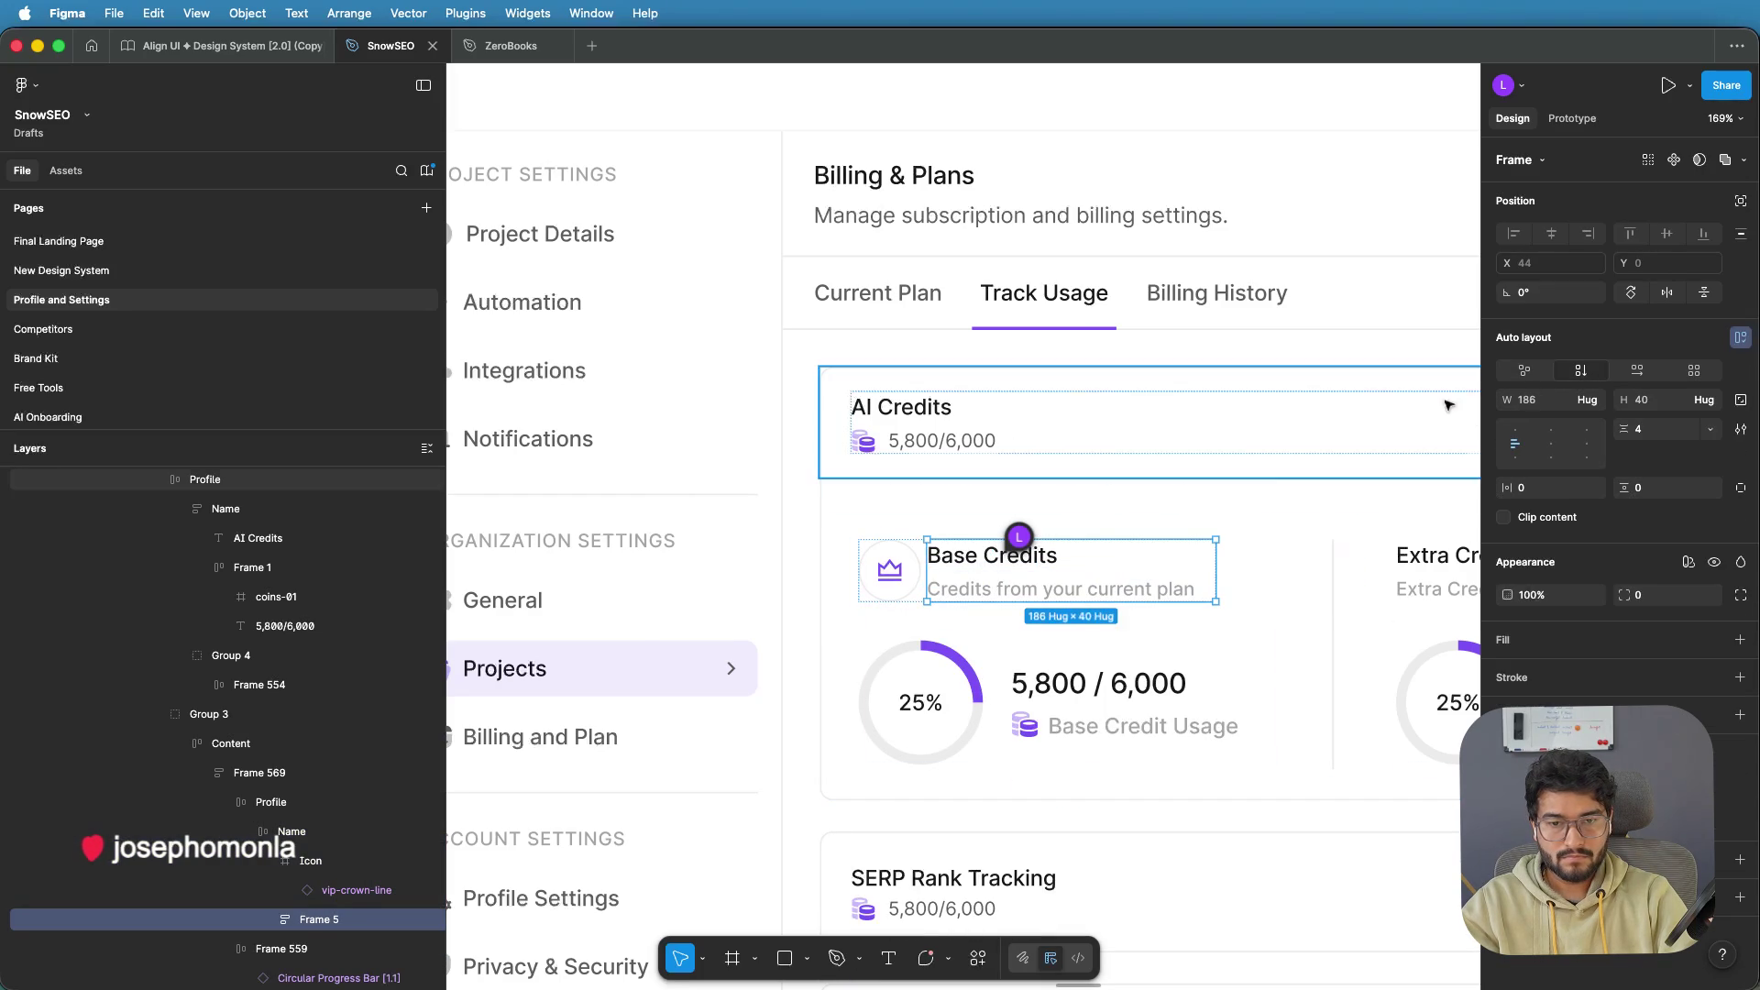
Widen the gap between the crown icon and Base Credits title to 10
{"action": "left_click", "coordinate": [805, 552]}
{"action": "scroll", "coordinate": [803, 550], "scroll_direction": "down", "scroll_amount": 5, "text": "ctrl"}
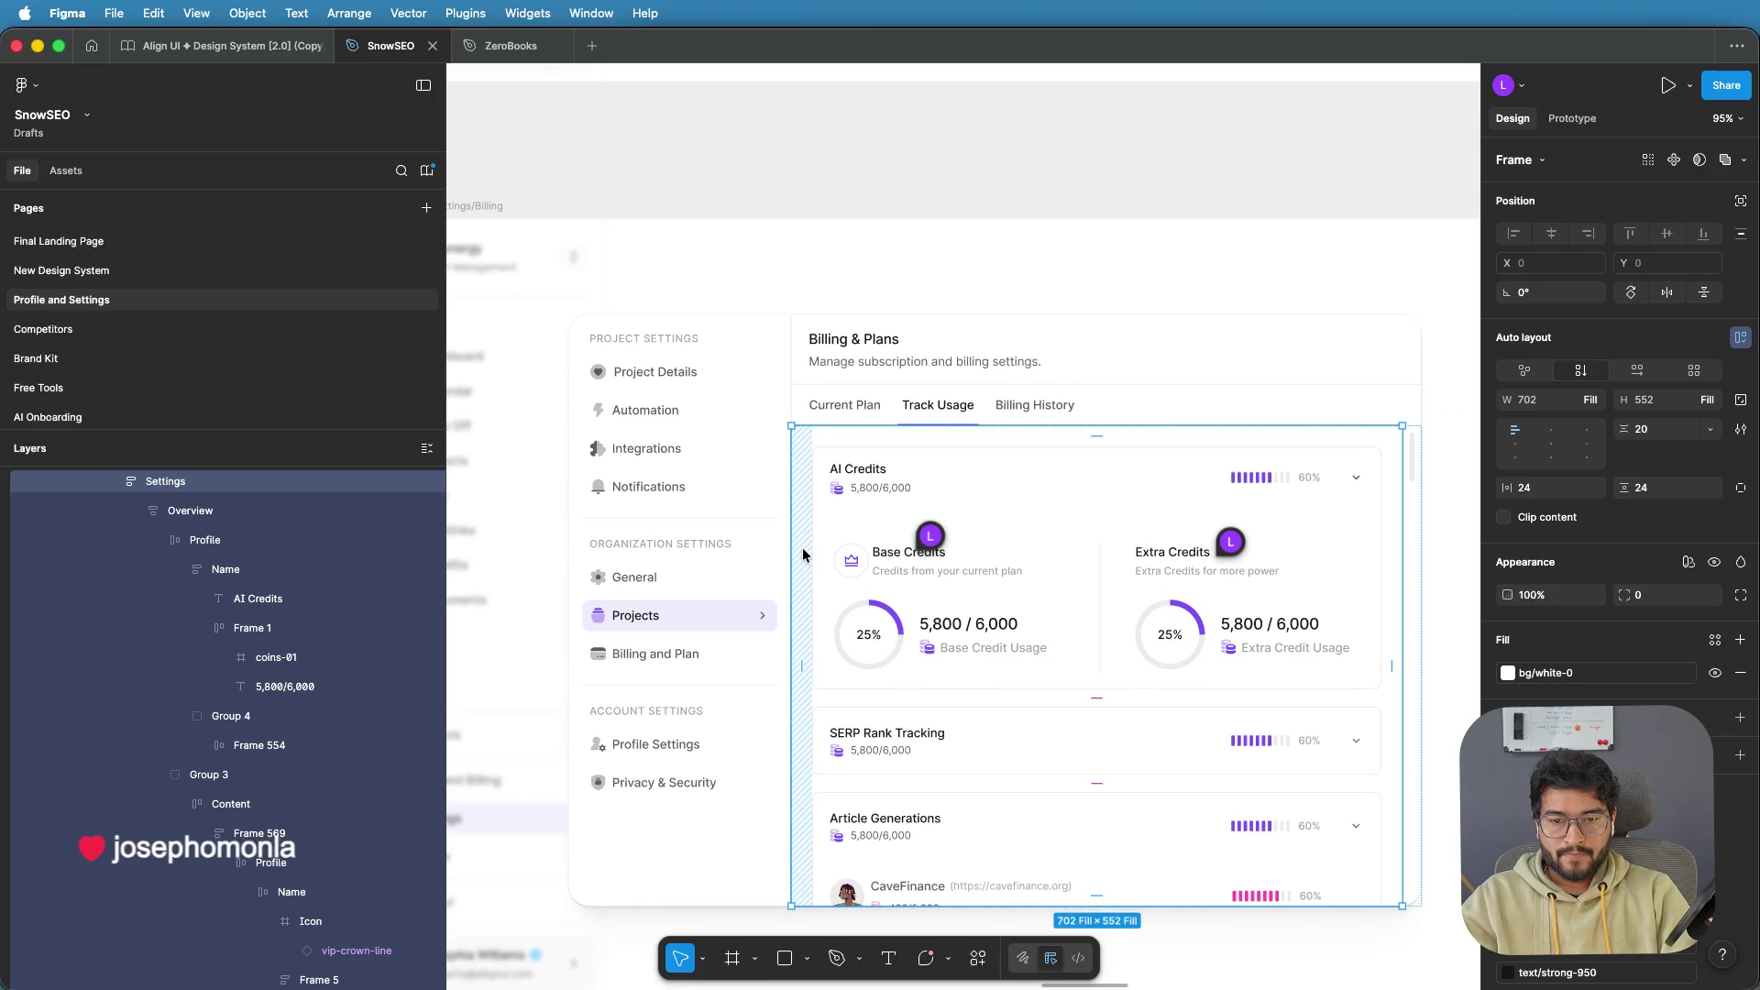
{"action": "scroll", "coordinate": [878, 563], "scroll_direction": "up", "scroll_amount": 5}
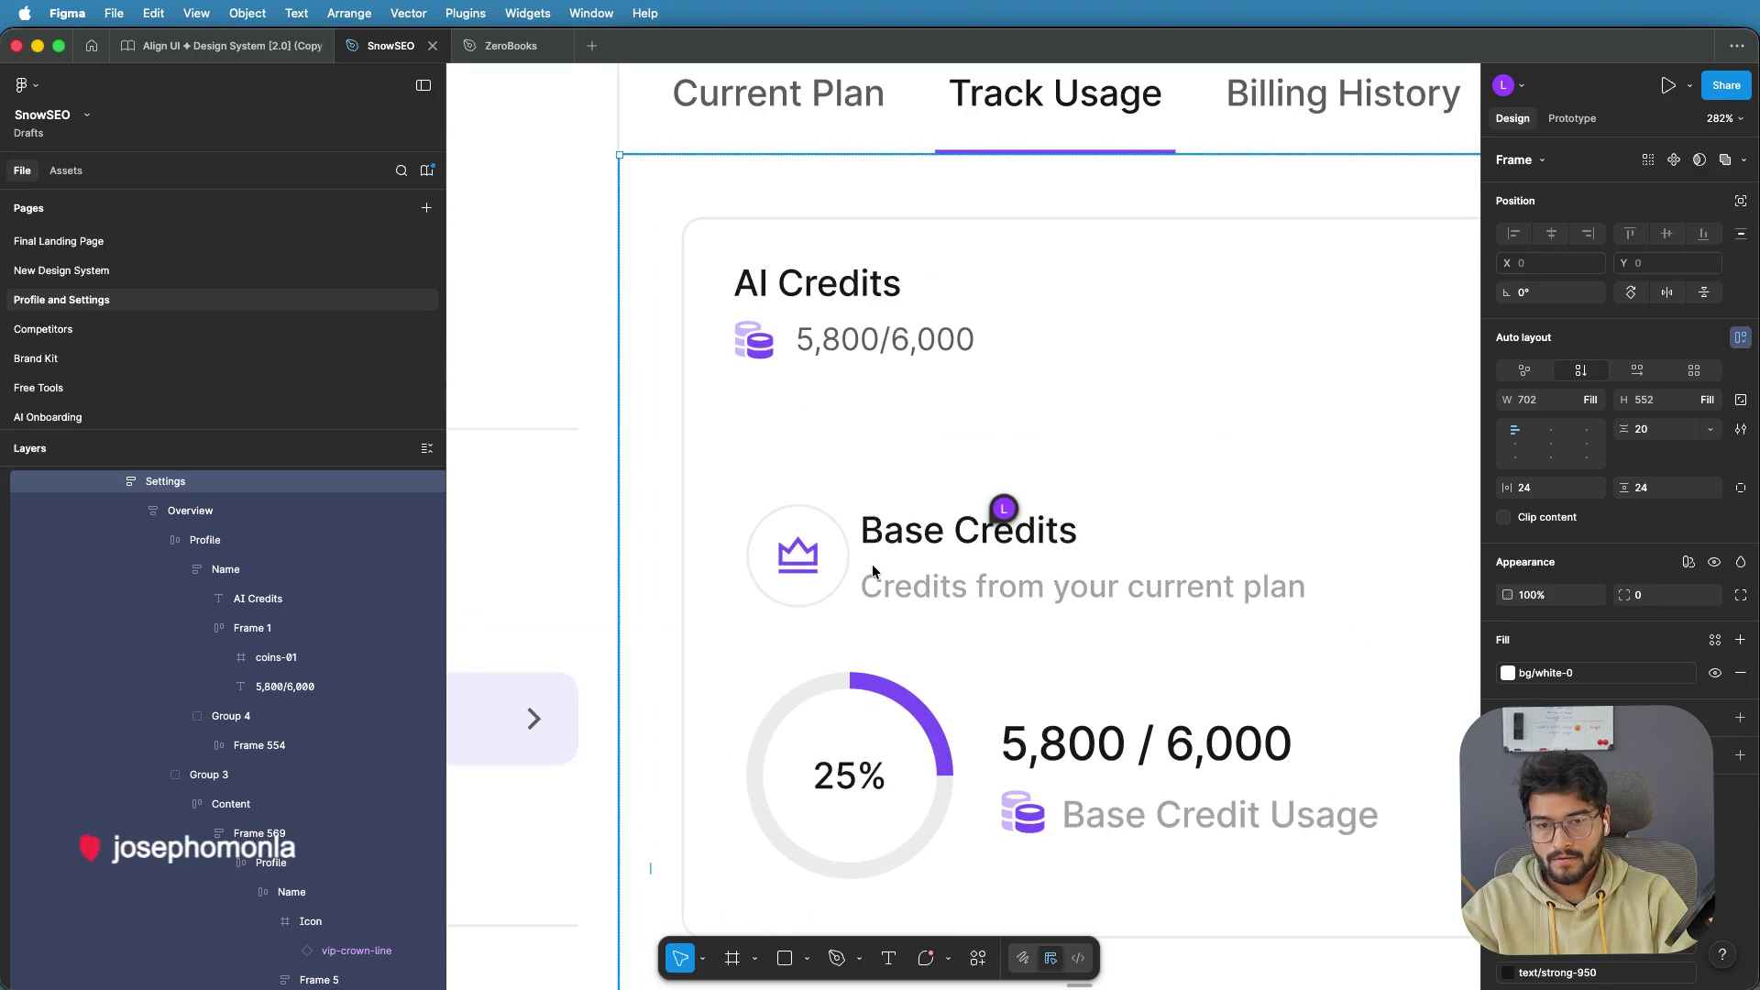
{"action": "left_click", "coordinate": [868, 548]}
{"action": "double_click", "coordinate": [876, 539]}
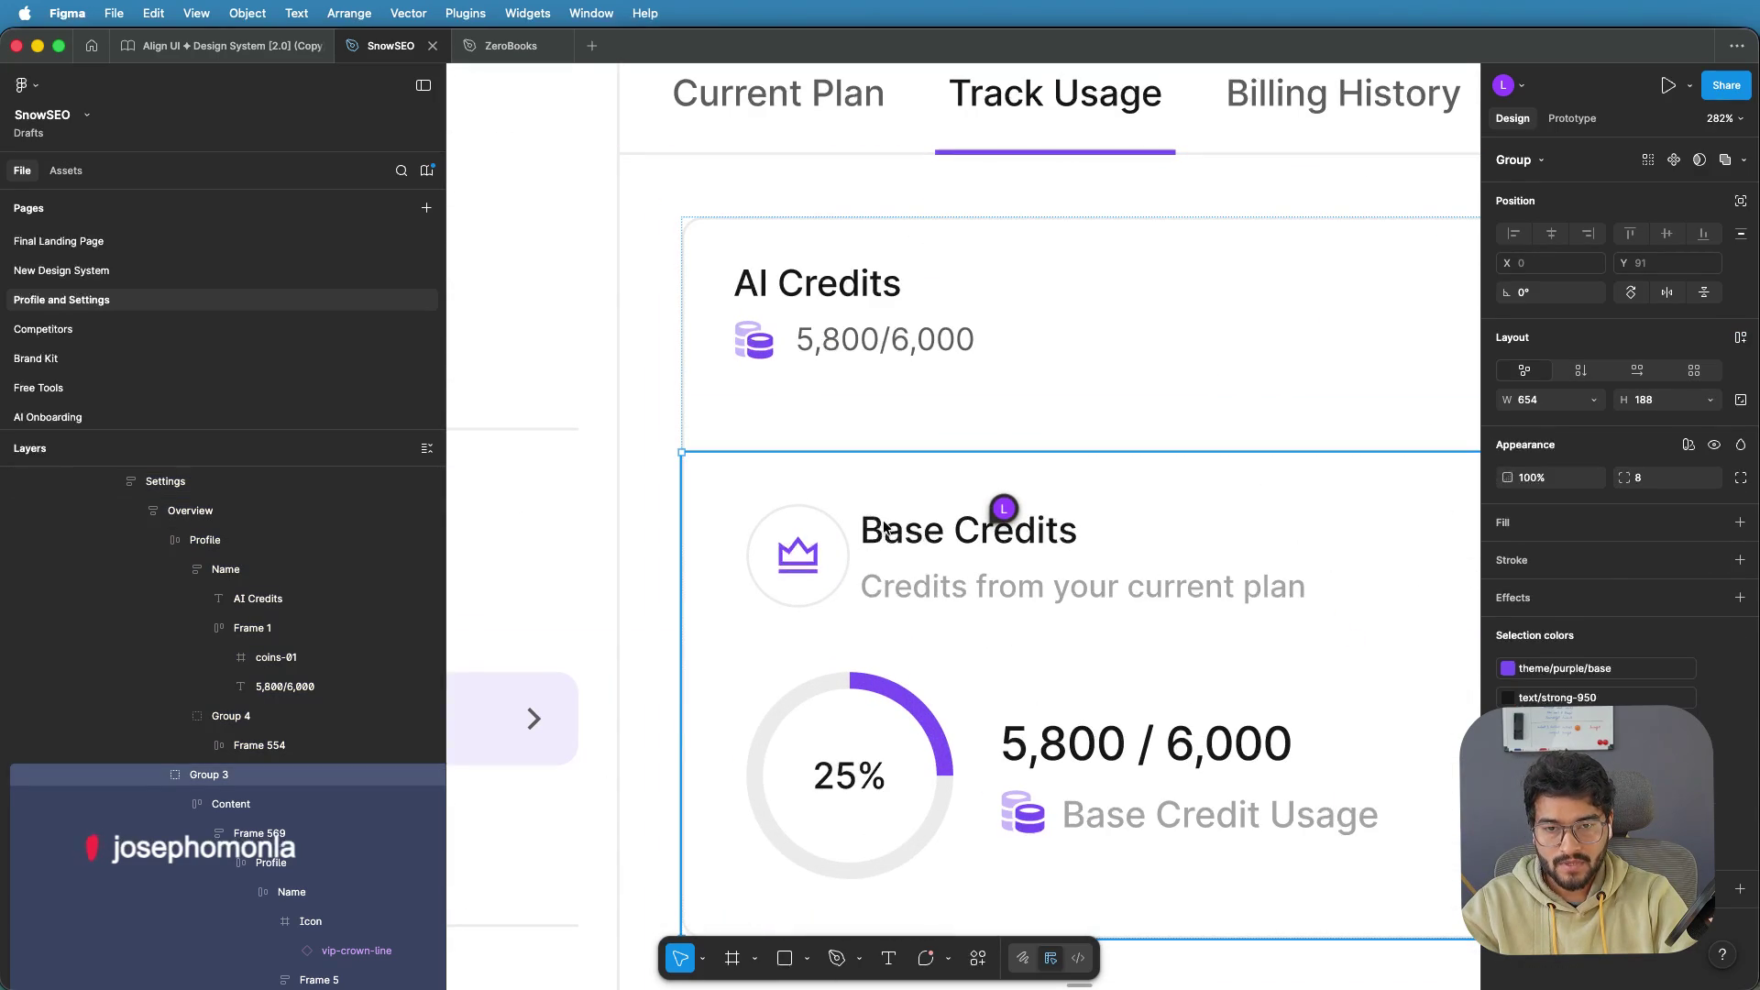
{"action": "double_click", "coordinate": [869, 548]}
{"action": "double_click", "coordinate": [867, 553]}
{"action": "double_click", "coordinate": [866, 554]}
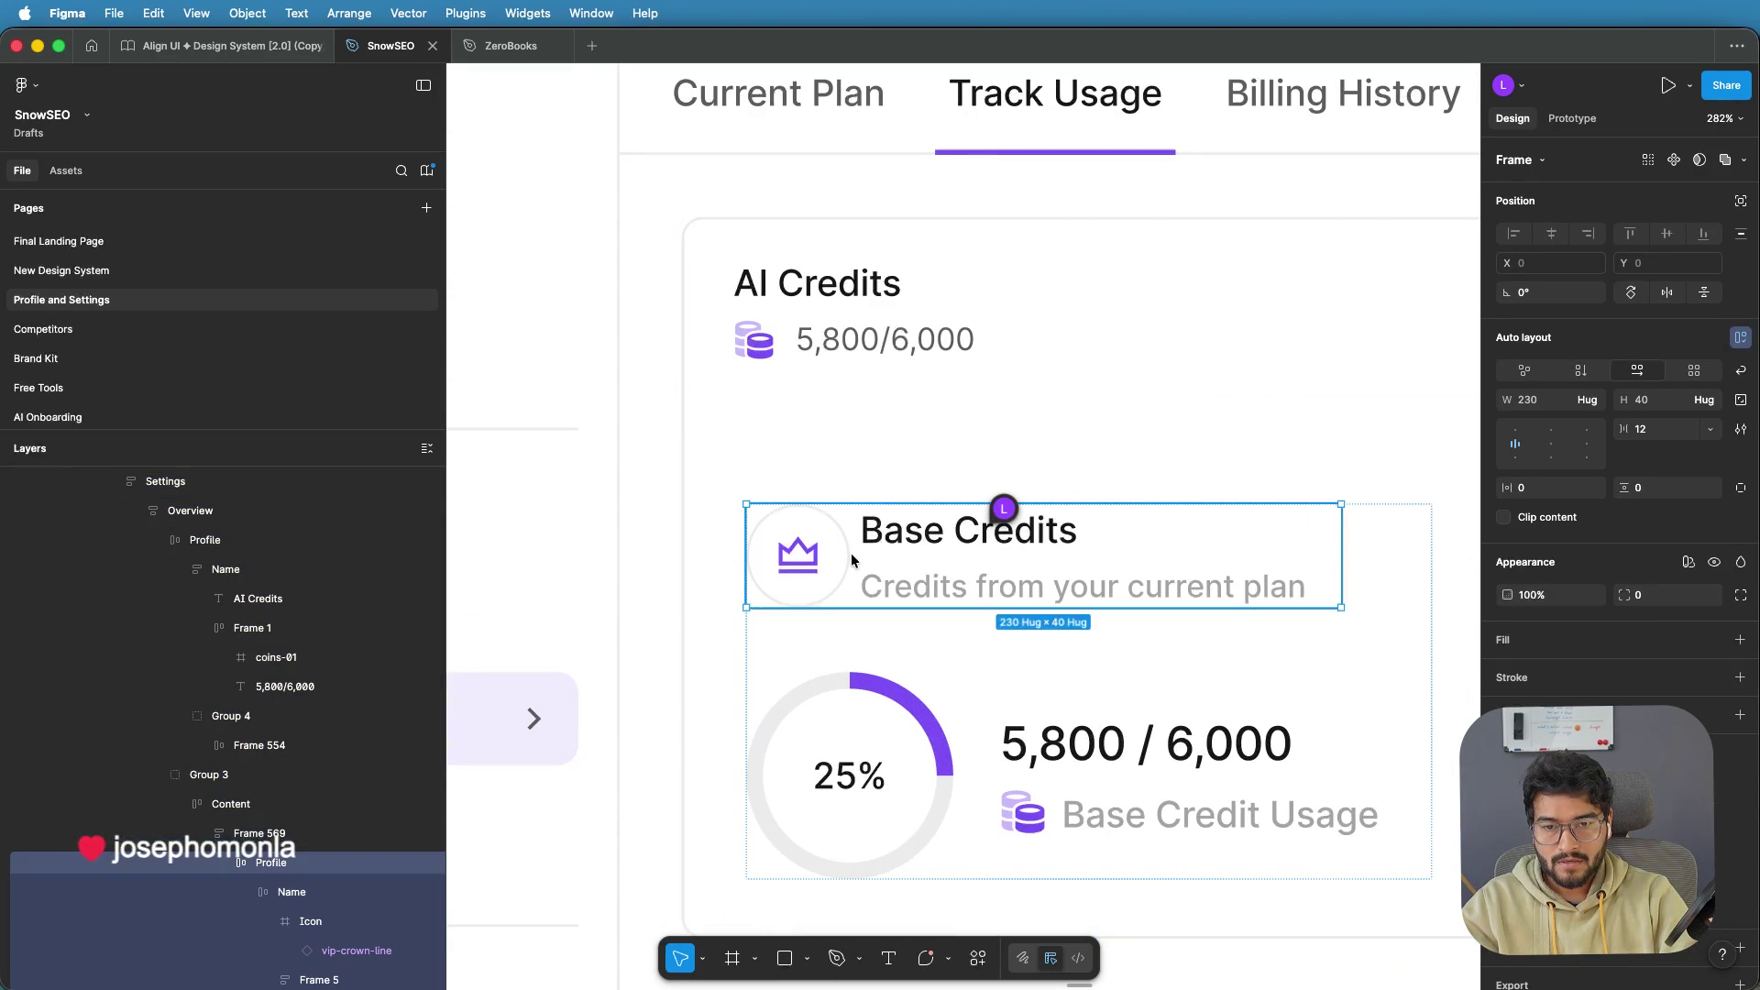
{"action": "left_click_drag", "start_coordinate": [856, 558], "coordinate": [863, 557]}
Reselect the Base Credits header group within the credits block
{"action": "left_click", "coordinate": [715, 530]}
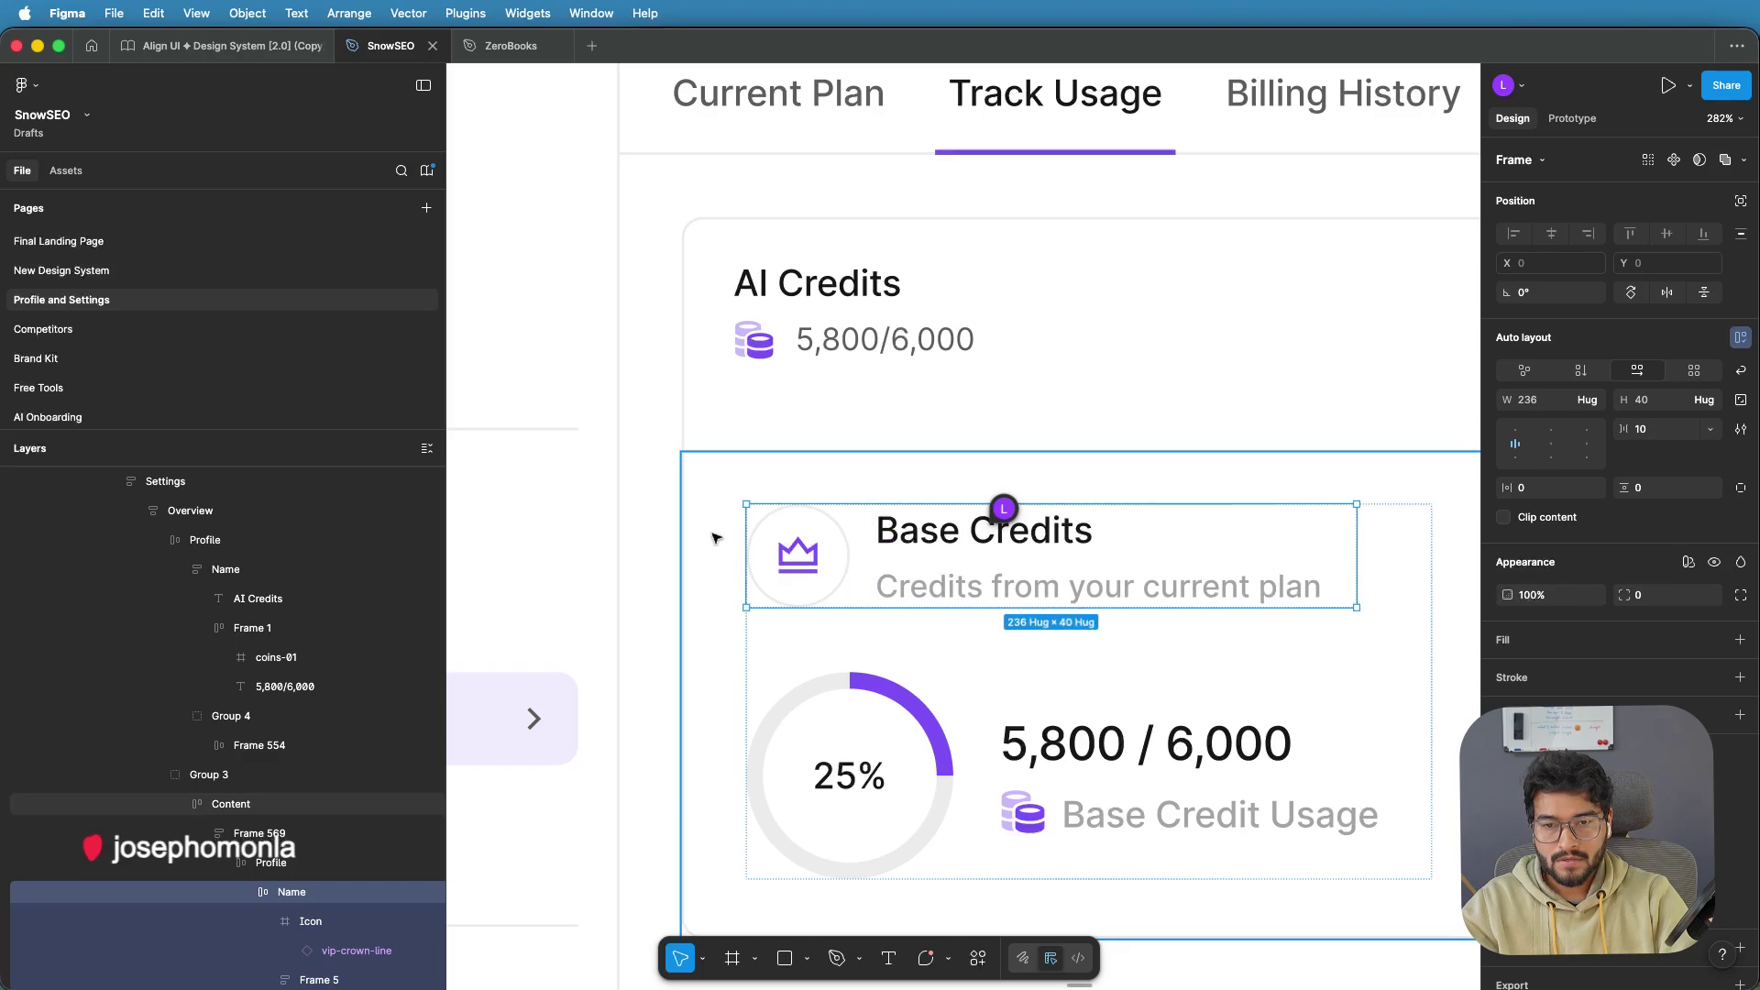
{"action": "scroll", "coordinate": [699, 528], "scroll_direction": "down", "scroll_amount": 5}
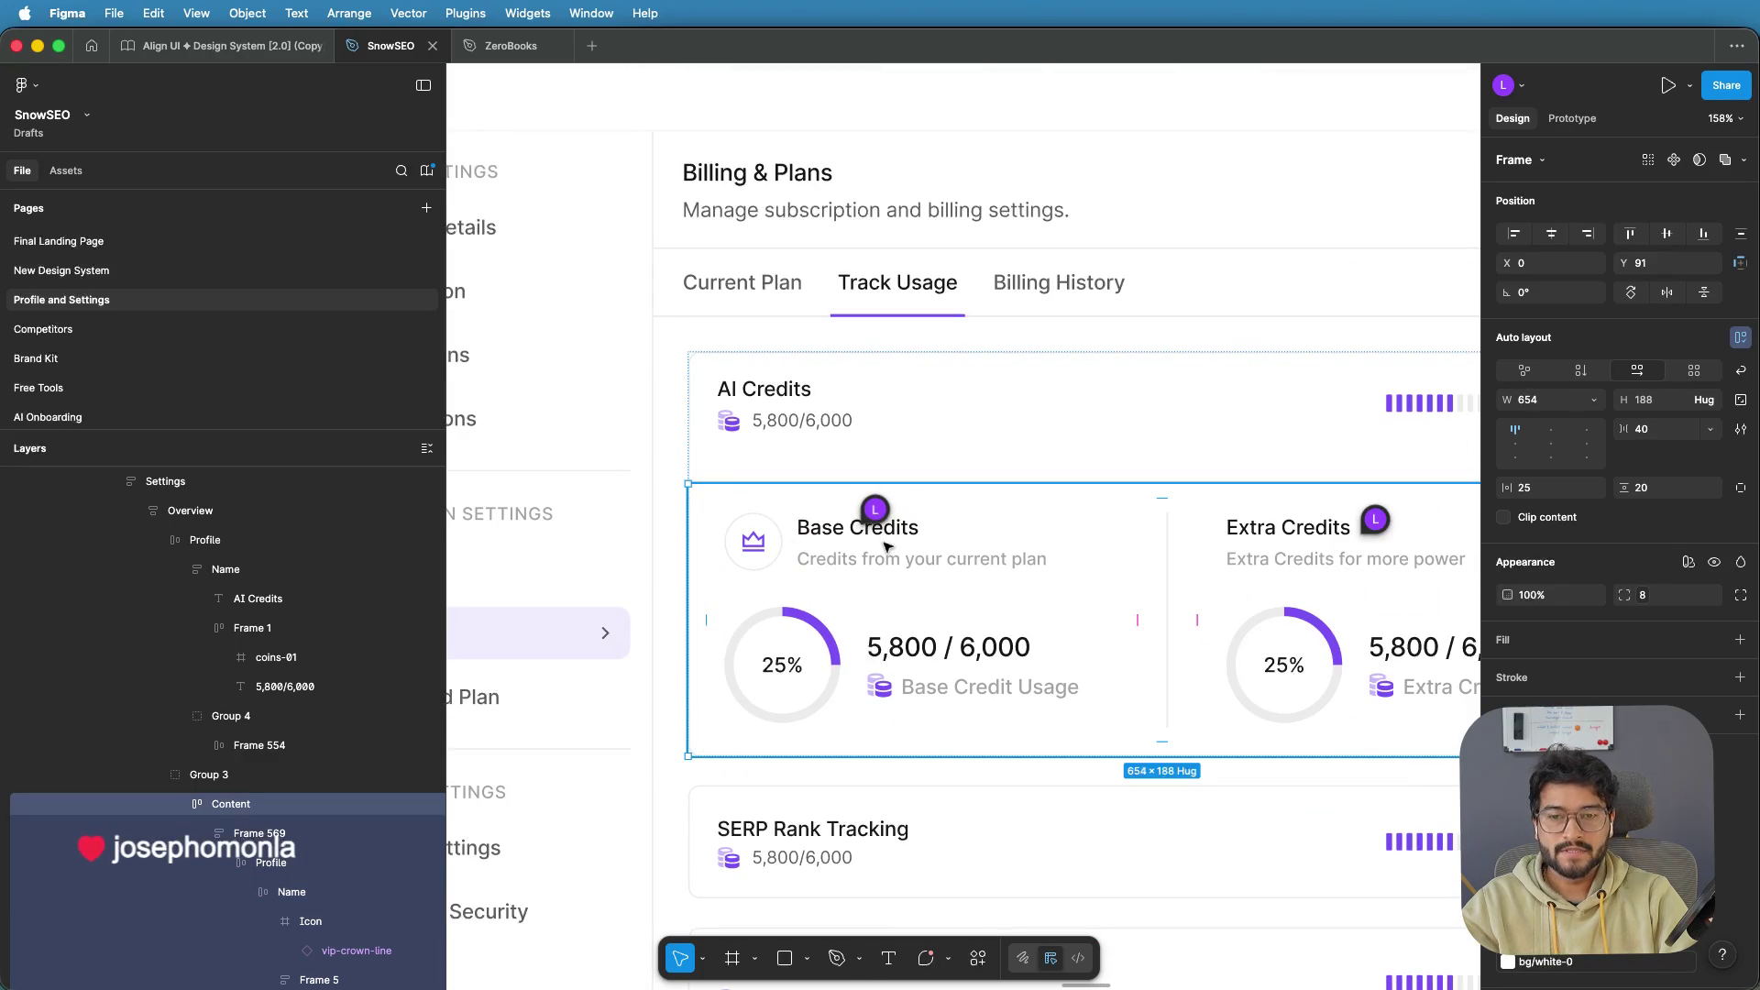
{"action": "scroll", "coordinate": [886, 547], "scroll_direction": "down", "scroll_amount": 3}
{"action": "left_click", "coordinate": [851, 541]}
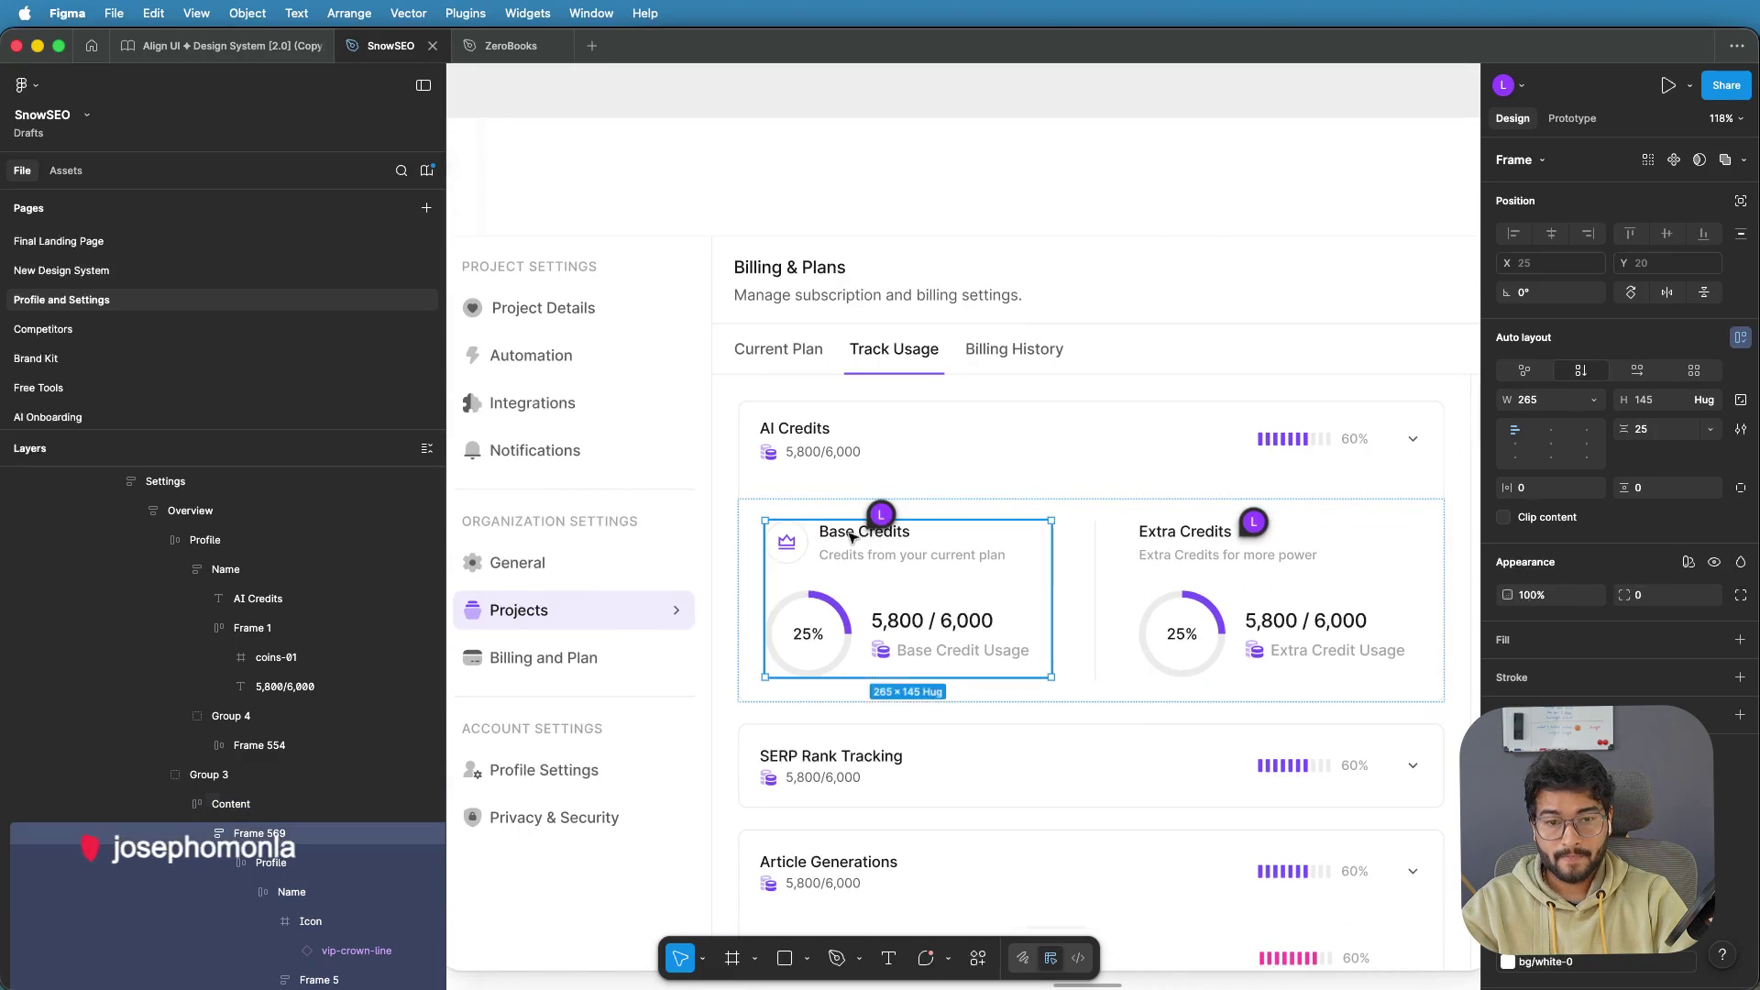
Paste the Base Credits header into the Extra Credits column, replacing the old header
{"action": "left_click", "coordinate": [847, 539]}
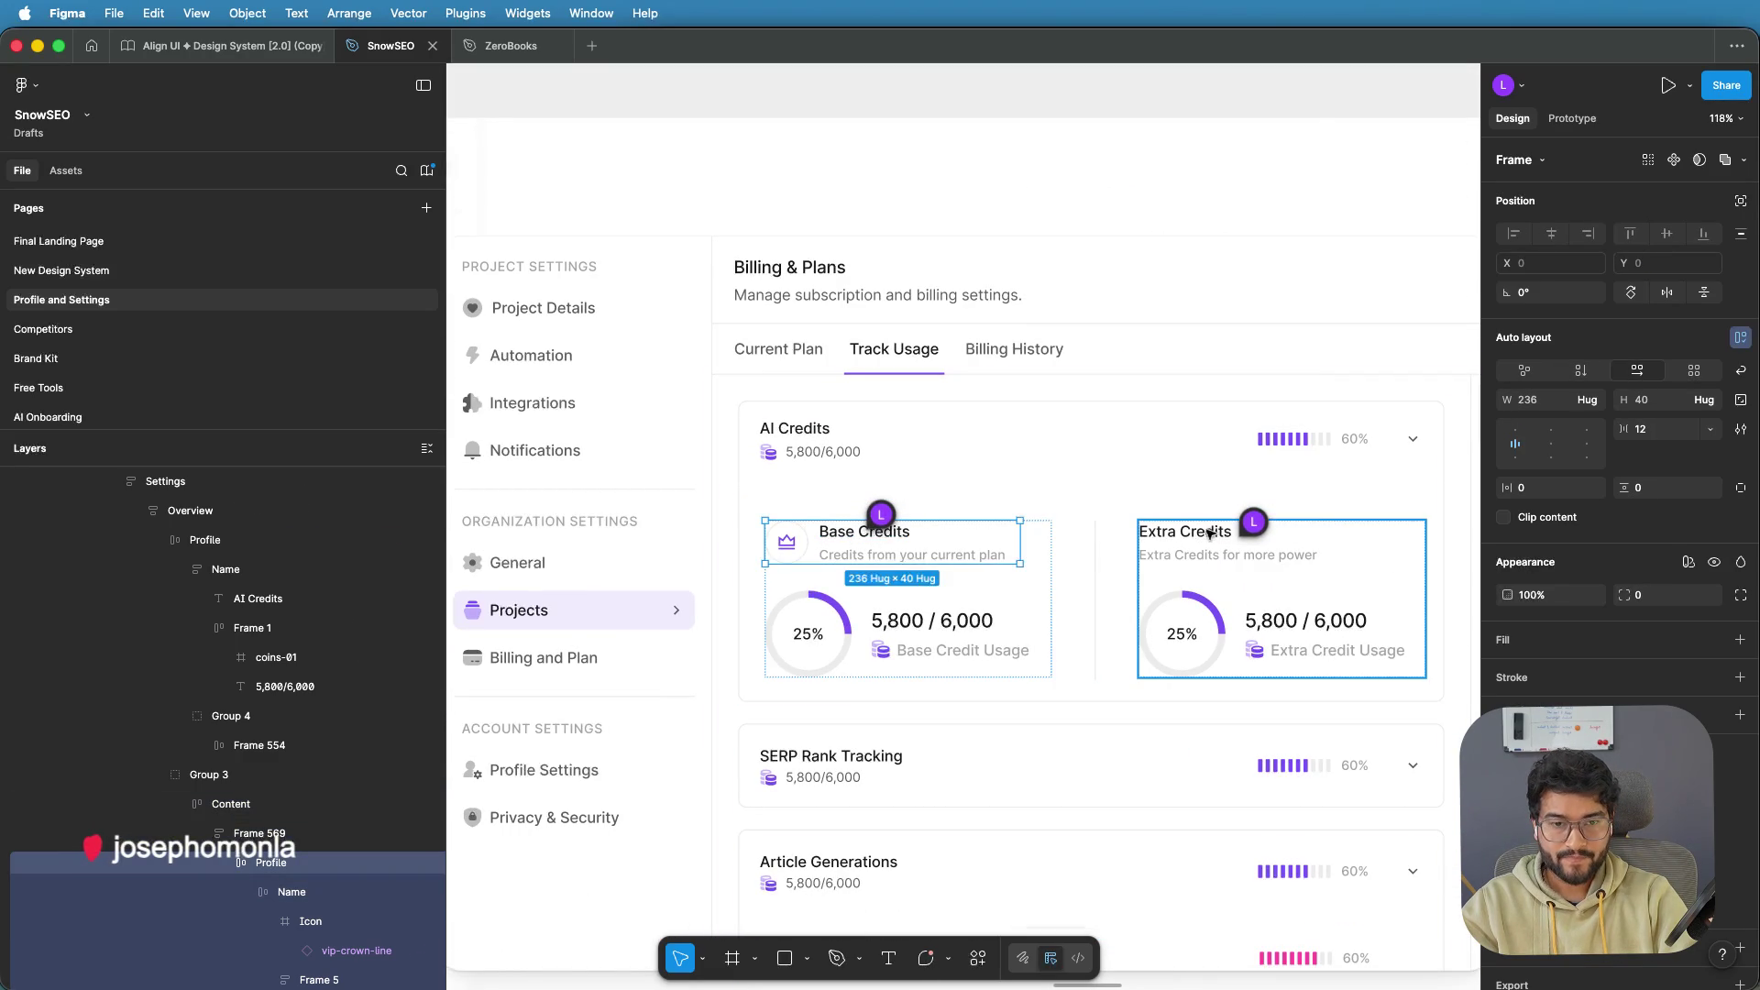
{"action": "left_click", "coordinate": [1196, 535]}
{"action": "left_click", "coordinate": [1196, 536]}
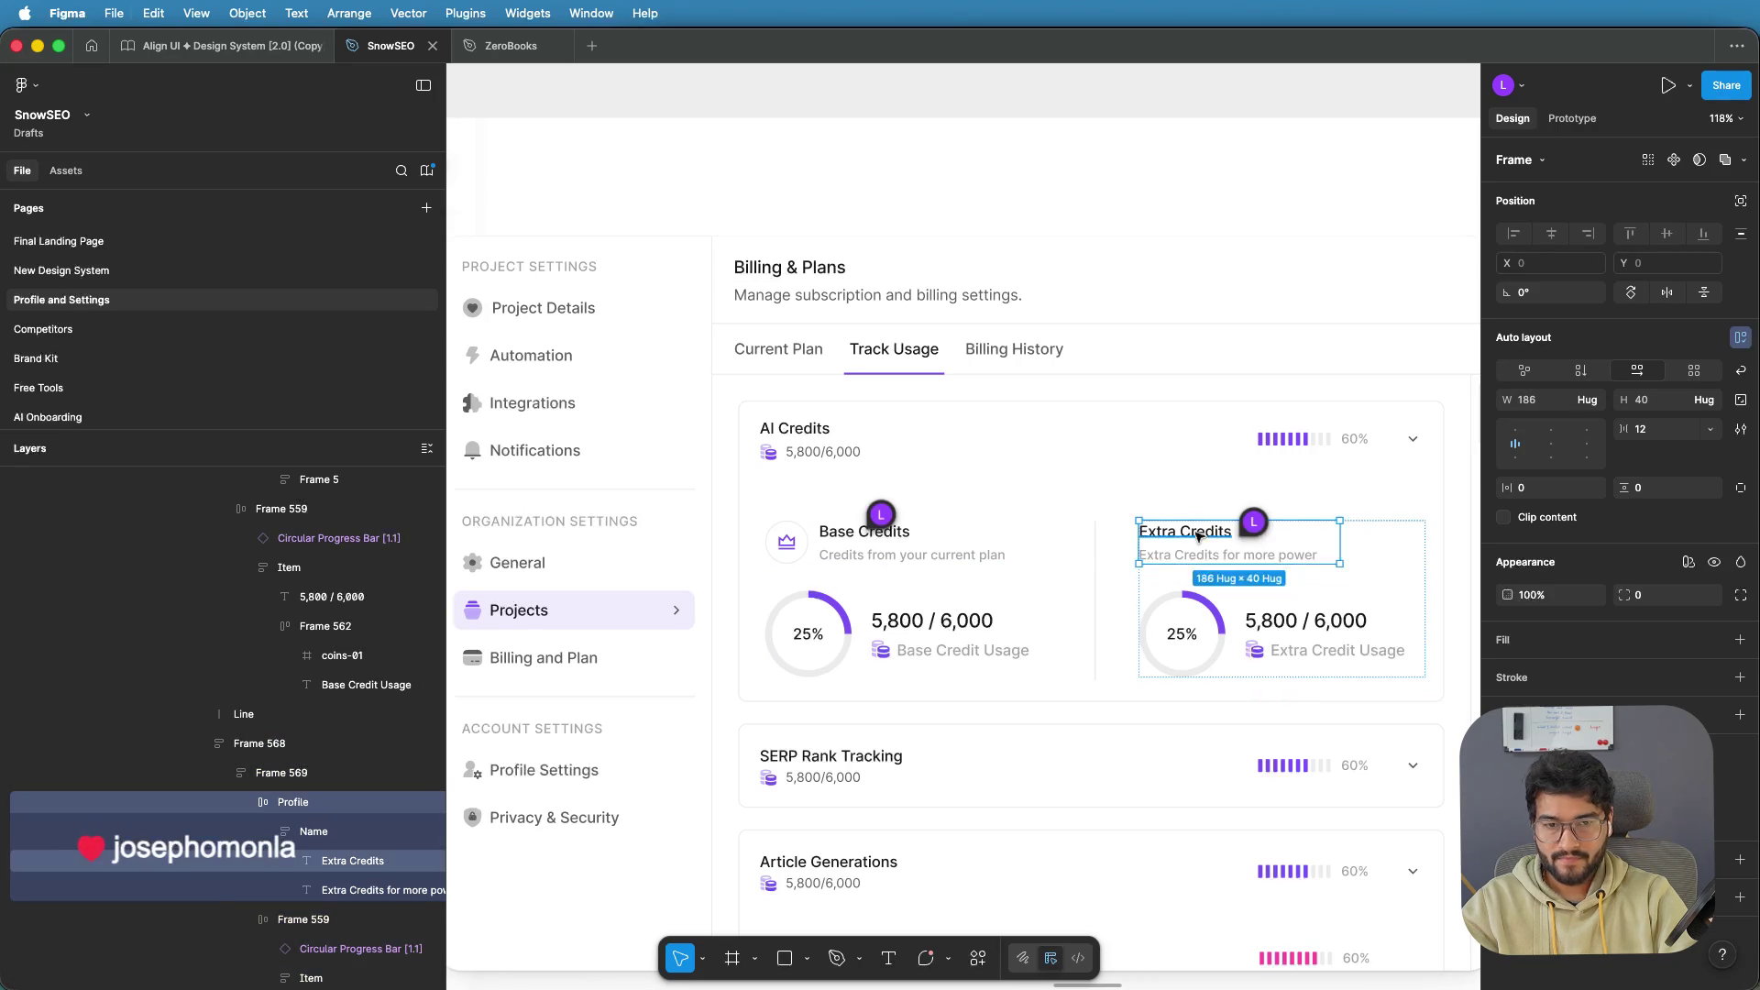
{"action": "key", "text": "super+v"}
{"action": "left_click", "coordinate": [1197, 536]}
{"action": "key", "text": "shift+Return"}
{"action": "key", "text": "Delete"}
Rename the pasted header title from 'Base Credits' to 'Extra Credits'
{"action": "left_click", "coordinate": [1222, 536]}
{"action": "left_click", "coordinate": [1220, 535]}
{"action": "left_click", "coordinate": [1219, 536]}
{"action": "left_click", "coordinate": [1218, 535]}
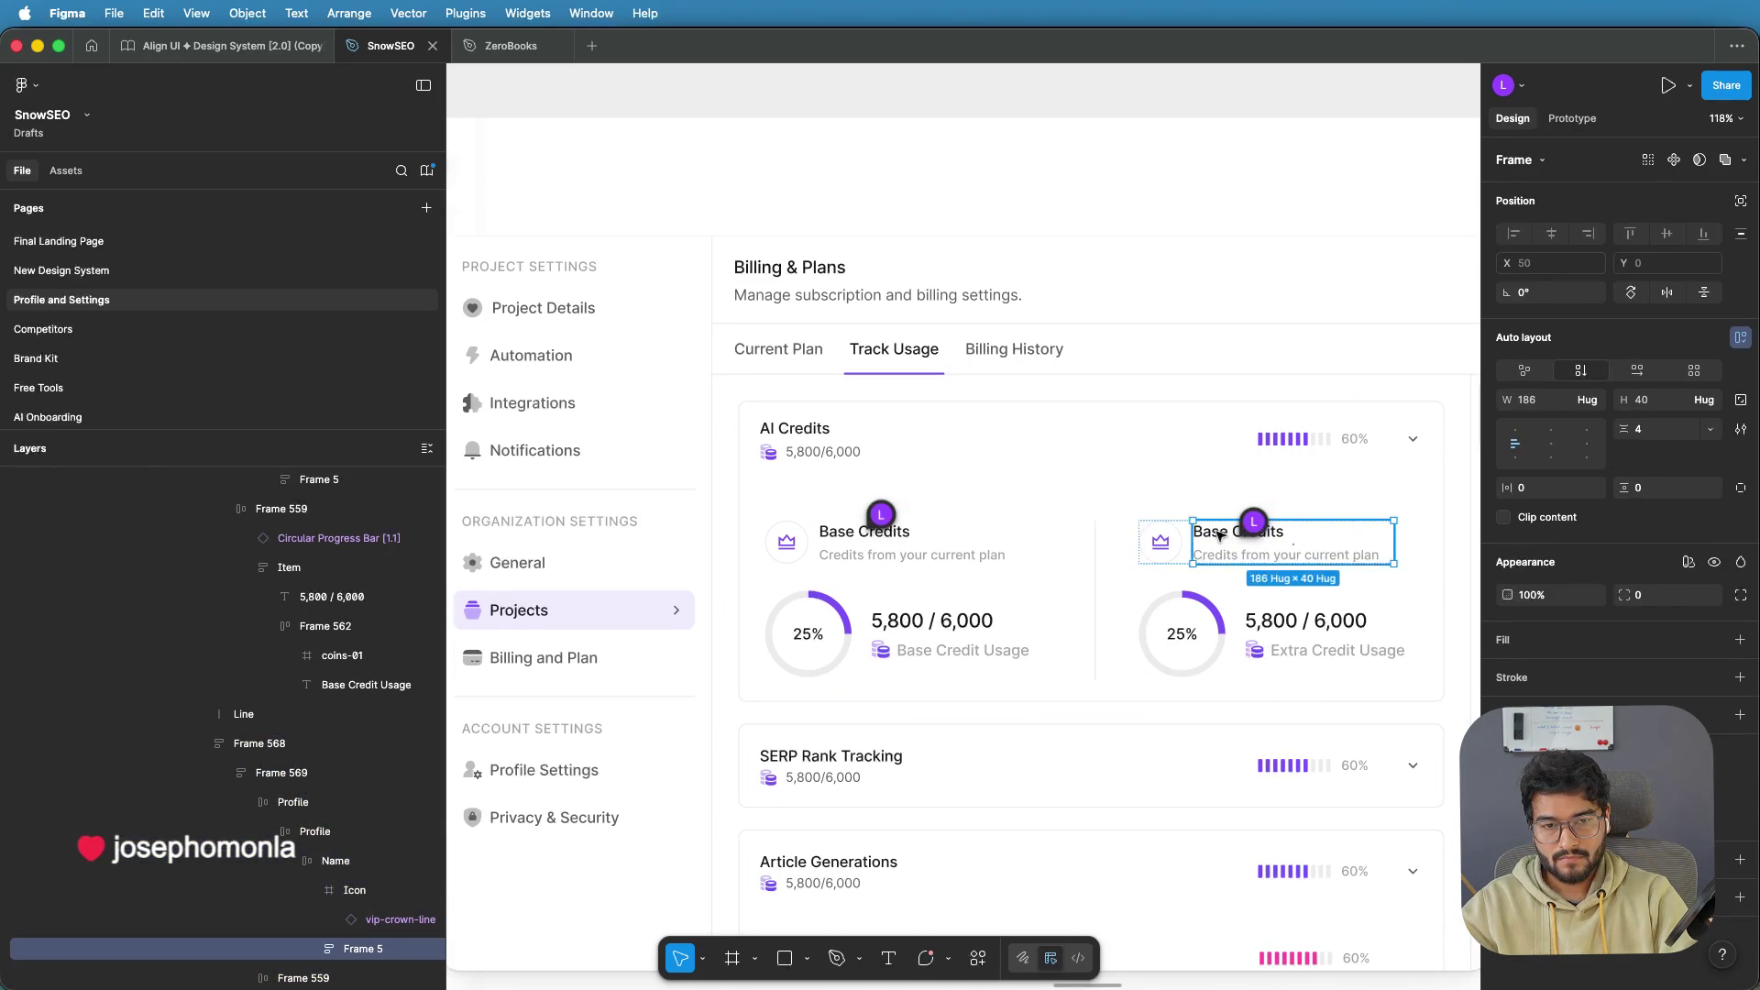
{"action": "left_click", "coordinate": [1215, 533]}
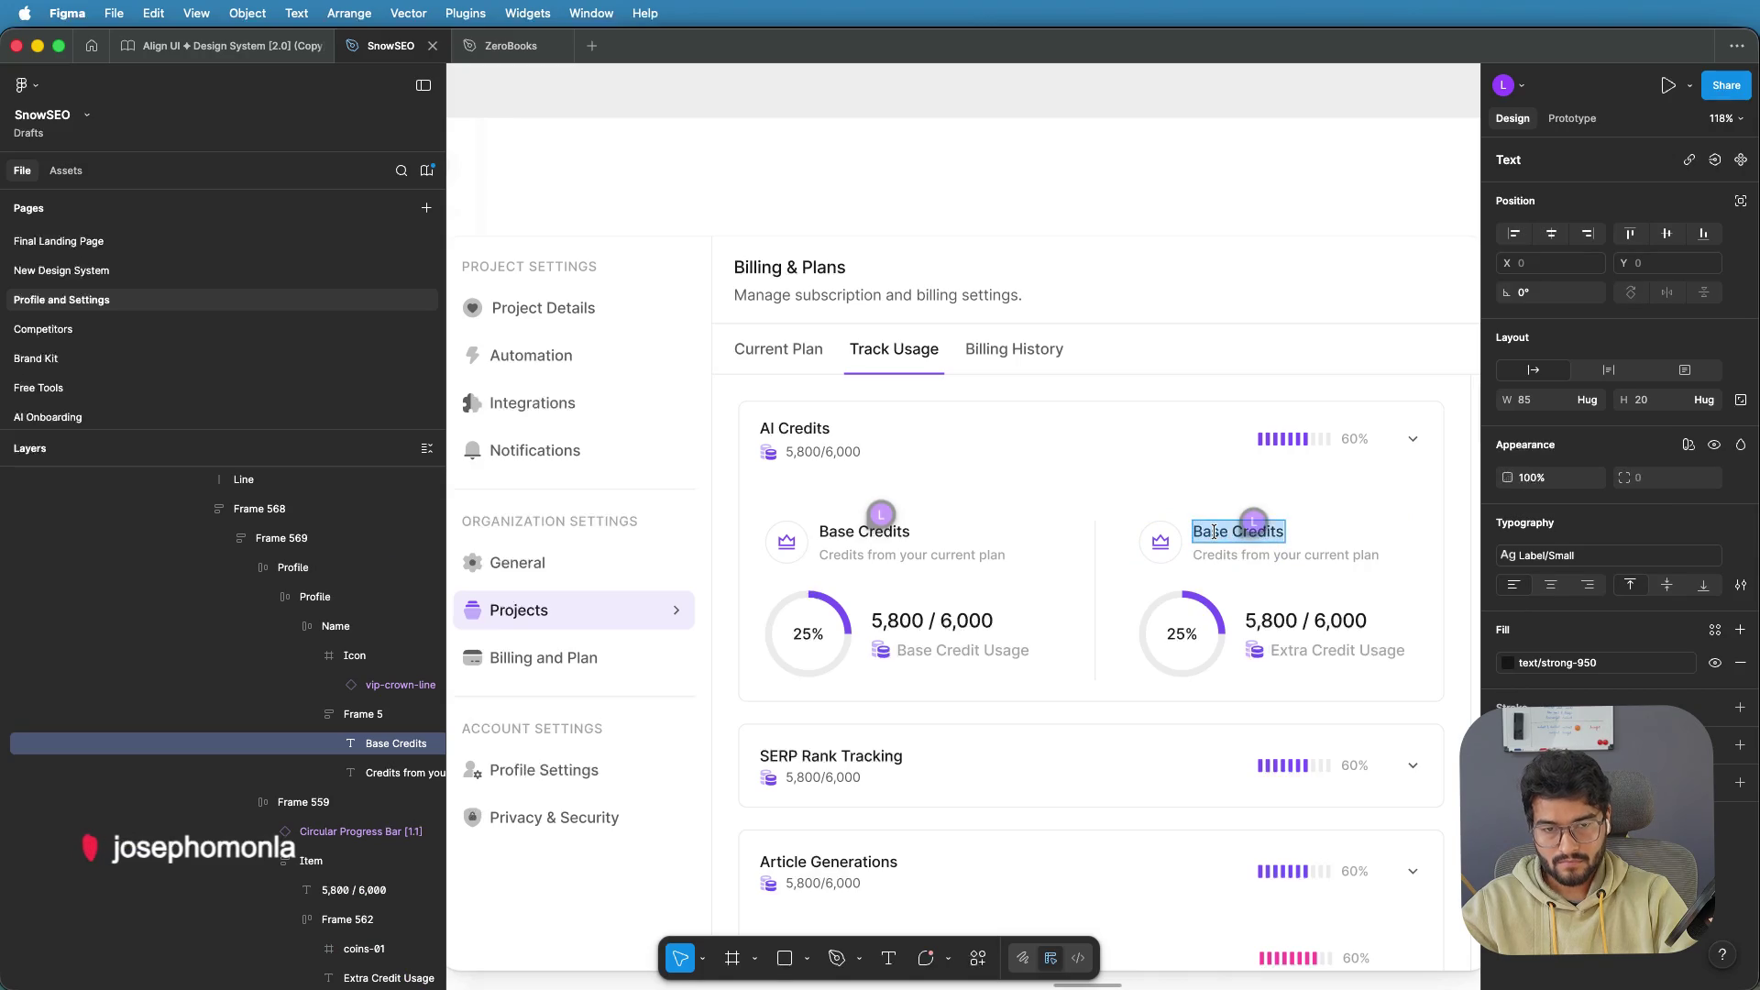
{"action": "double_click", "coordinate": [1214, 531]}
{"action": "type", "text": "Extra"}
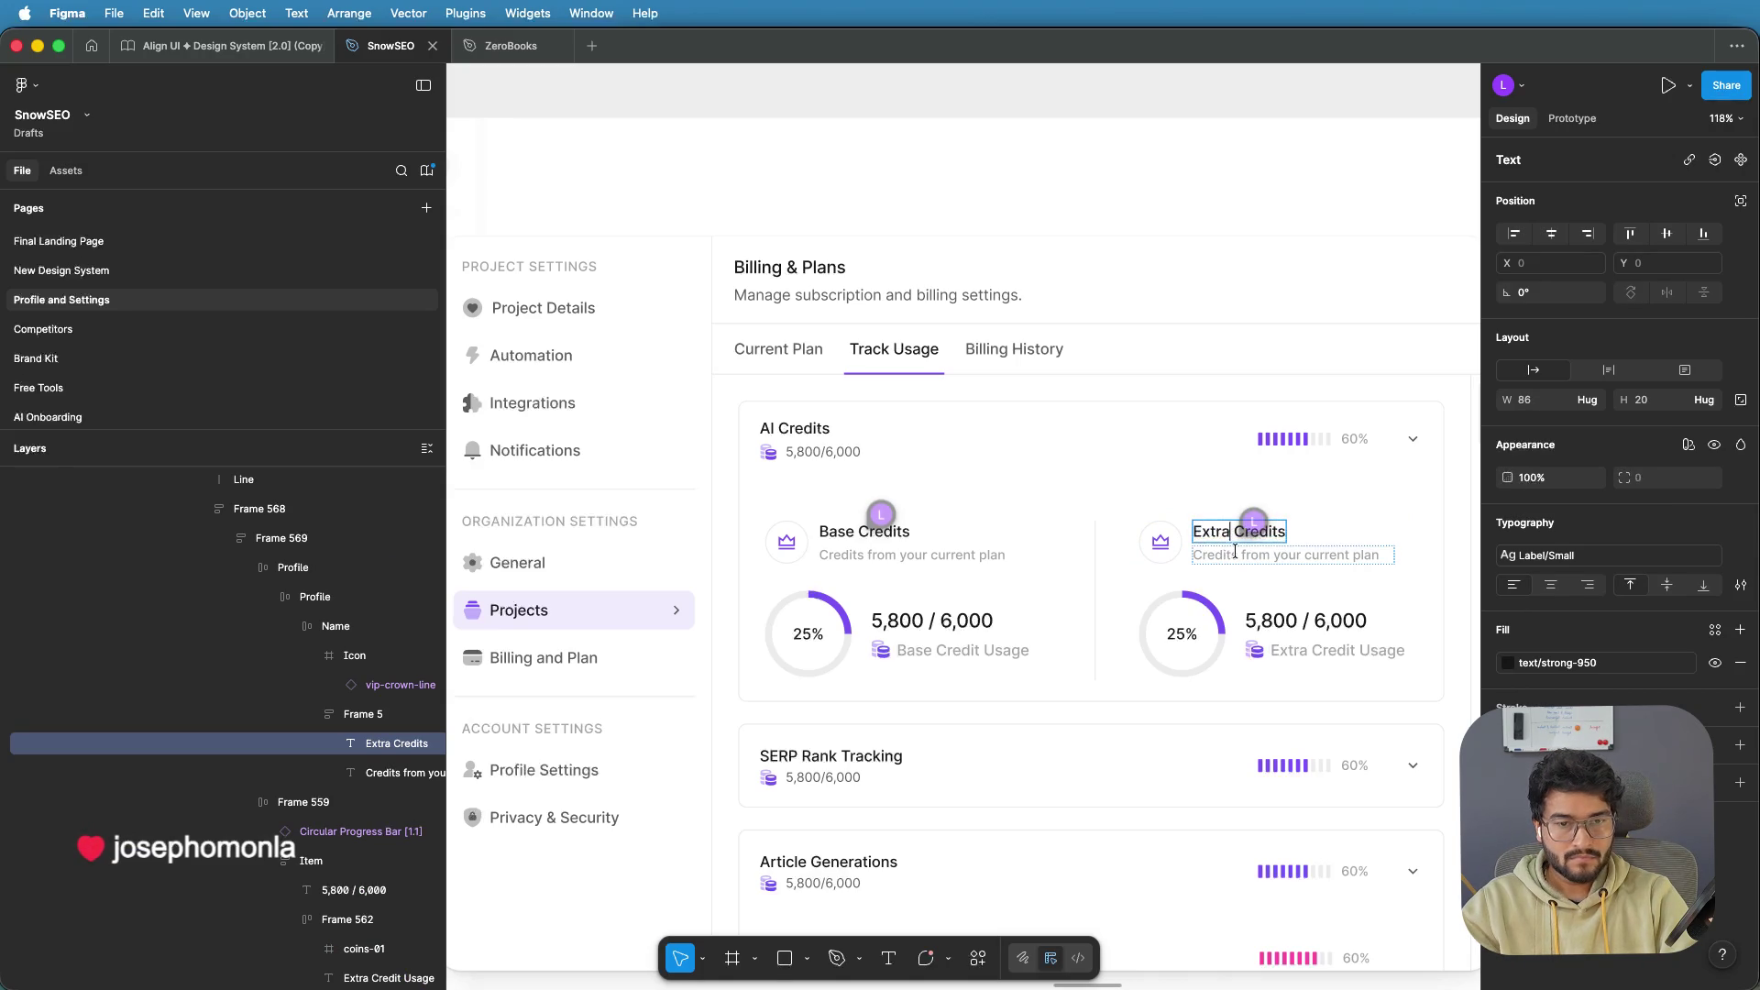
Change the Extra Credits subtitle to 'For power users'
{"action": "left_click", "coordinate": [1229, 553]}
{"action": "key", "text": "super+a"}
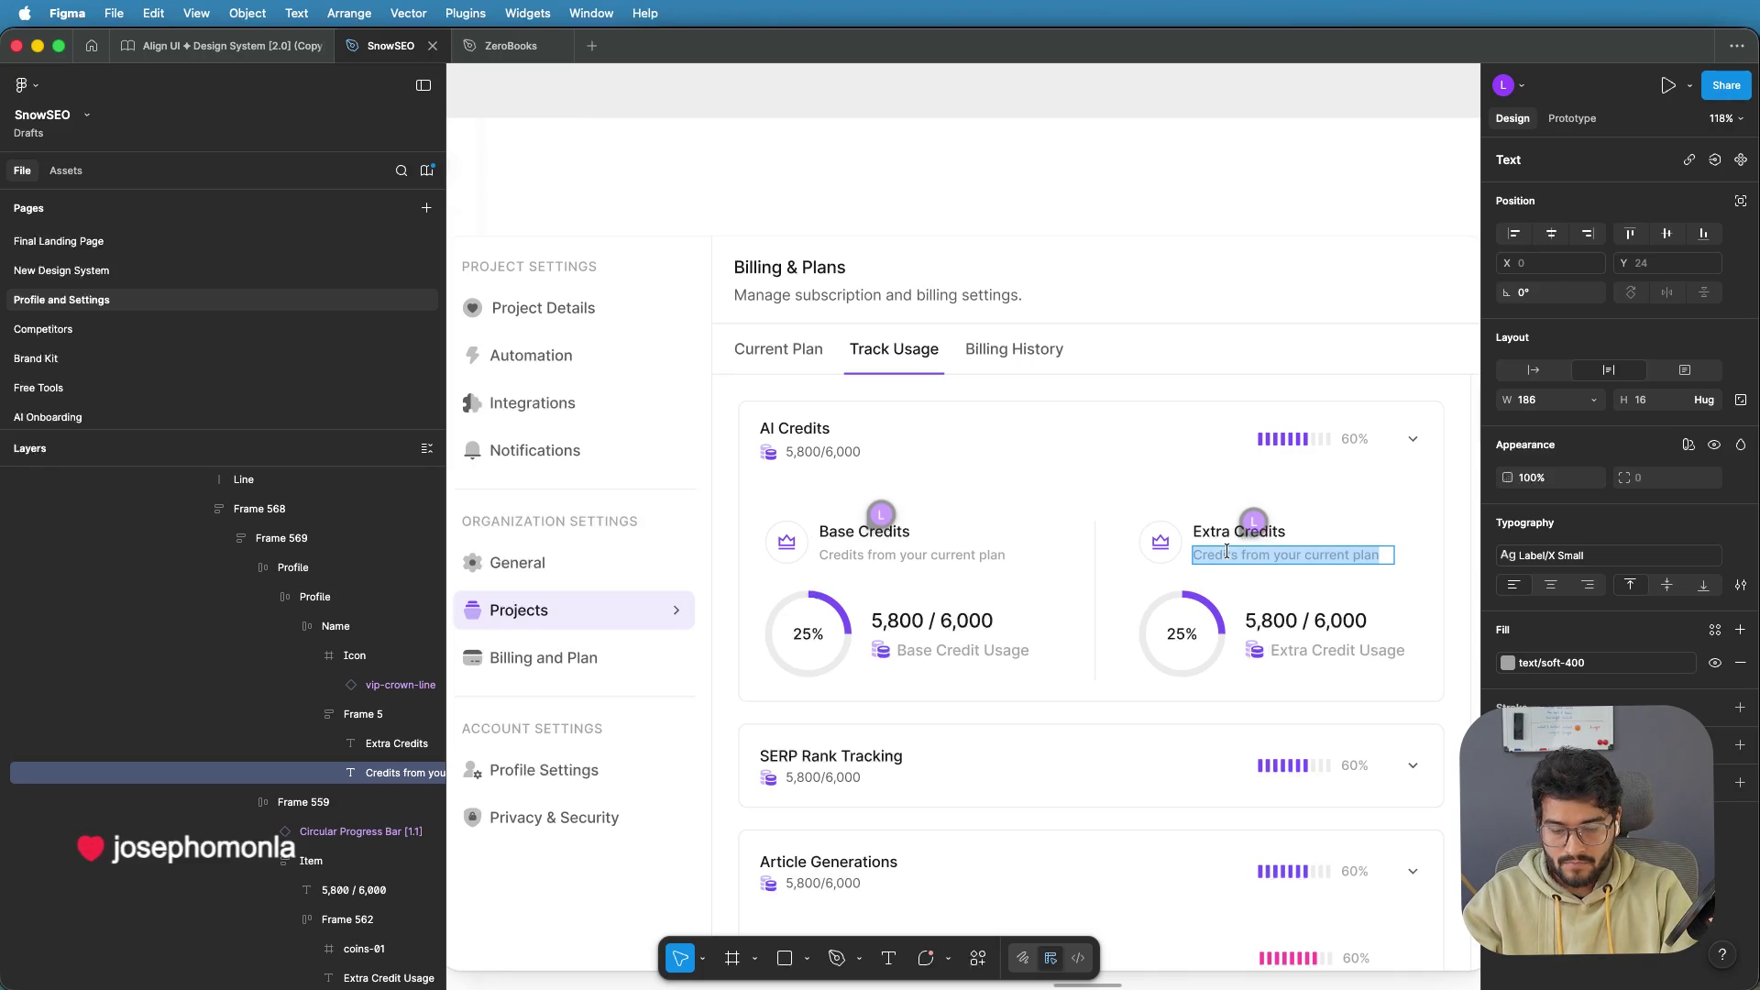
{"action": "type", "text": "For m"}
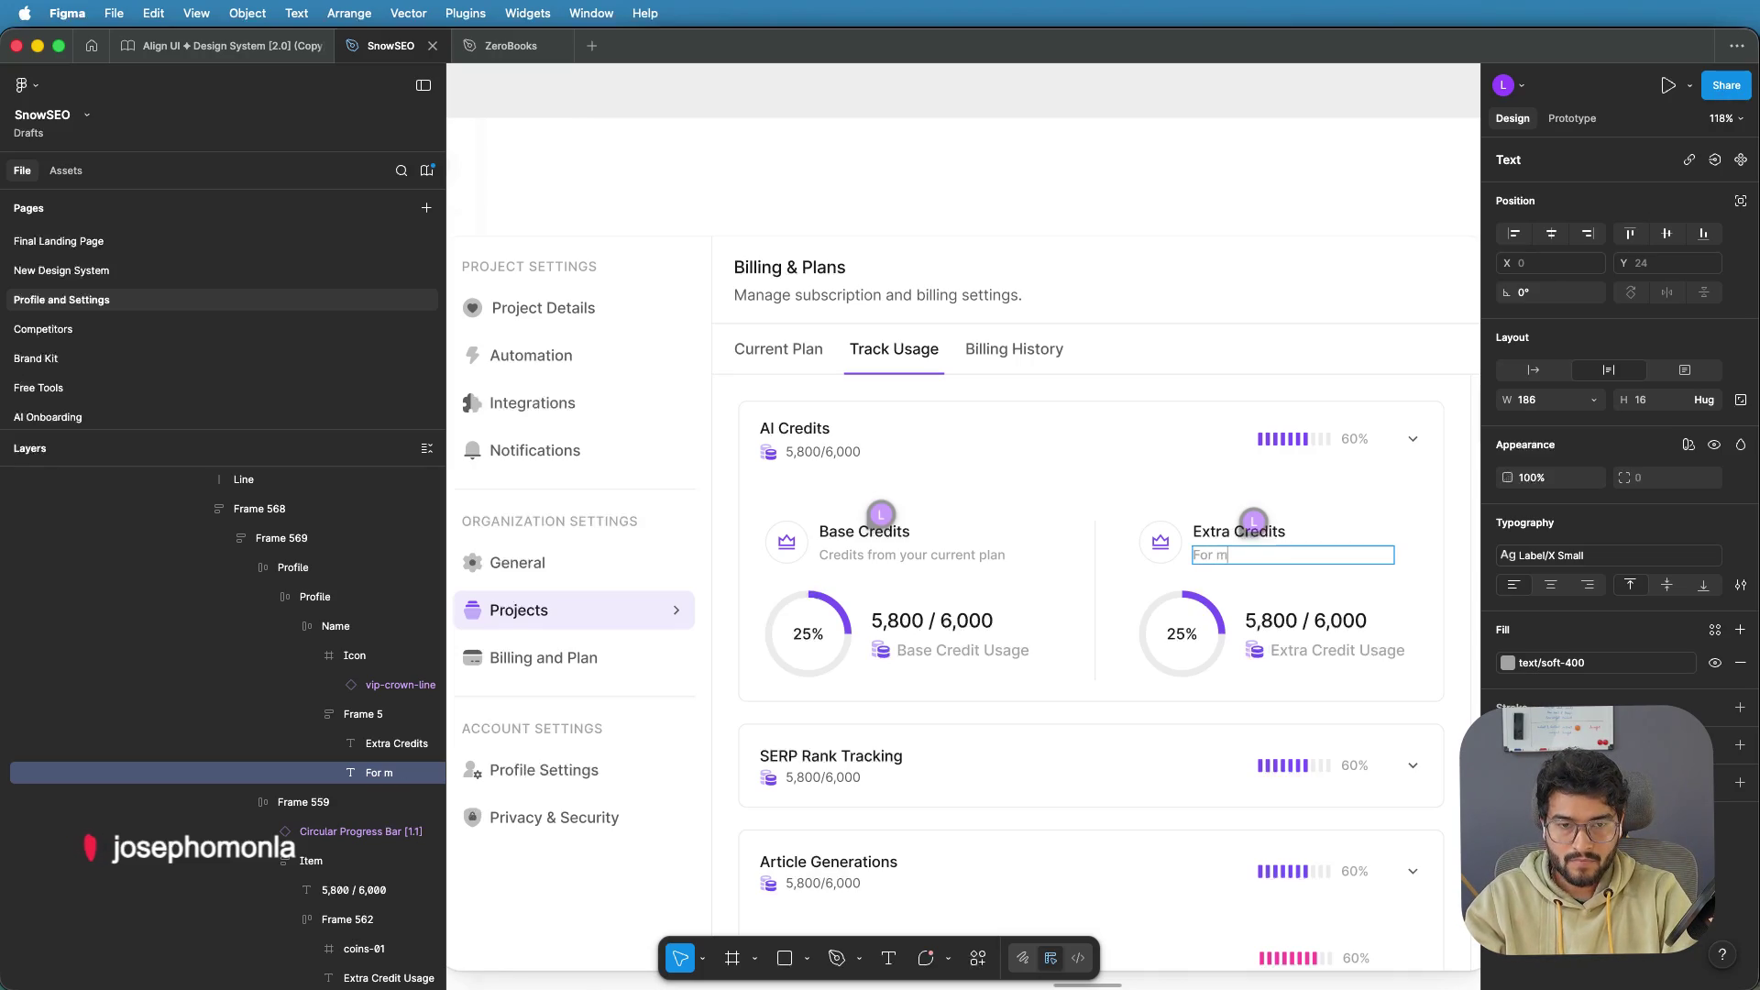
{"action": "type", "text": "ore power"}
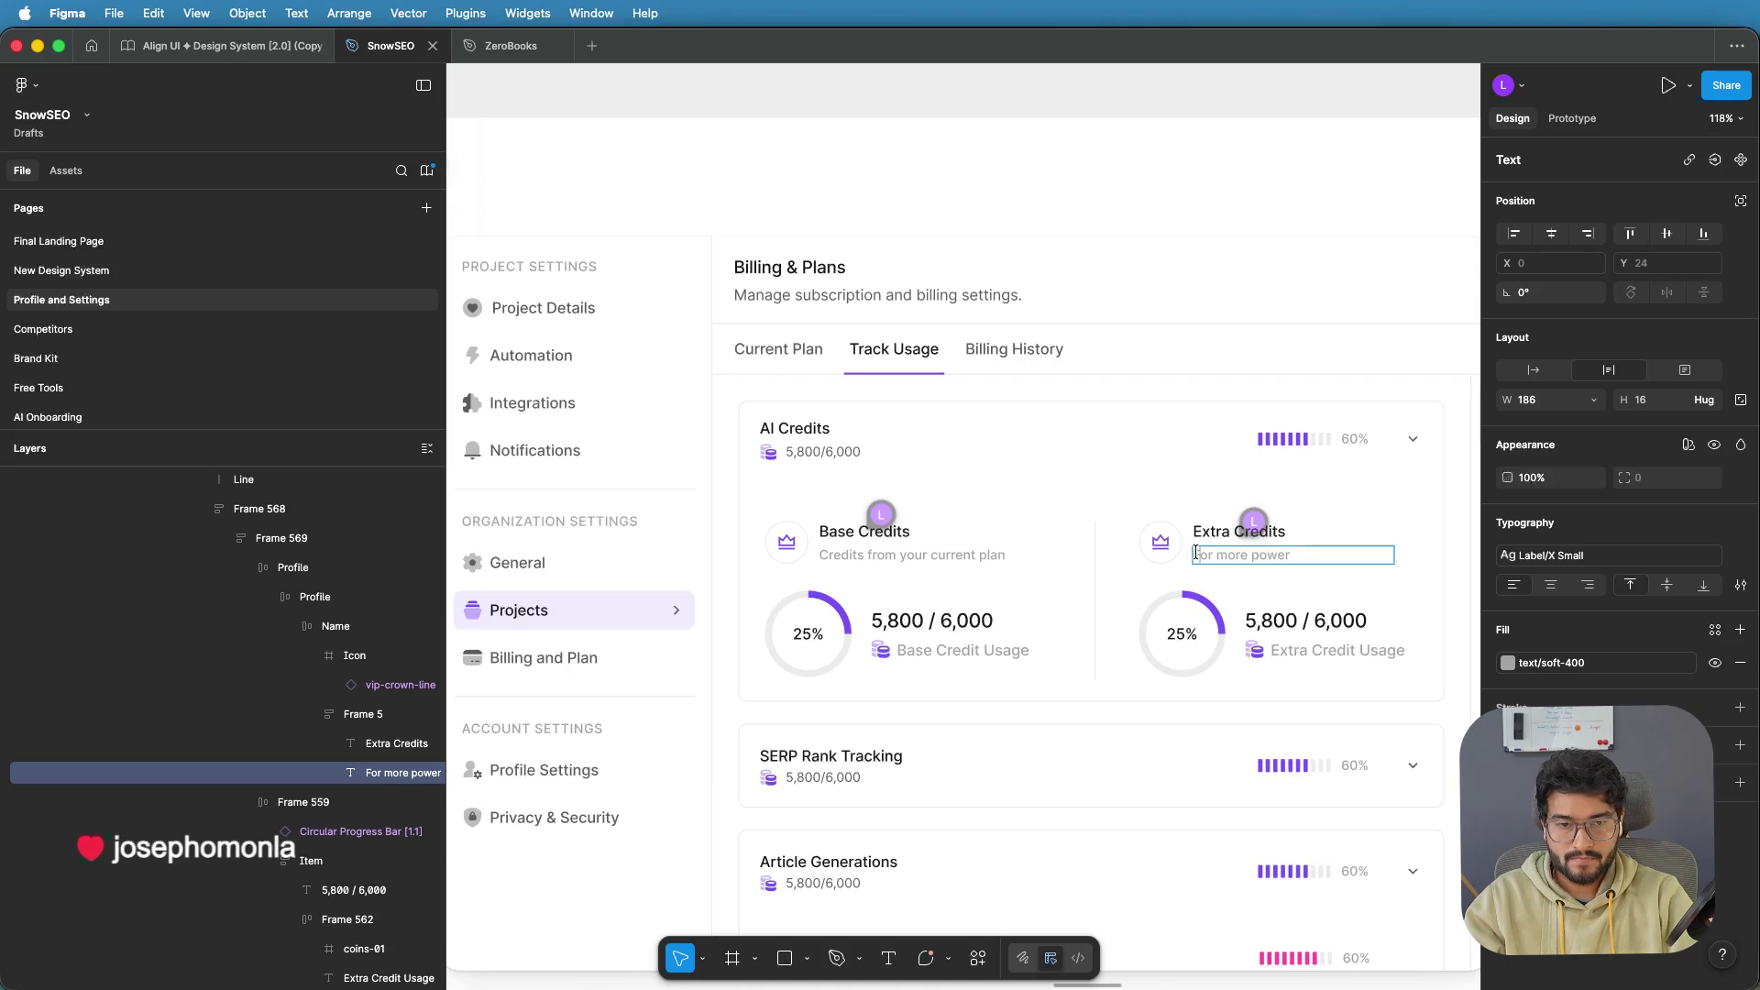
{"action": "type", "text": "Get "}
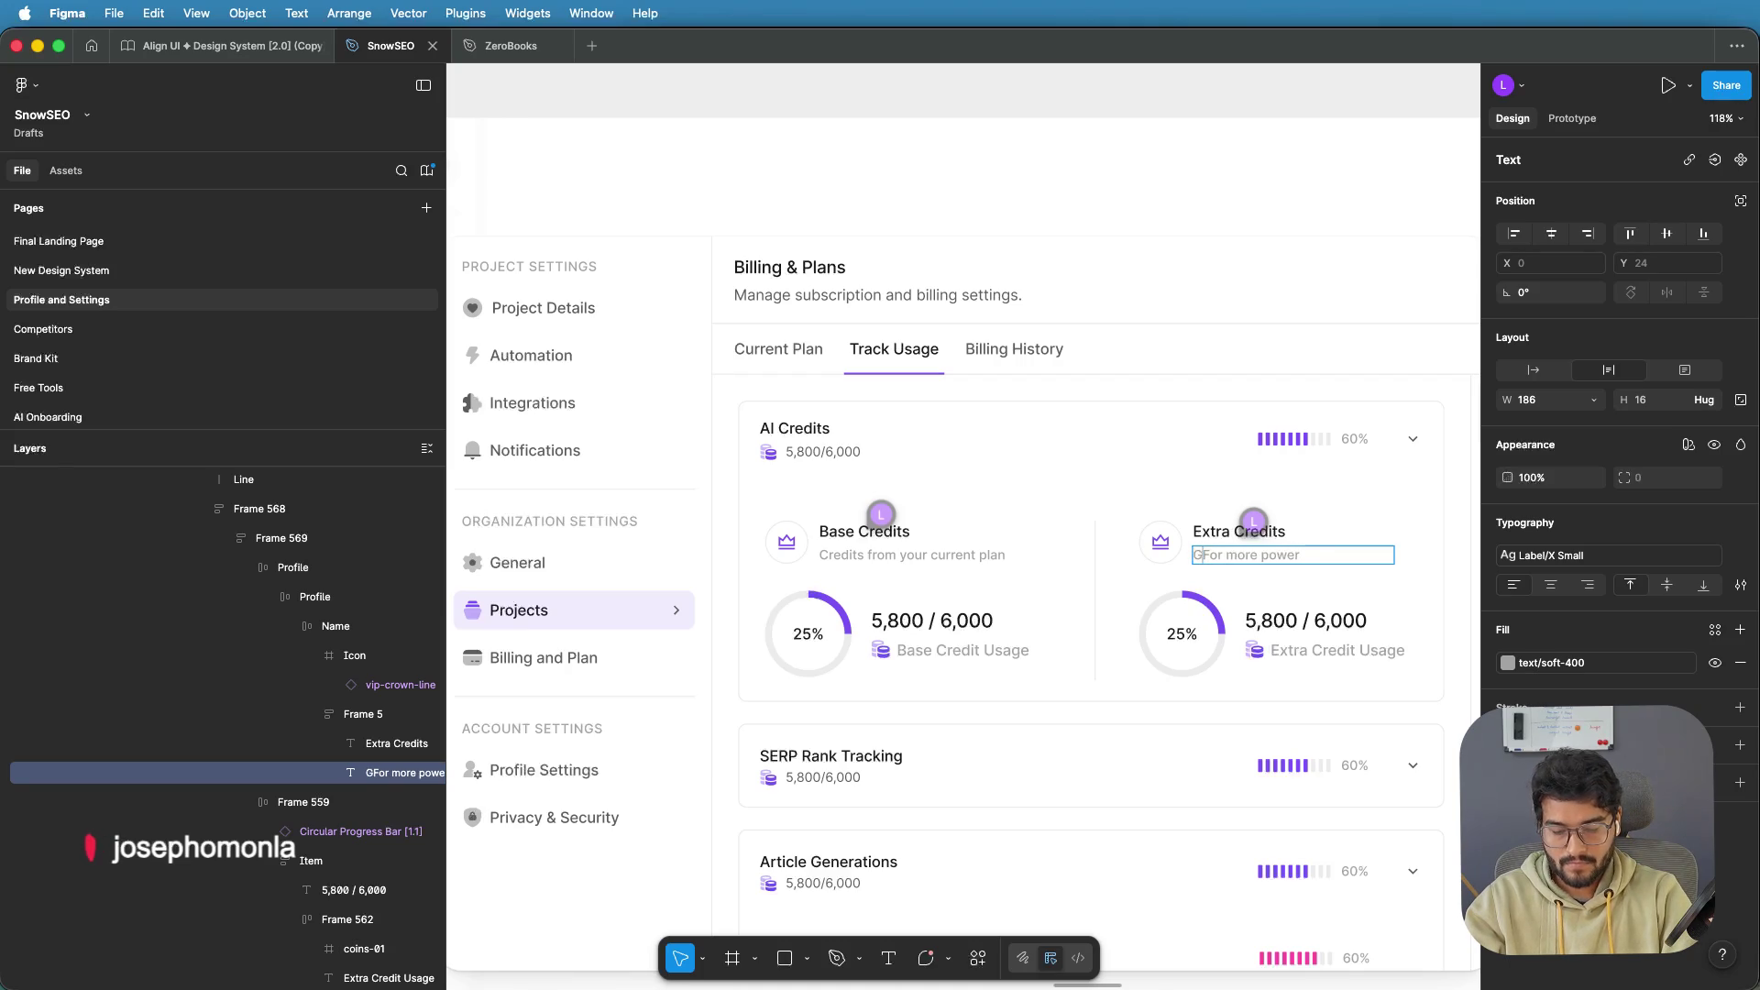
{"action": "type", "text": "Extra C"}
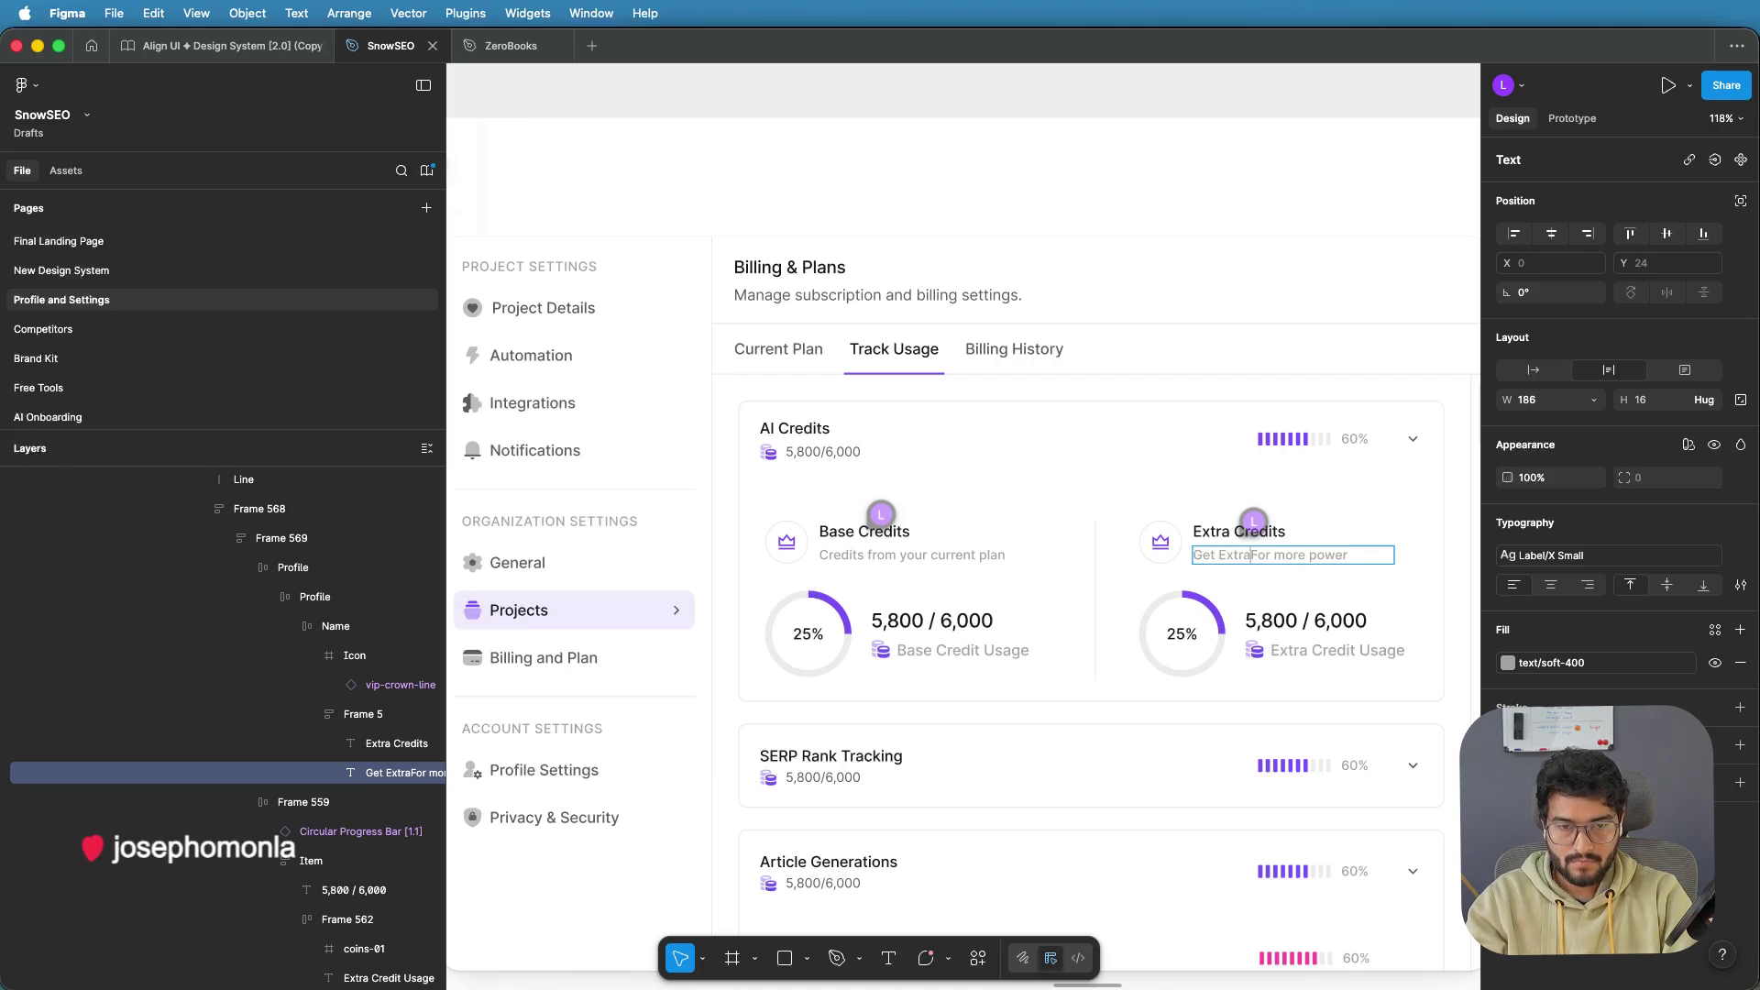
{"action": "type", "text": "redits"}
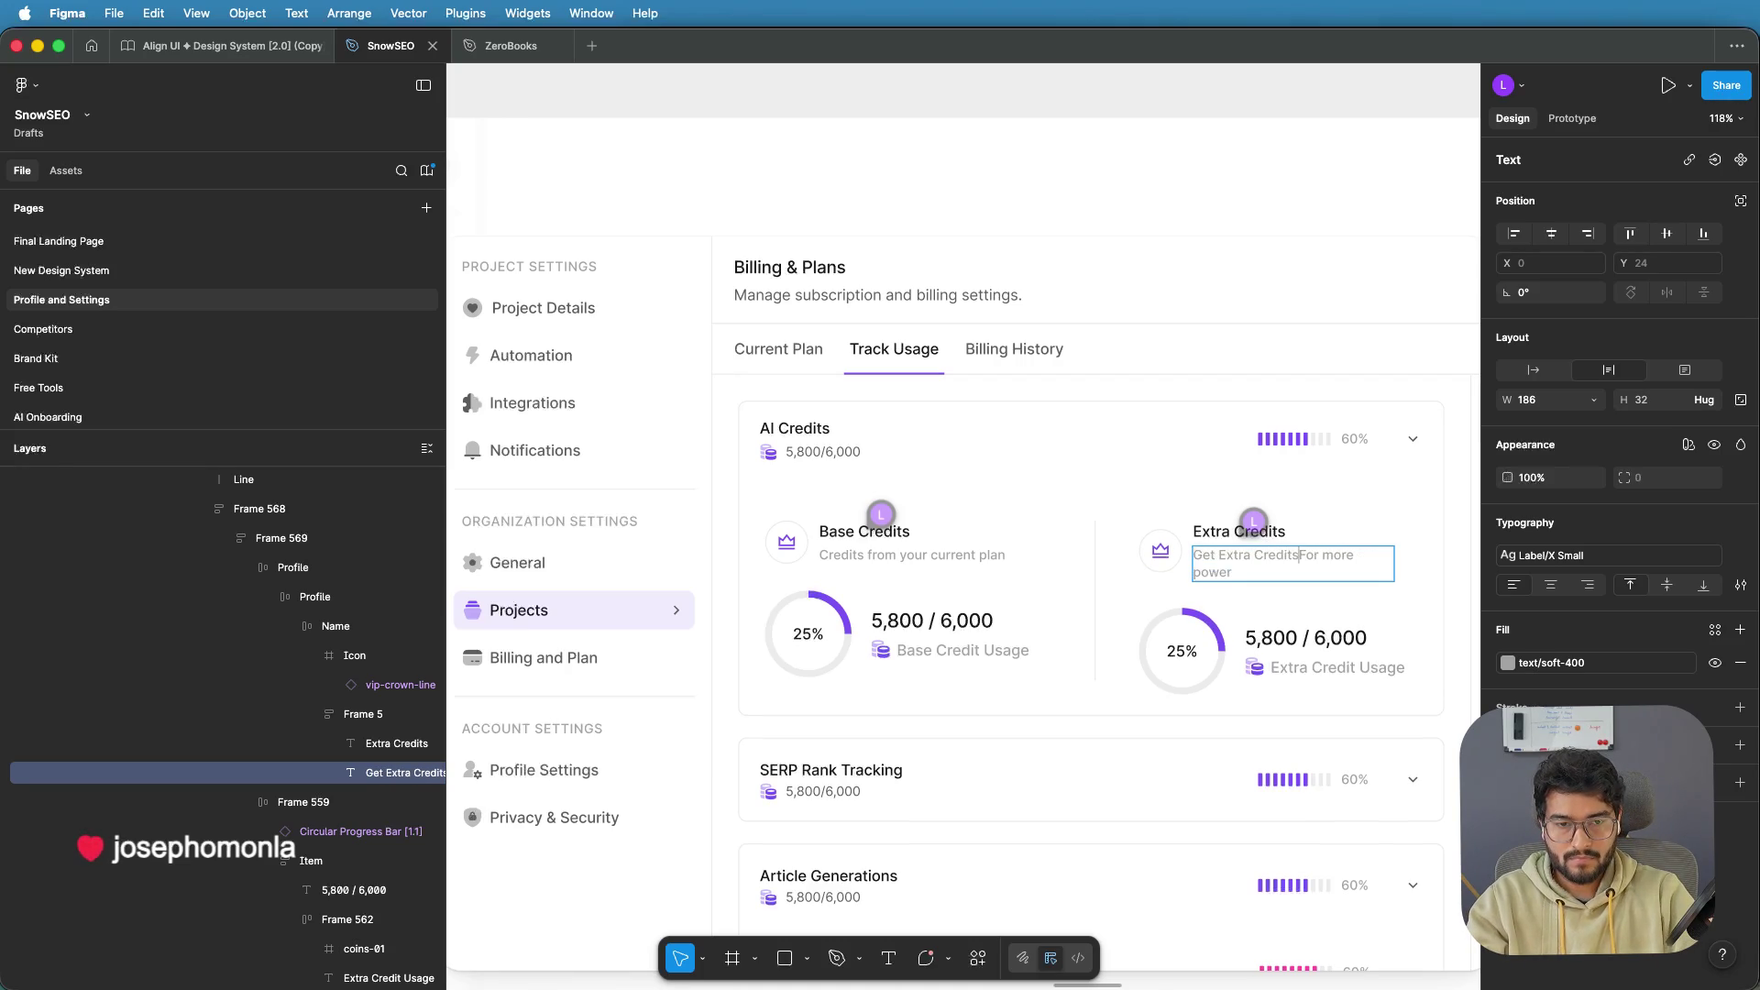
{"action": "key", "text": "BackSpace"}
{"action": "type", "text": "f"}
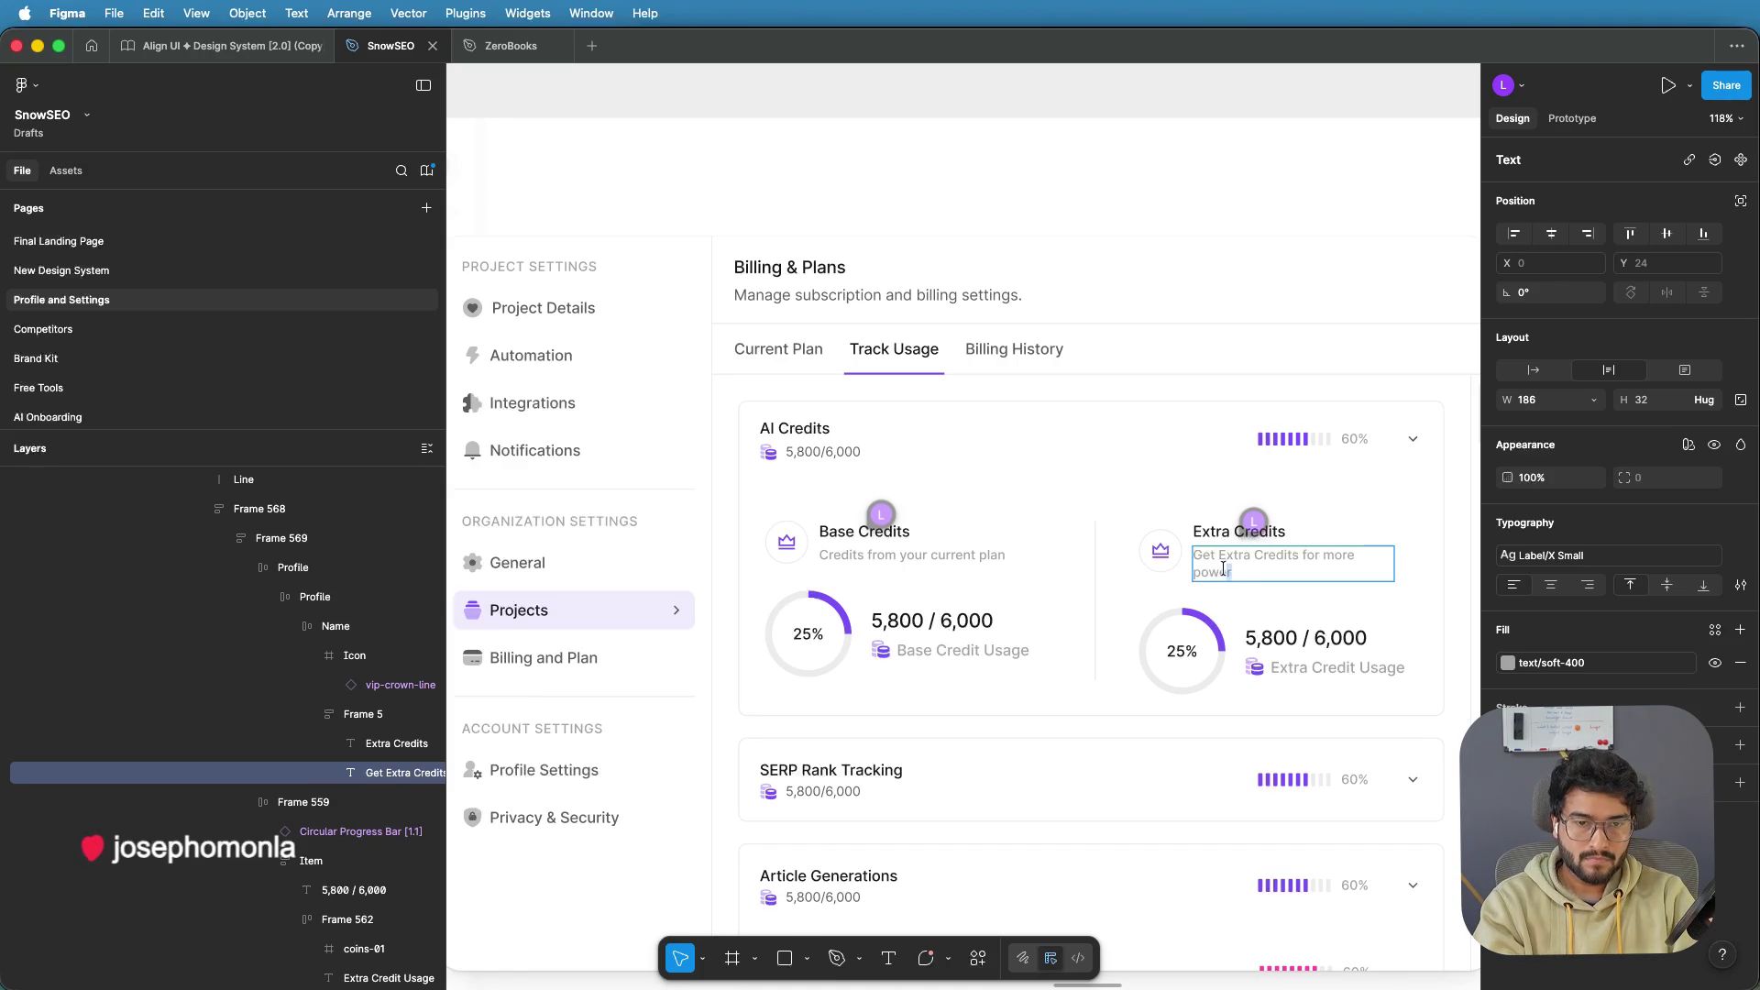
{"action": "mouse_move", "coordinate": [1306, 554]}
{"action": "left_mouse_down"}
{"action": "mouse_move", "coordinate": [1191, 555]}
{"action": "mouse_move", "coordinate": [1303, 554]}
{"action": "left_mouse_up"}
{"action": "type", "text": "For "}
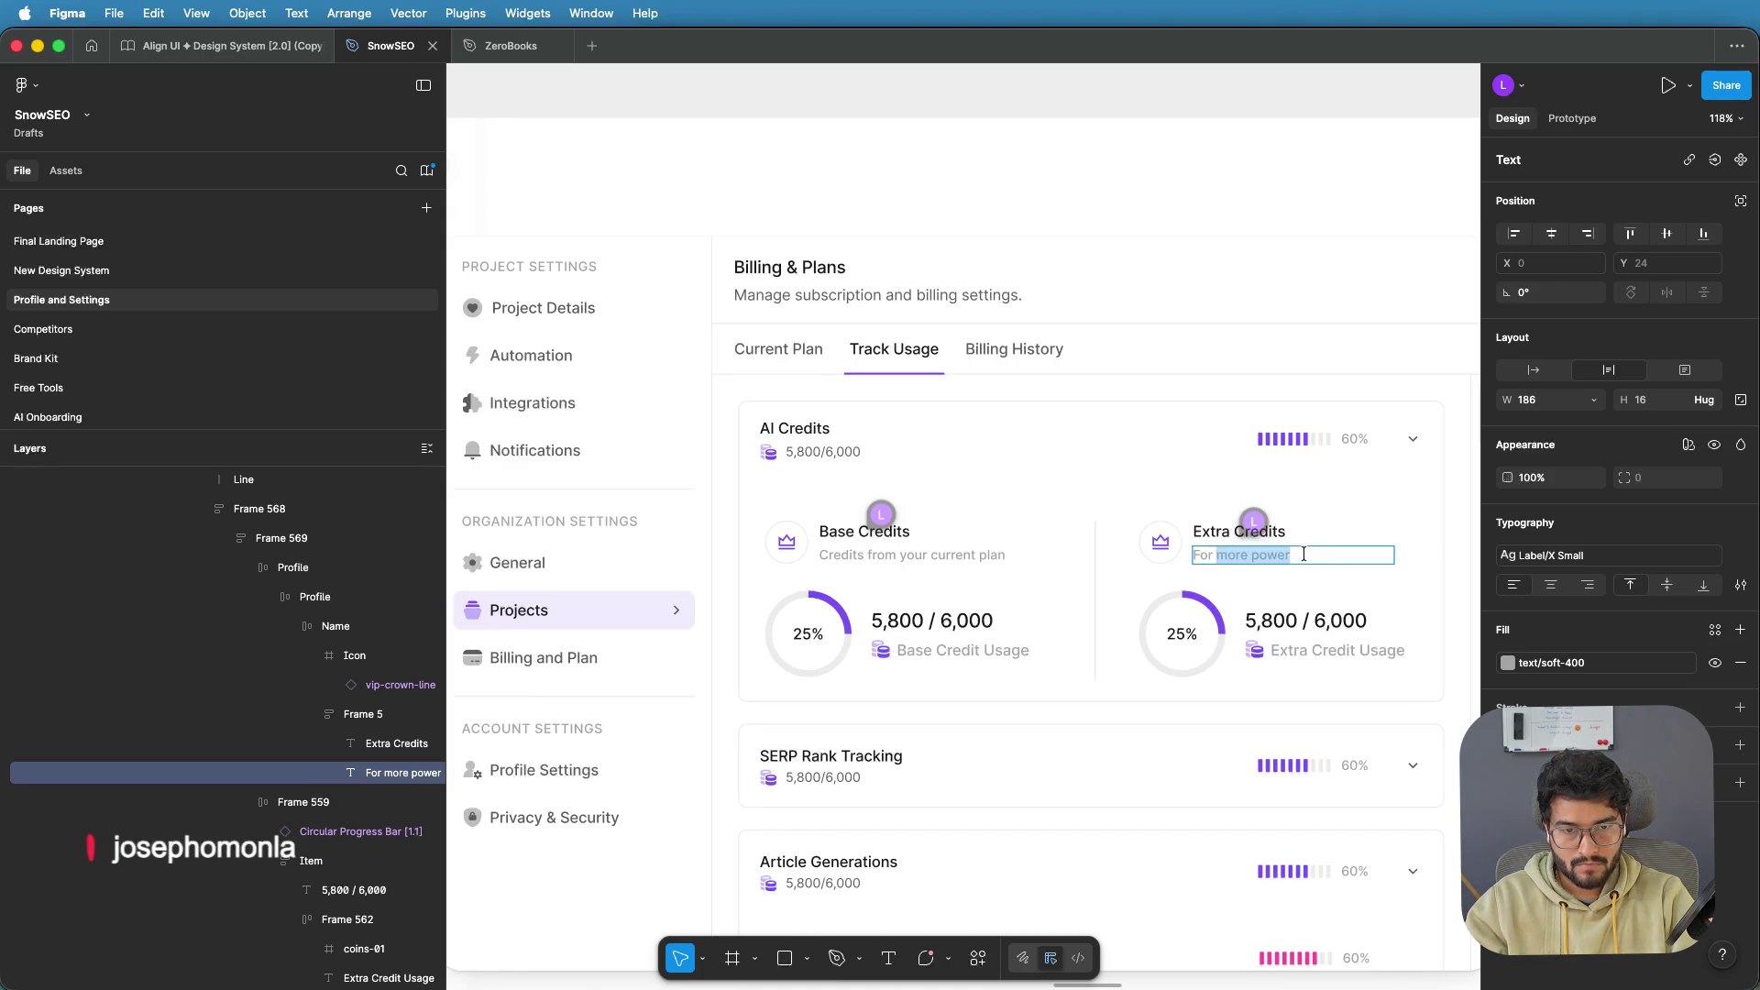
{"action": "type", "text": "power users"}
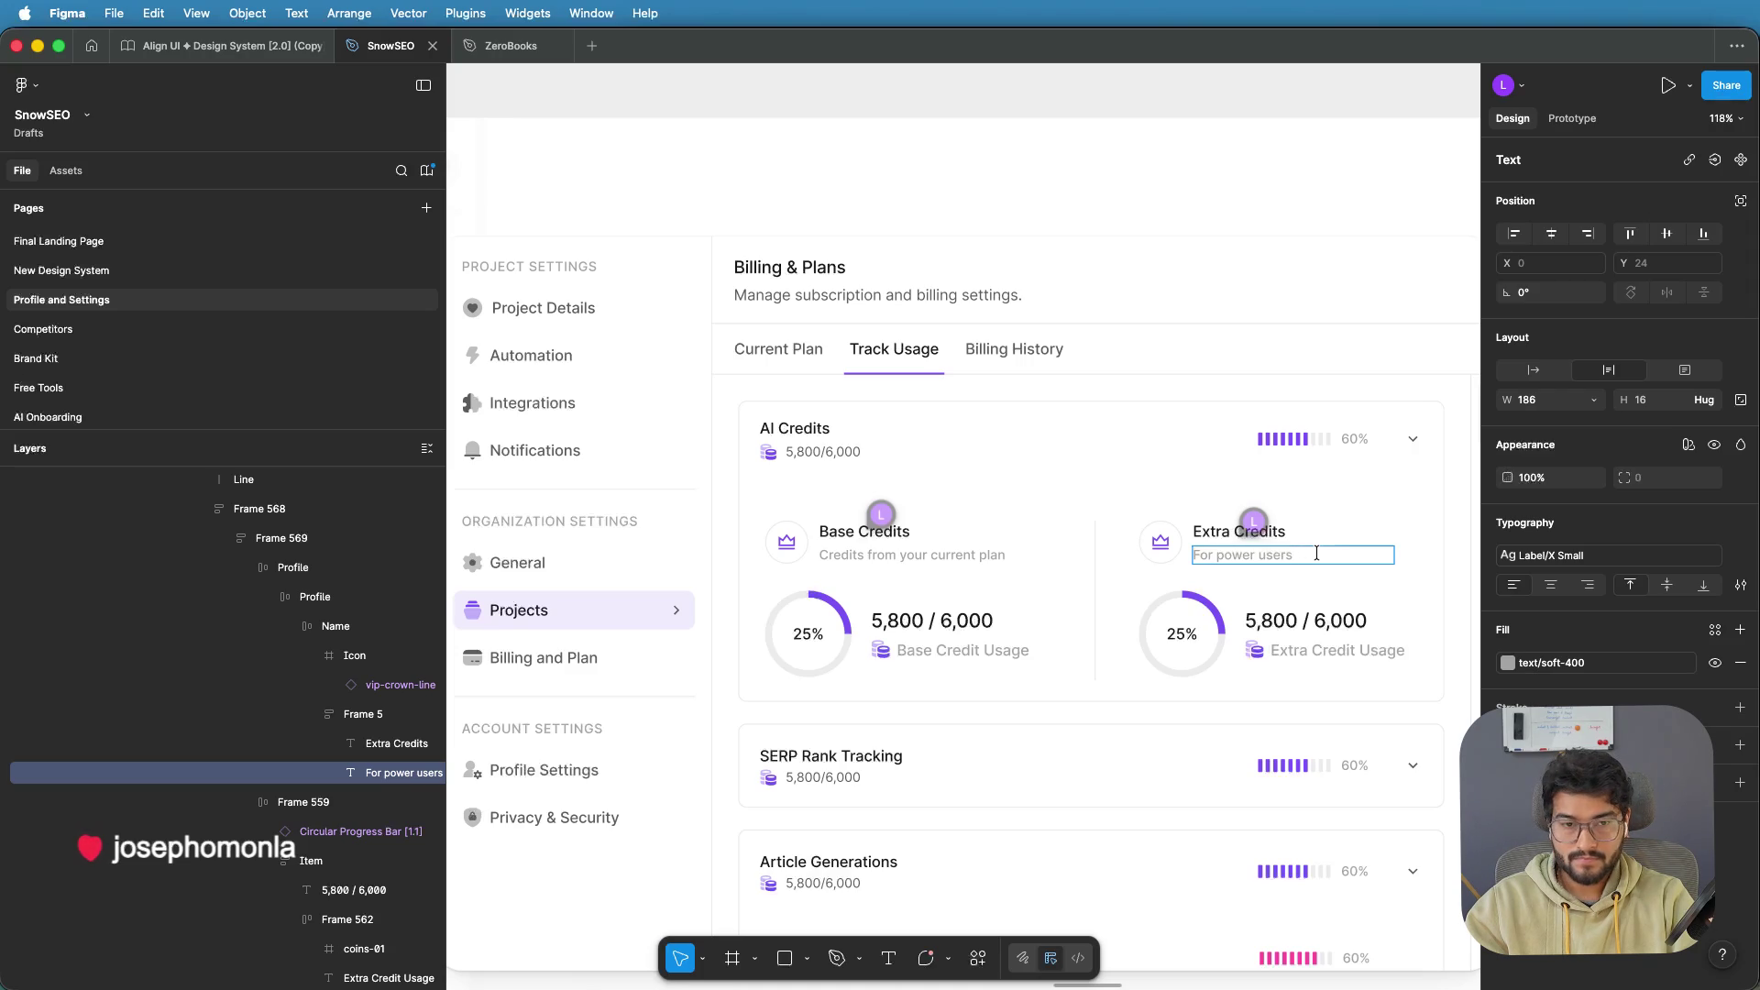
{"action": "mouse_move", "coordinate": [1259, 520]}
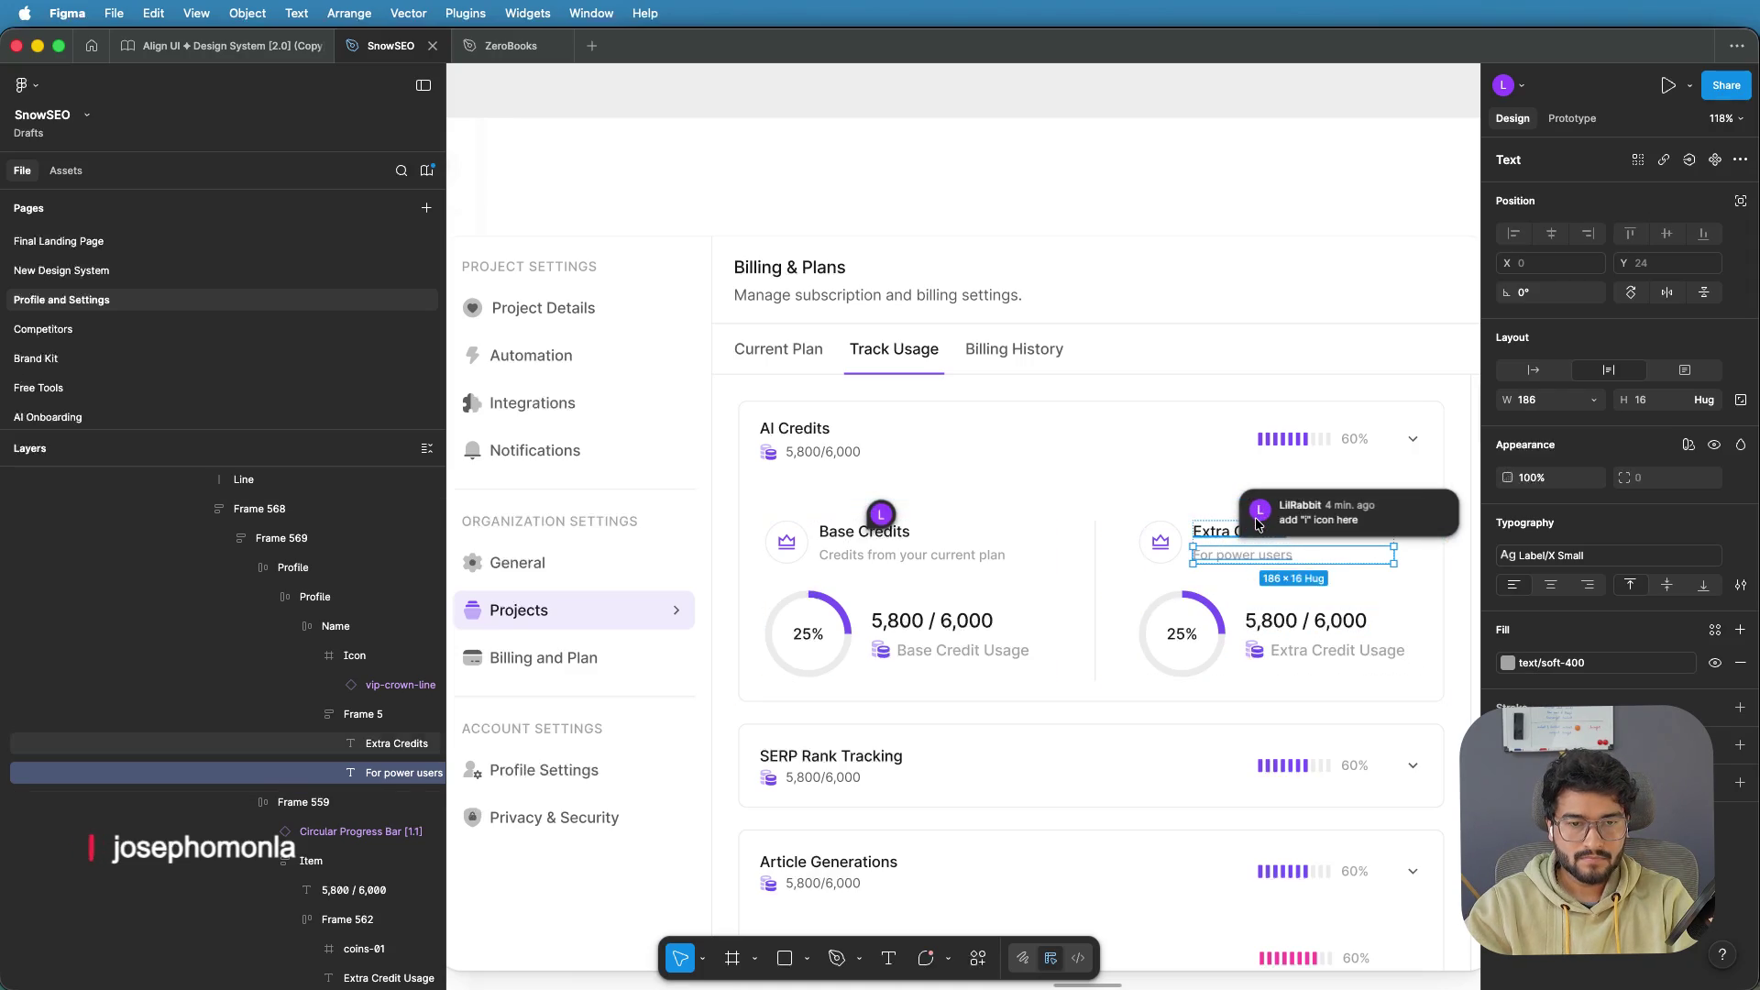
{"action": "mouse_move", "coordinate": [883, 515]}
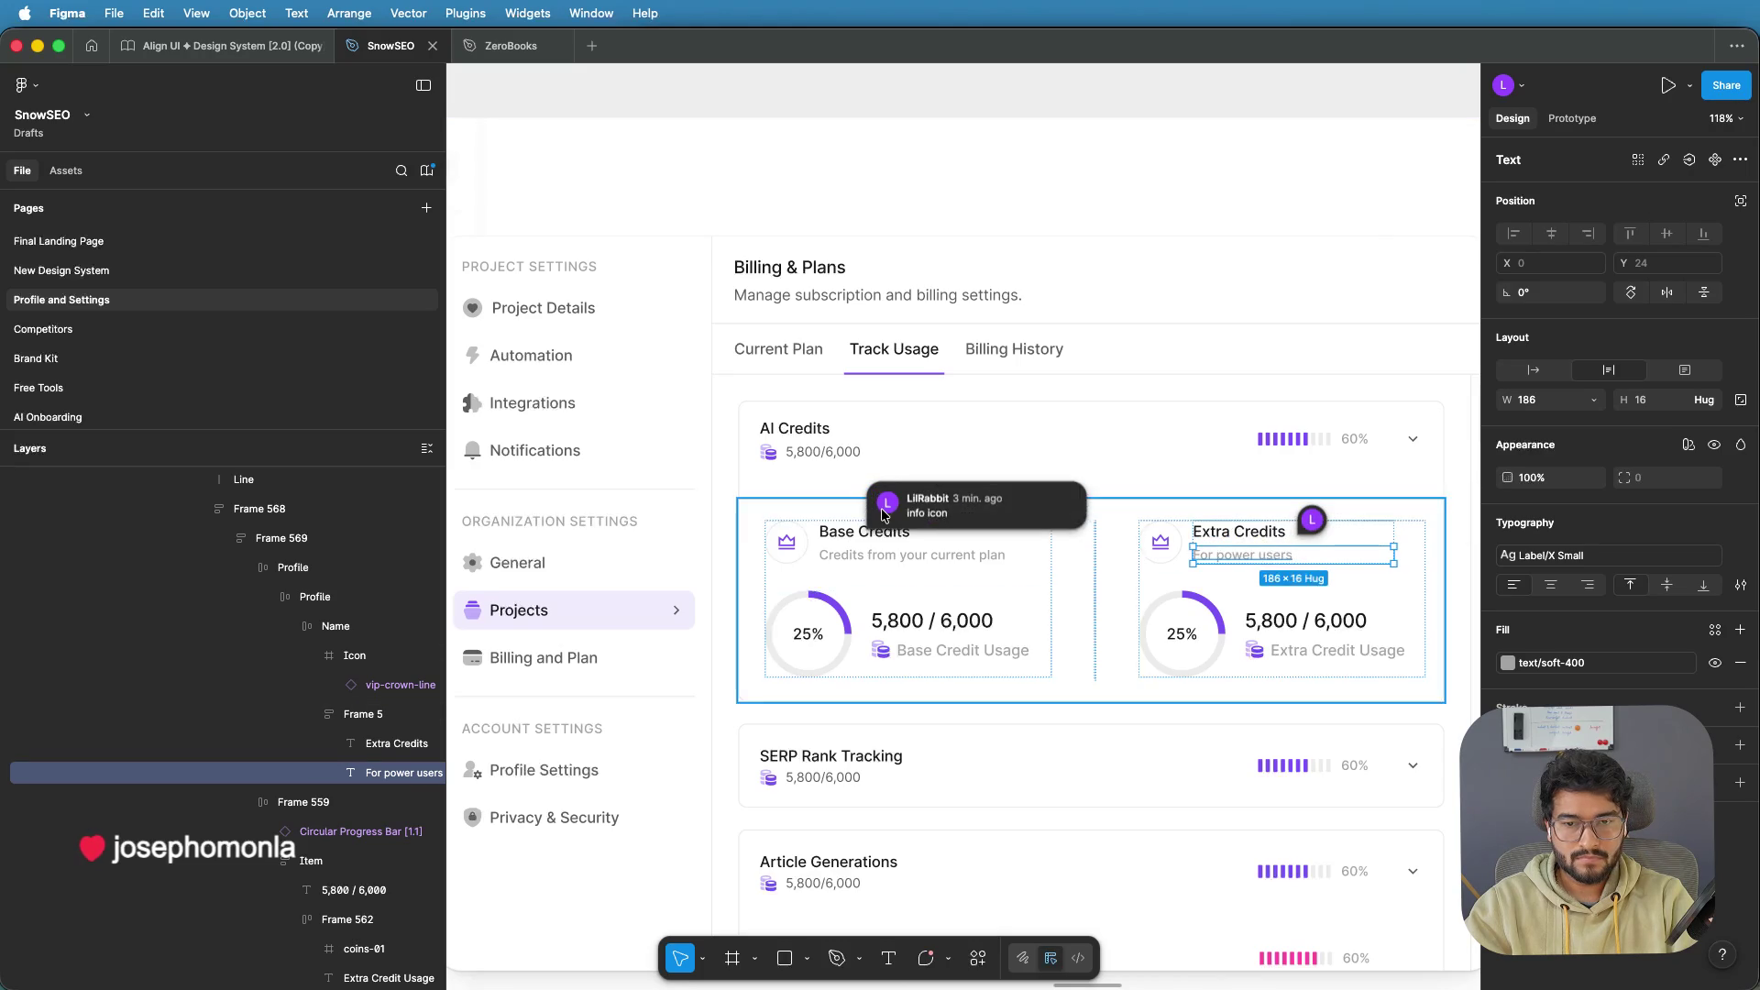
{"action": "left_click", "coordinate": [915, 745]}
{"action": "scroll", "coordinate": [915, 745], "scroll_direction": "down", "scroll_amount": 3}
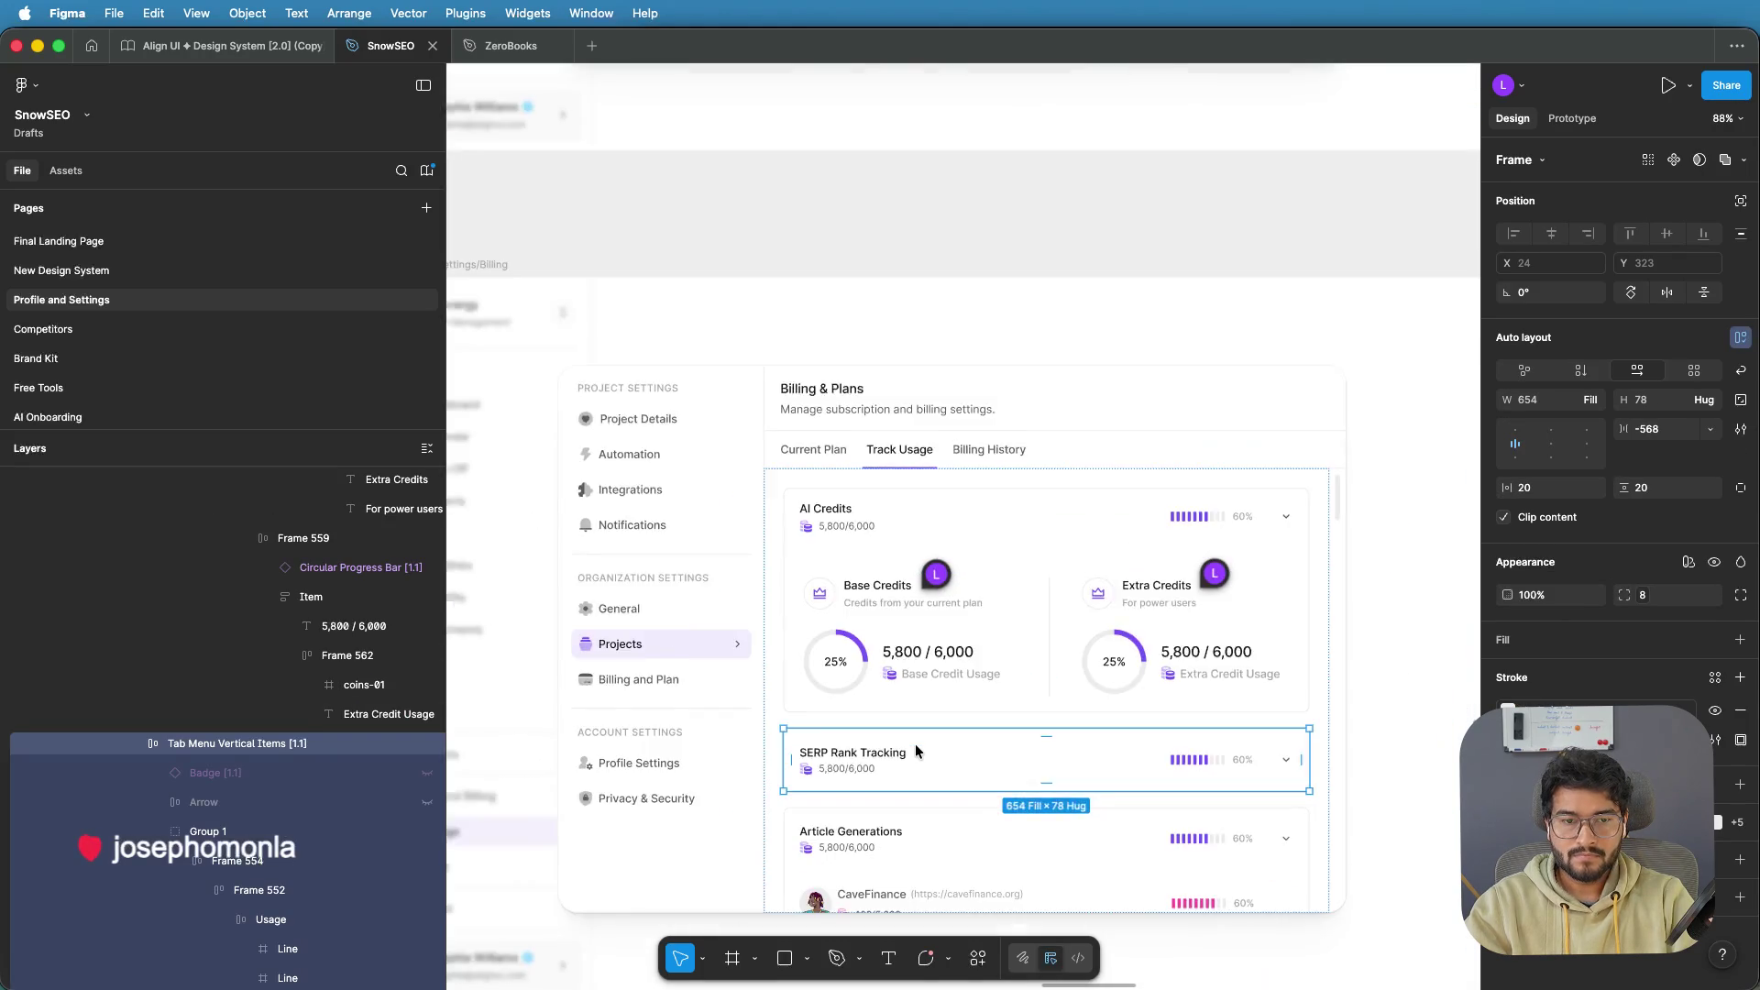
Select the divider line under Professional Plan in the Current Plan card
{"action": "scroll", "coordinate": [915, 744], "scroll_direction": "down", "scroll_amount": 3}
{"action": "scroll", "coordinate": [1238, 727], "scroll_direction": "down", "scroll_amount": 2}
{"action": "left_click", "coordinate": [1332, 651]}
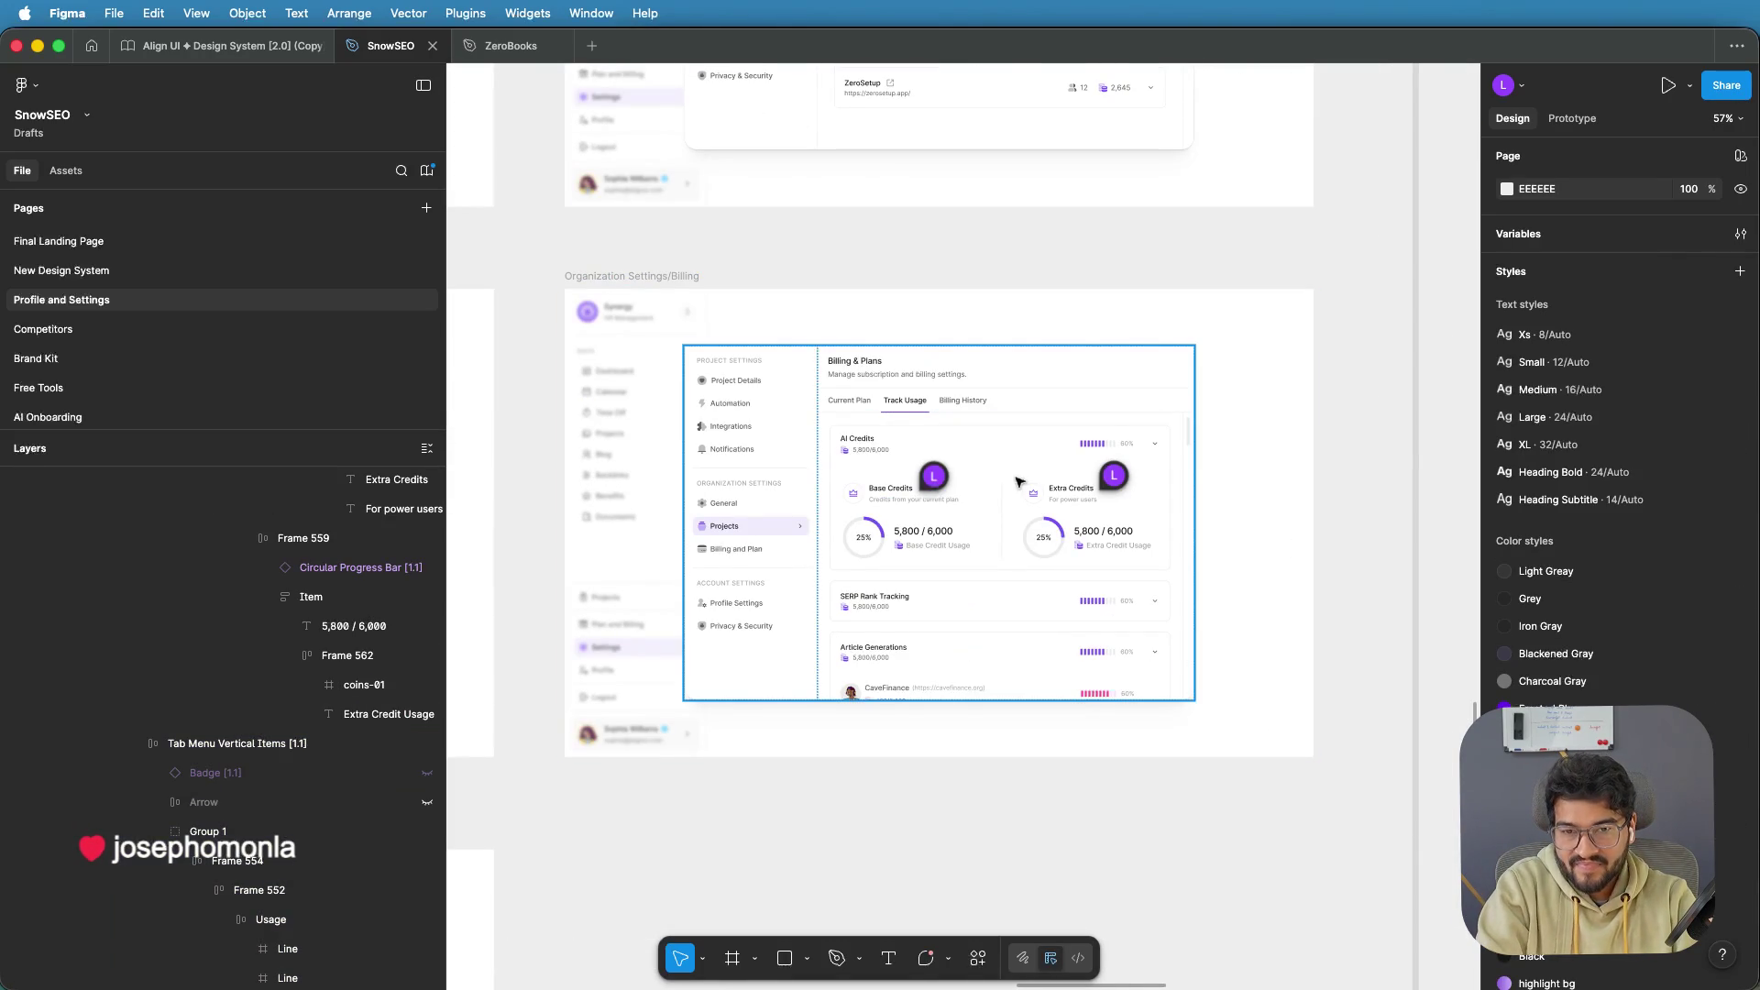
{"action": "scroll", "coordinate": [862, 554], "scroll_direction": "left", "scroll_amount": 6}
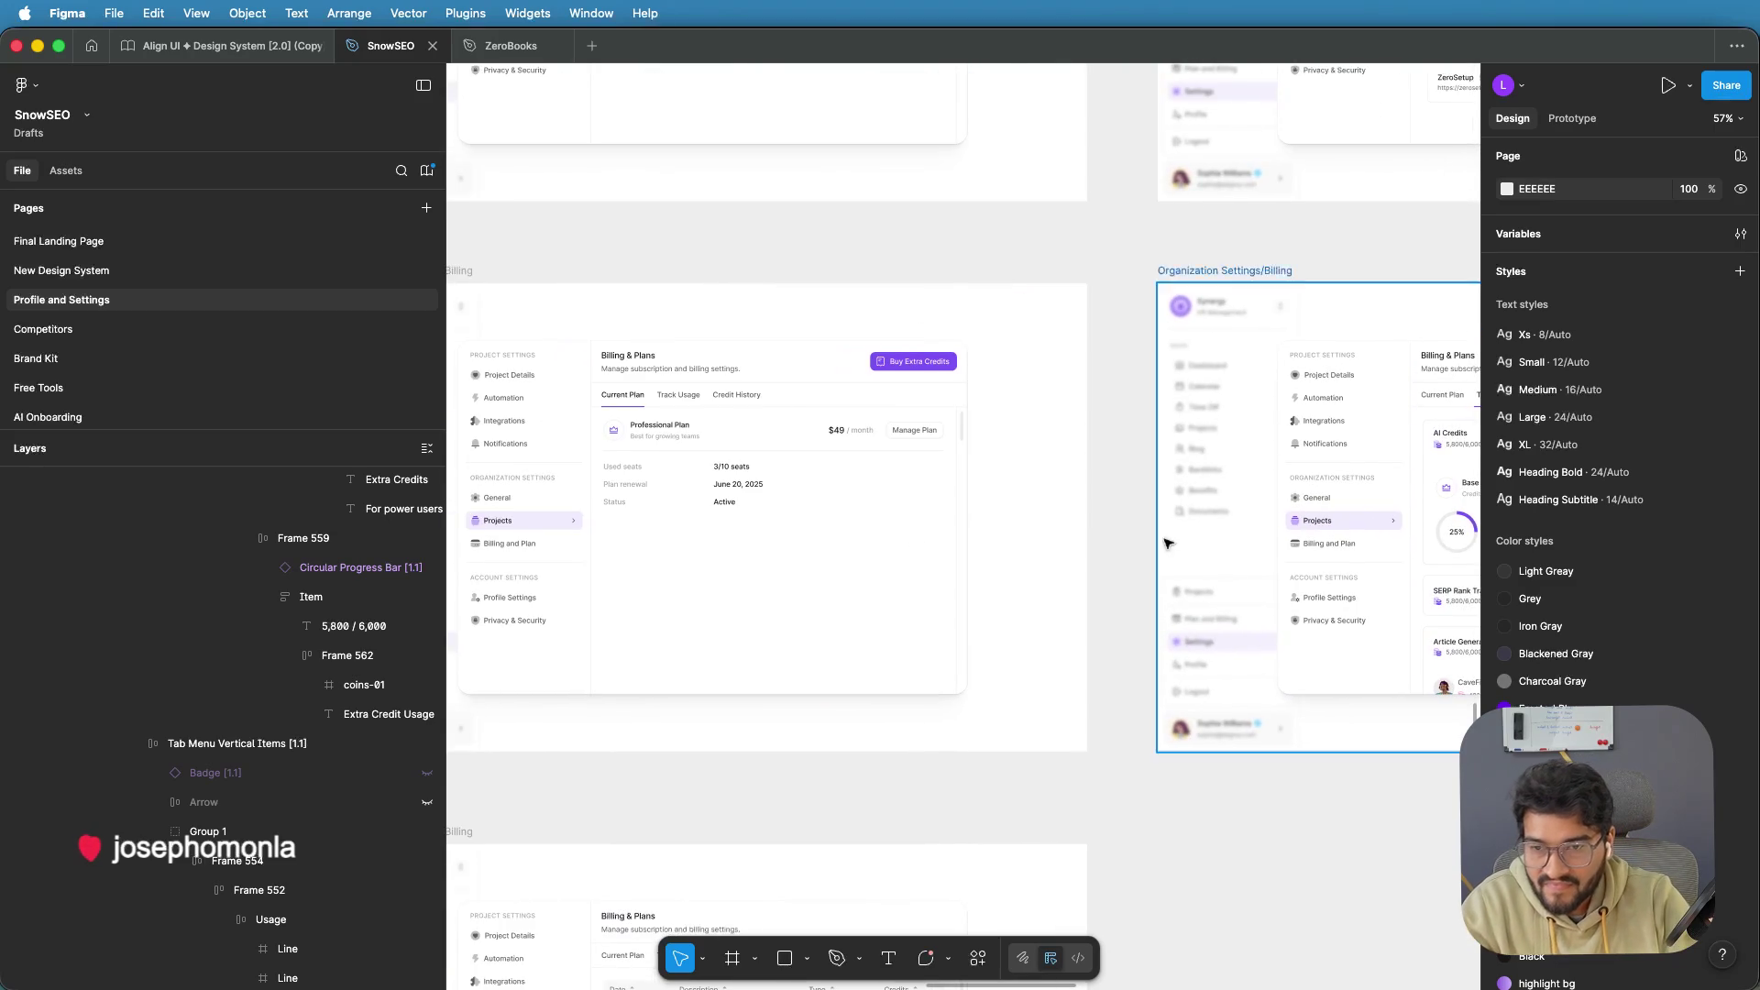
{"action": "scroll", "coordinate": [746, 450], "scroll_direction": "up", "scroll_amount": 5}
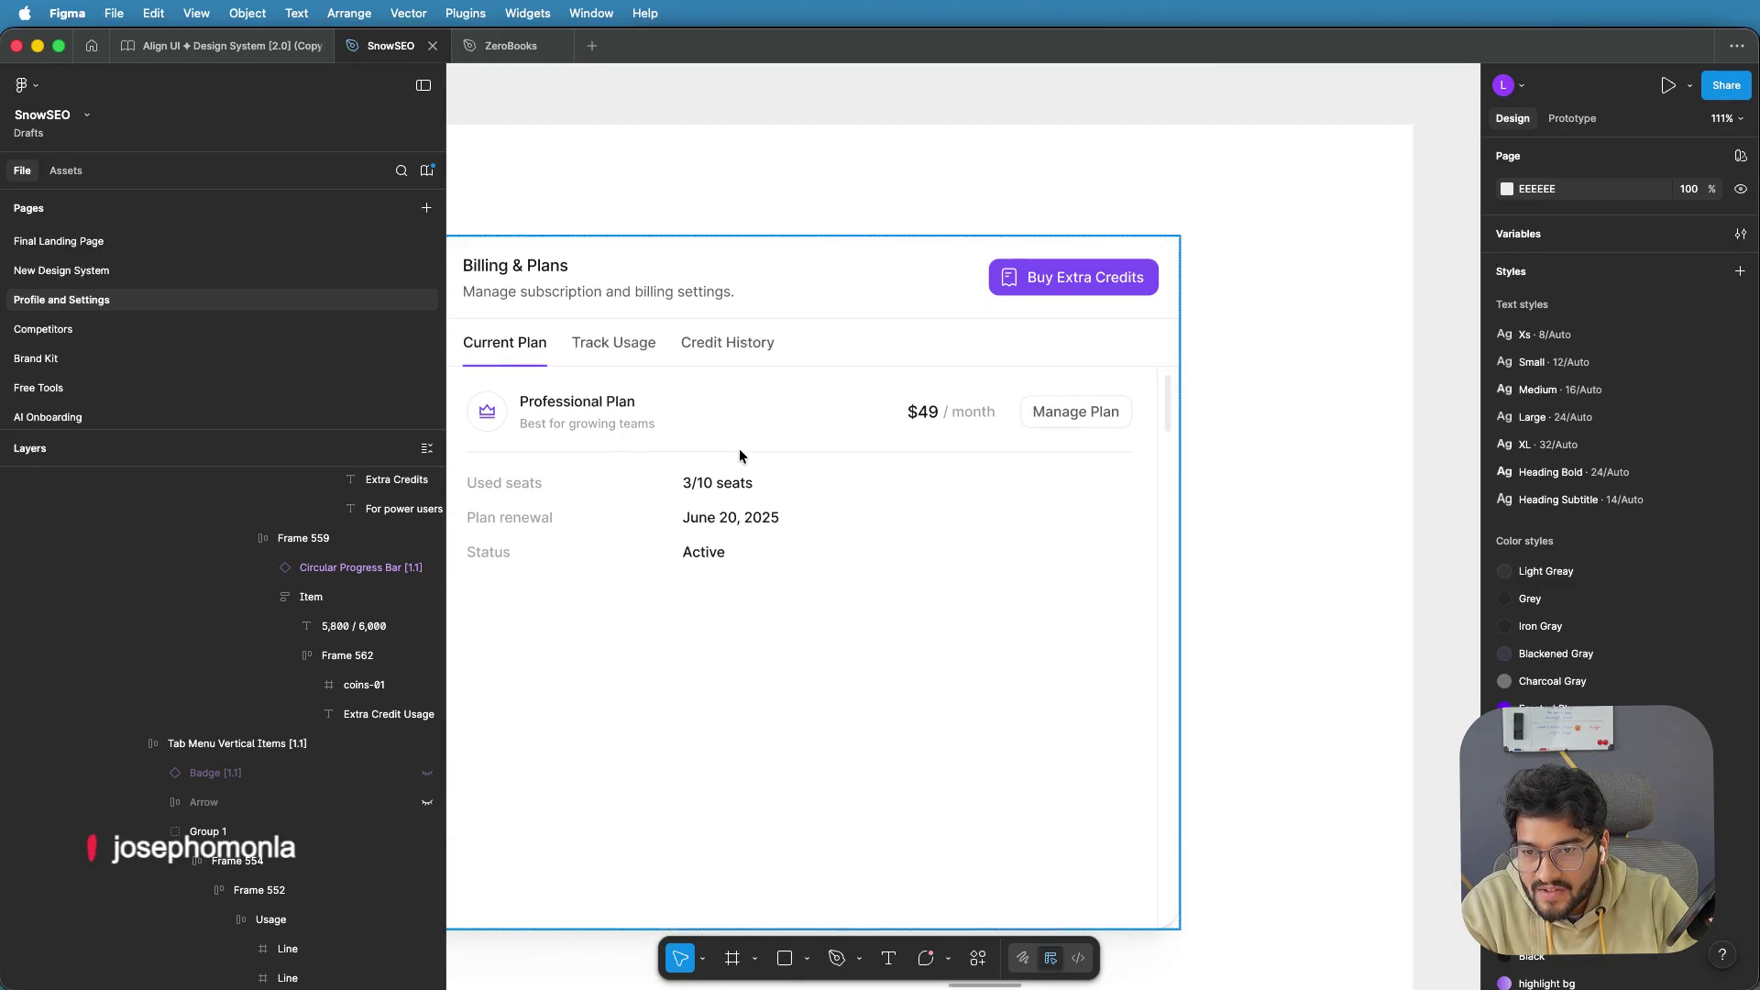
{"action": "left_click", "coordinate": [719, 451]}
{"action": "double_click", "coordinate": [724, 451]}
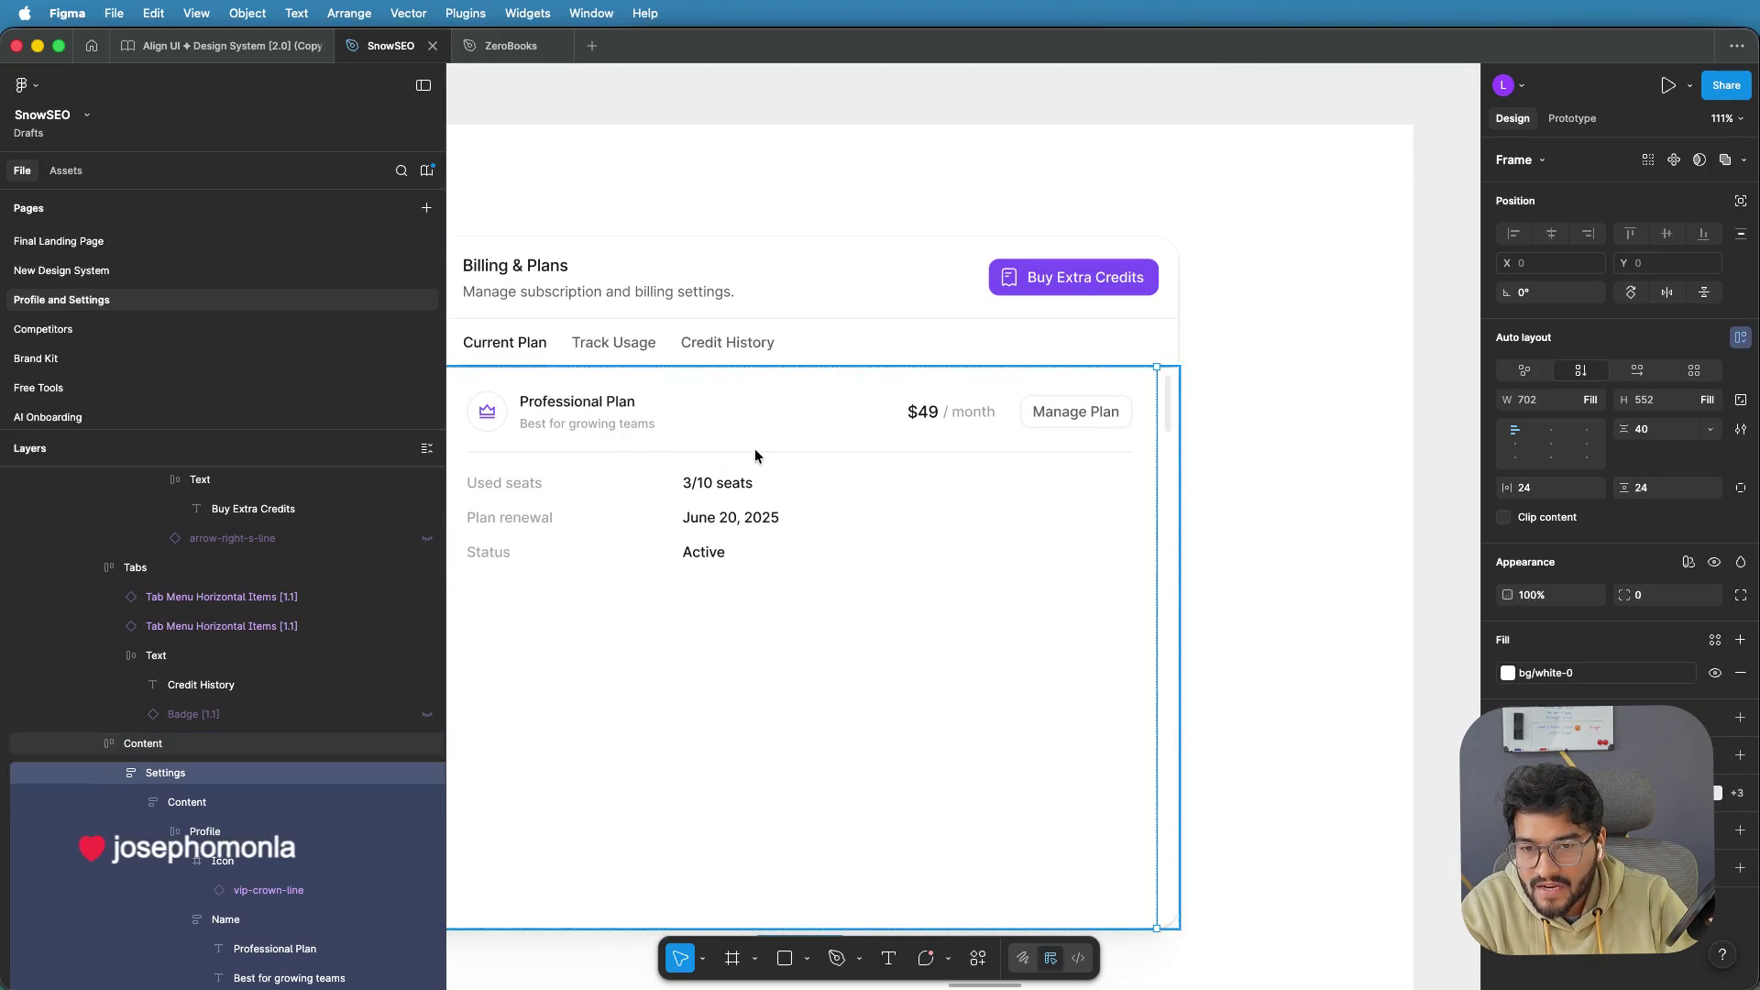
{"action": "double_click", "coordinate": [744, 457]}
{"action": "double_click", "coordinate": [745, 456]}
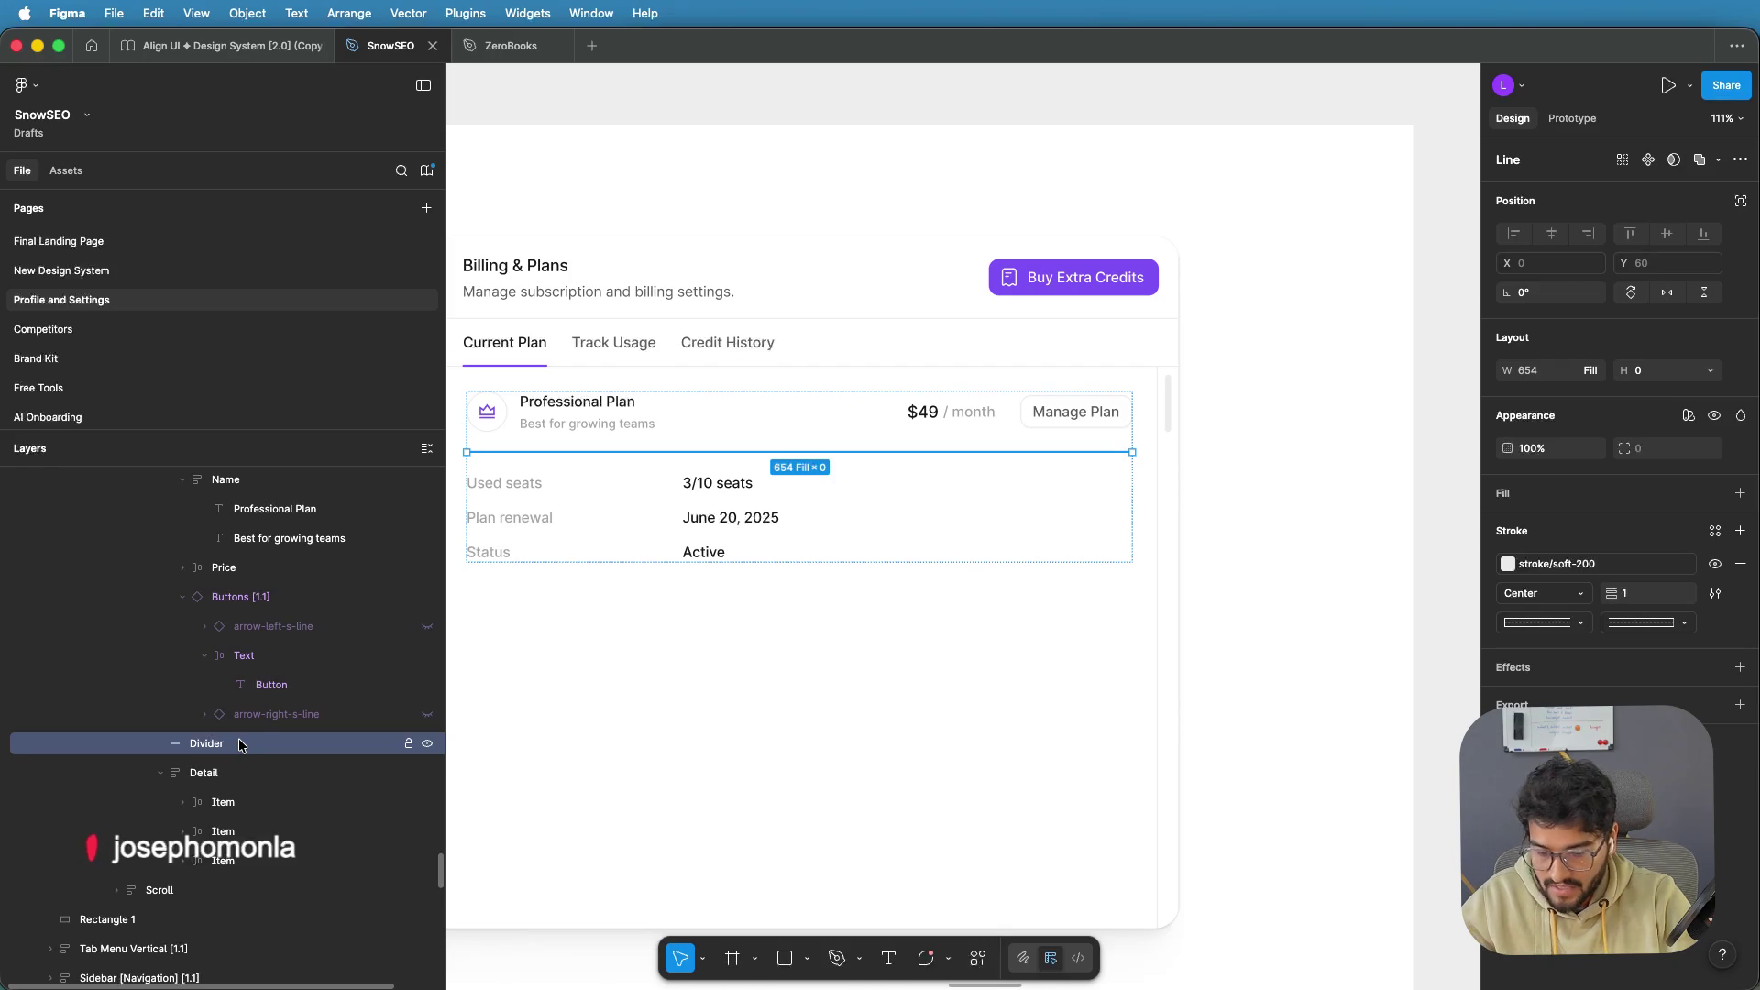
Paste the divider line into the AI Credits overview block
{"action": "scroll", "coordinate": [947, 633], "scroll_direction": "down", "scroll_amount": 5}
{"action": "scroll", "coordinate": [825, 606], "scroll_direction": "right", "scroll_amount": 10}
{"action": "scroll", "coordinate": [690, 587], "scroll_direction": "right", "scroll_amount": 5}
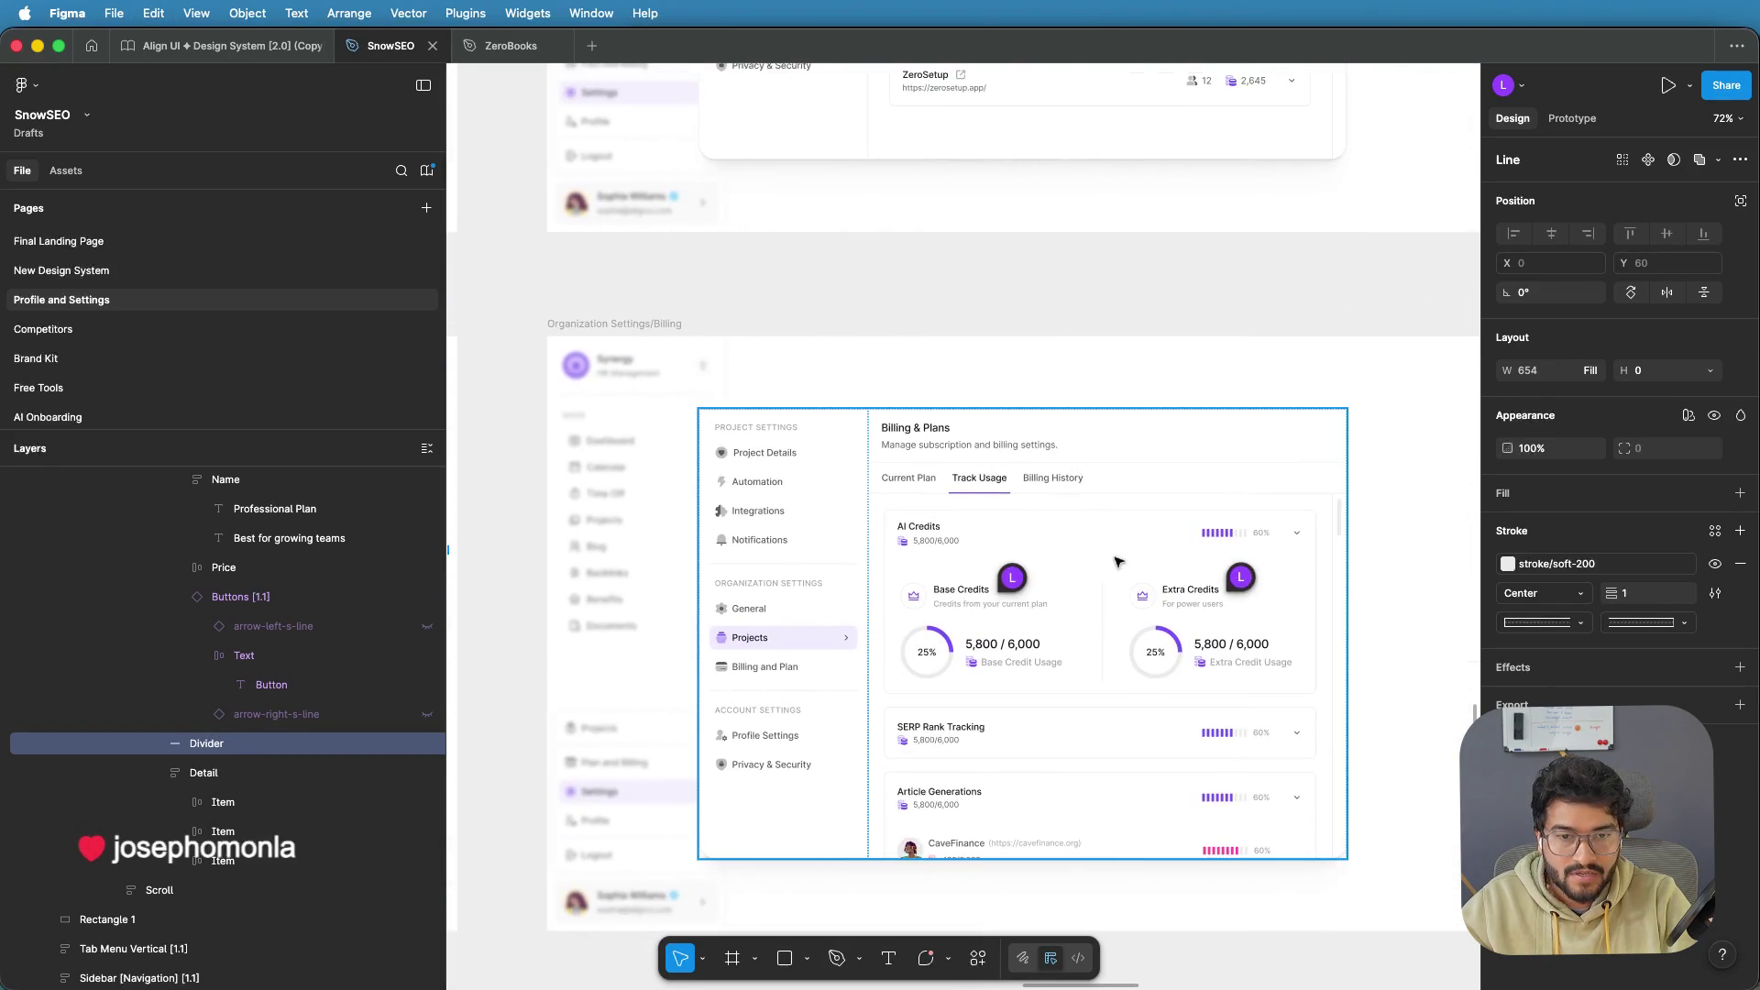
{"action": "scroll", "coordinate": [1009, 564], "scroll_direction": "up", "scroll_amount": 3}
{"action": "left_click", "coordinate": [1034, 562]}
{"action": "left_click", "coordinate": [986, 558]}
{"action": "double_click", "coordinate": [981, 555]}
{"action": "double_click", "coordinate": [891, 542]}
{"action": "double_click", "coordinate": [928, 541]}
{"action": "double_click", "coordinate": [928, 539]}
{"action": "left_click", "coordinate": [274, 629]}
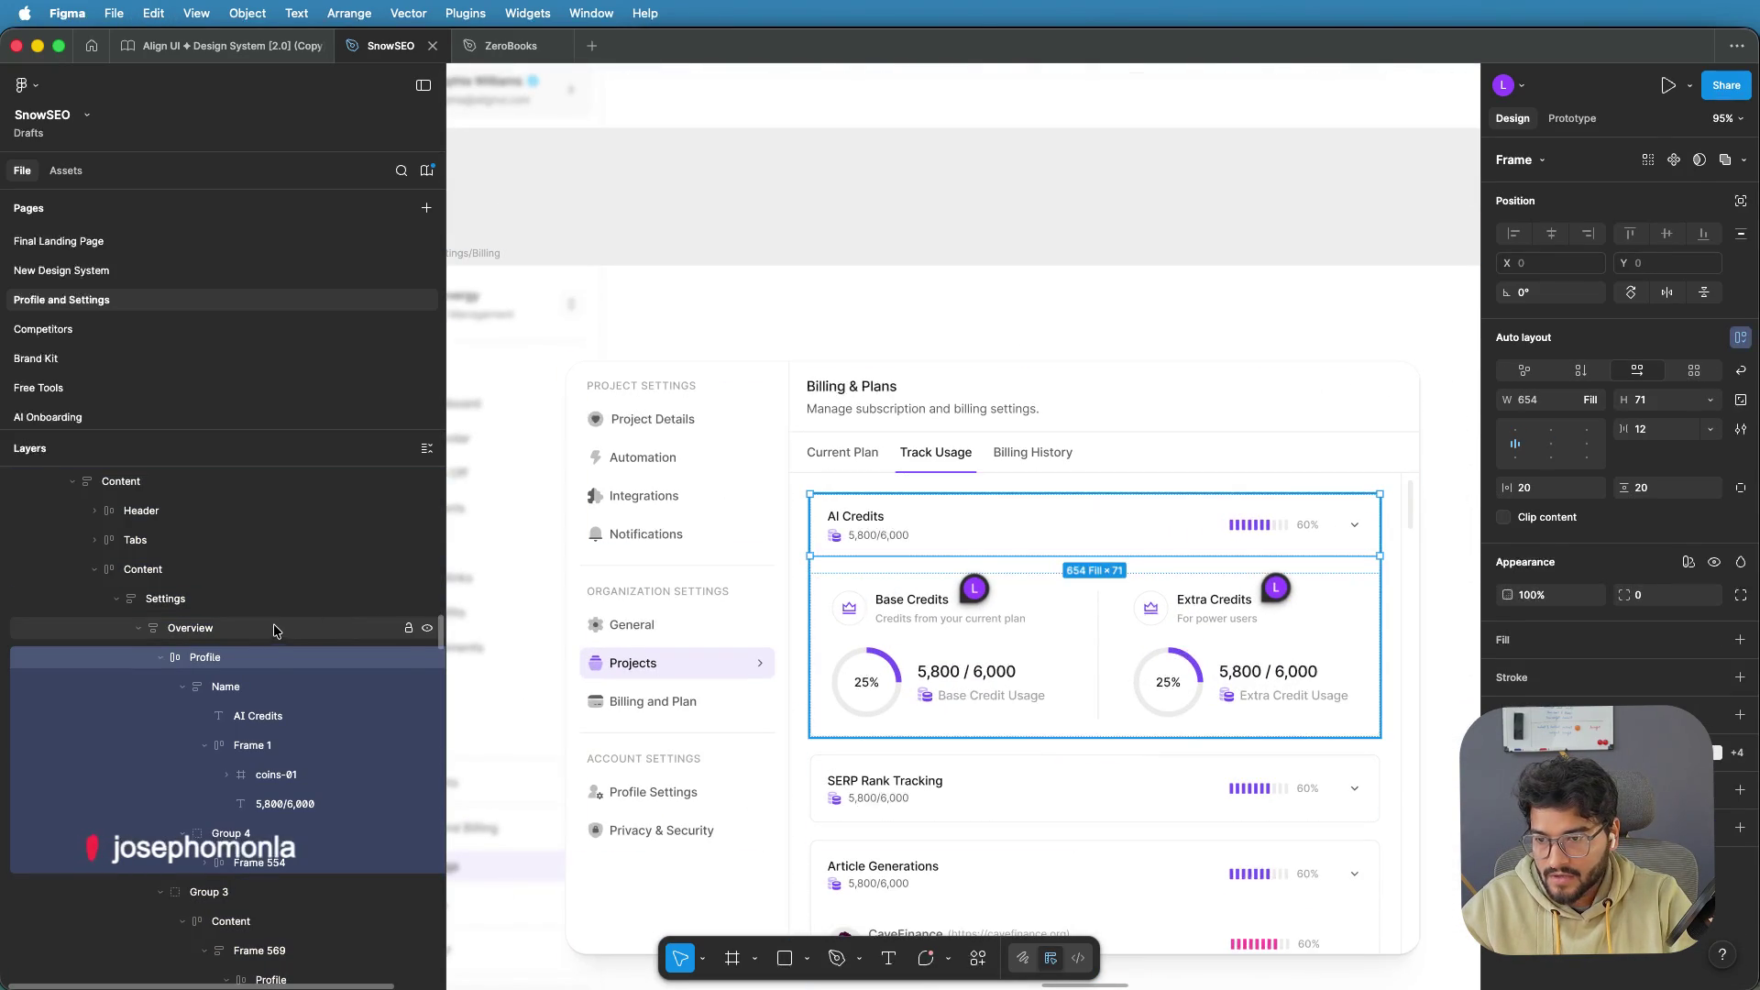
{"action": "key", "text": "super+v"}
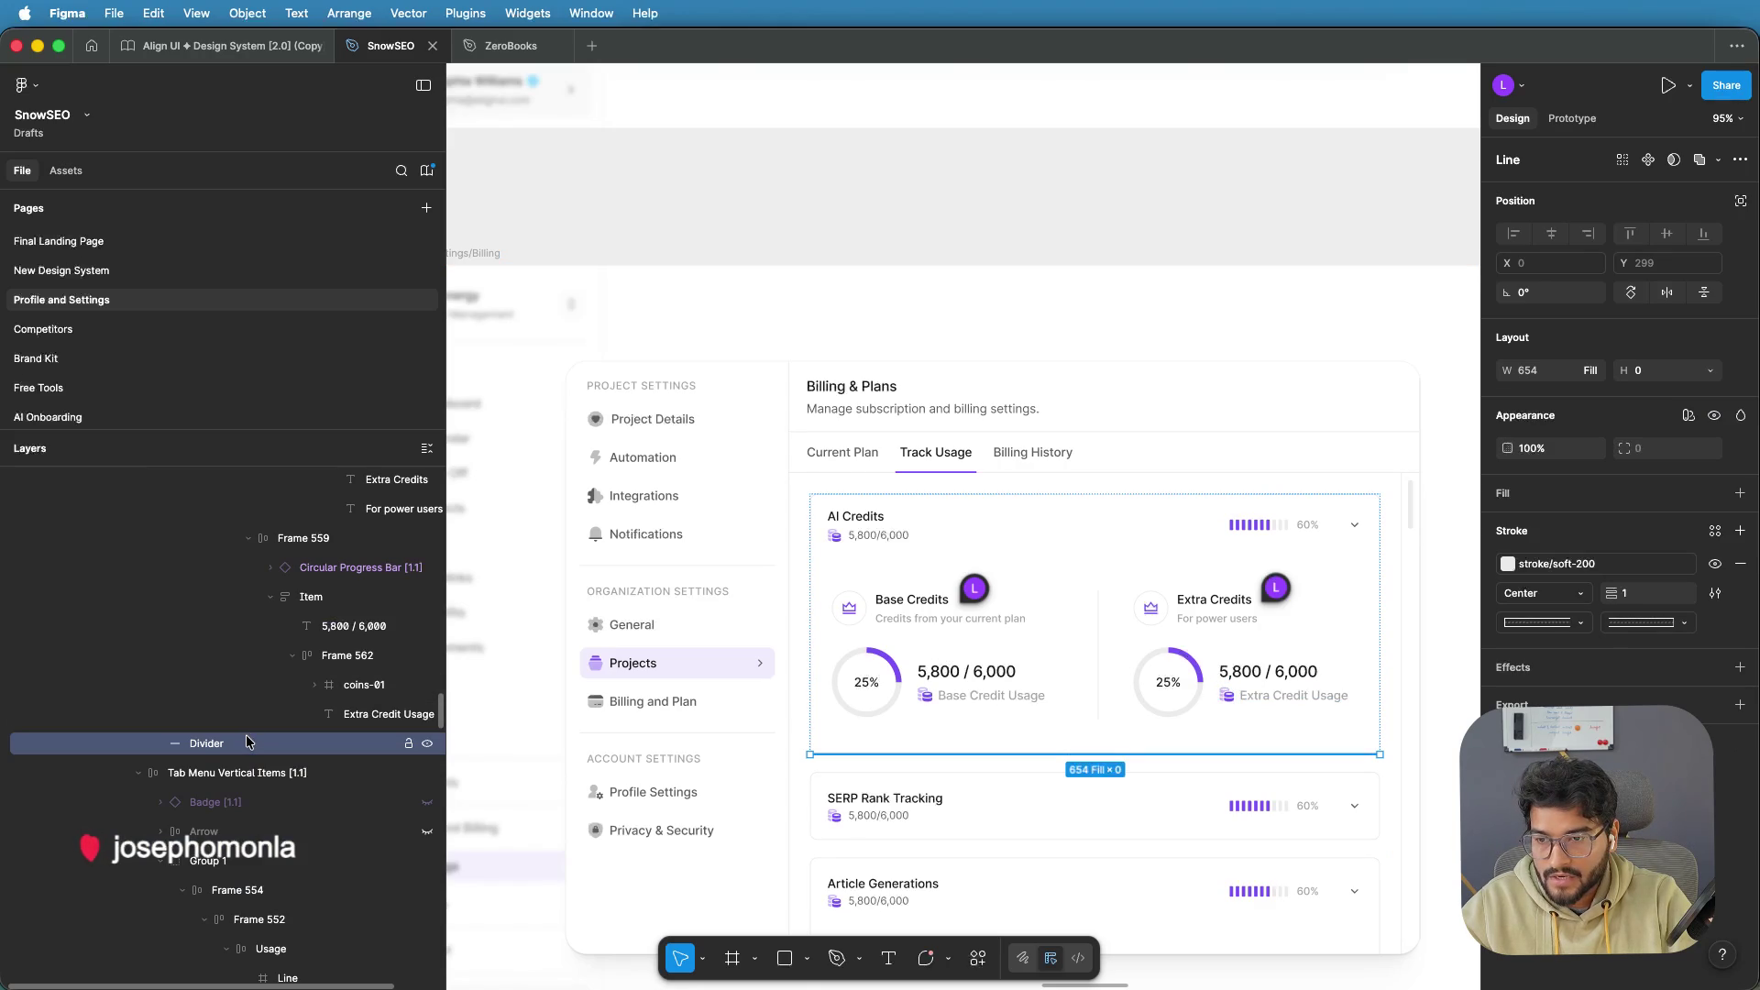
Move the Divider layer above Group 3 in the Layers panel, then deselect
{"action": "scroll", "coordinate": [247, 743], "scroll_direction": "up", "scroll_amount": 5}
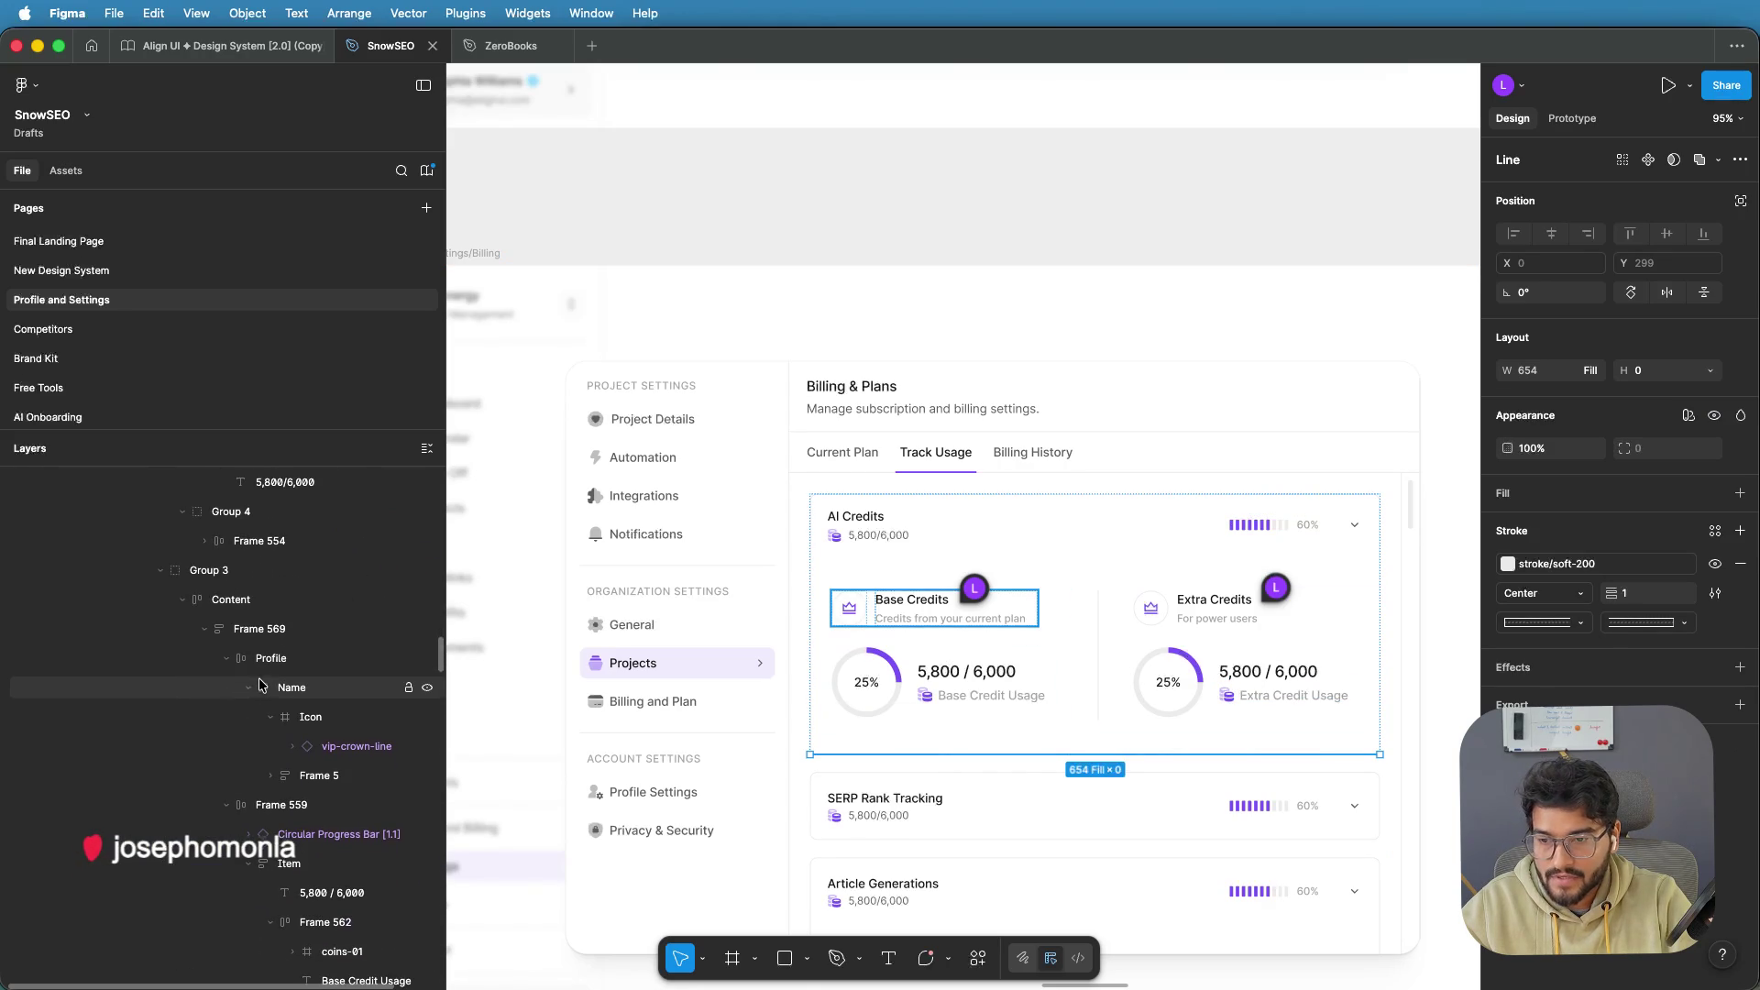
{"action": "left_click", "coordinate": [158, 568]}
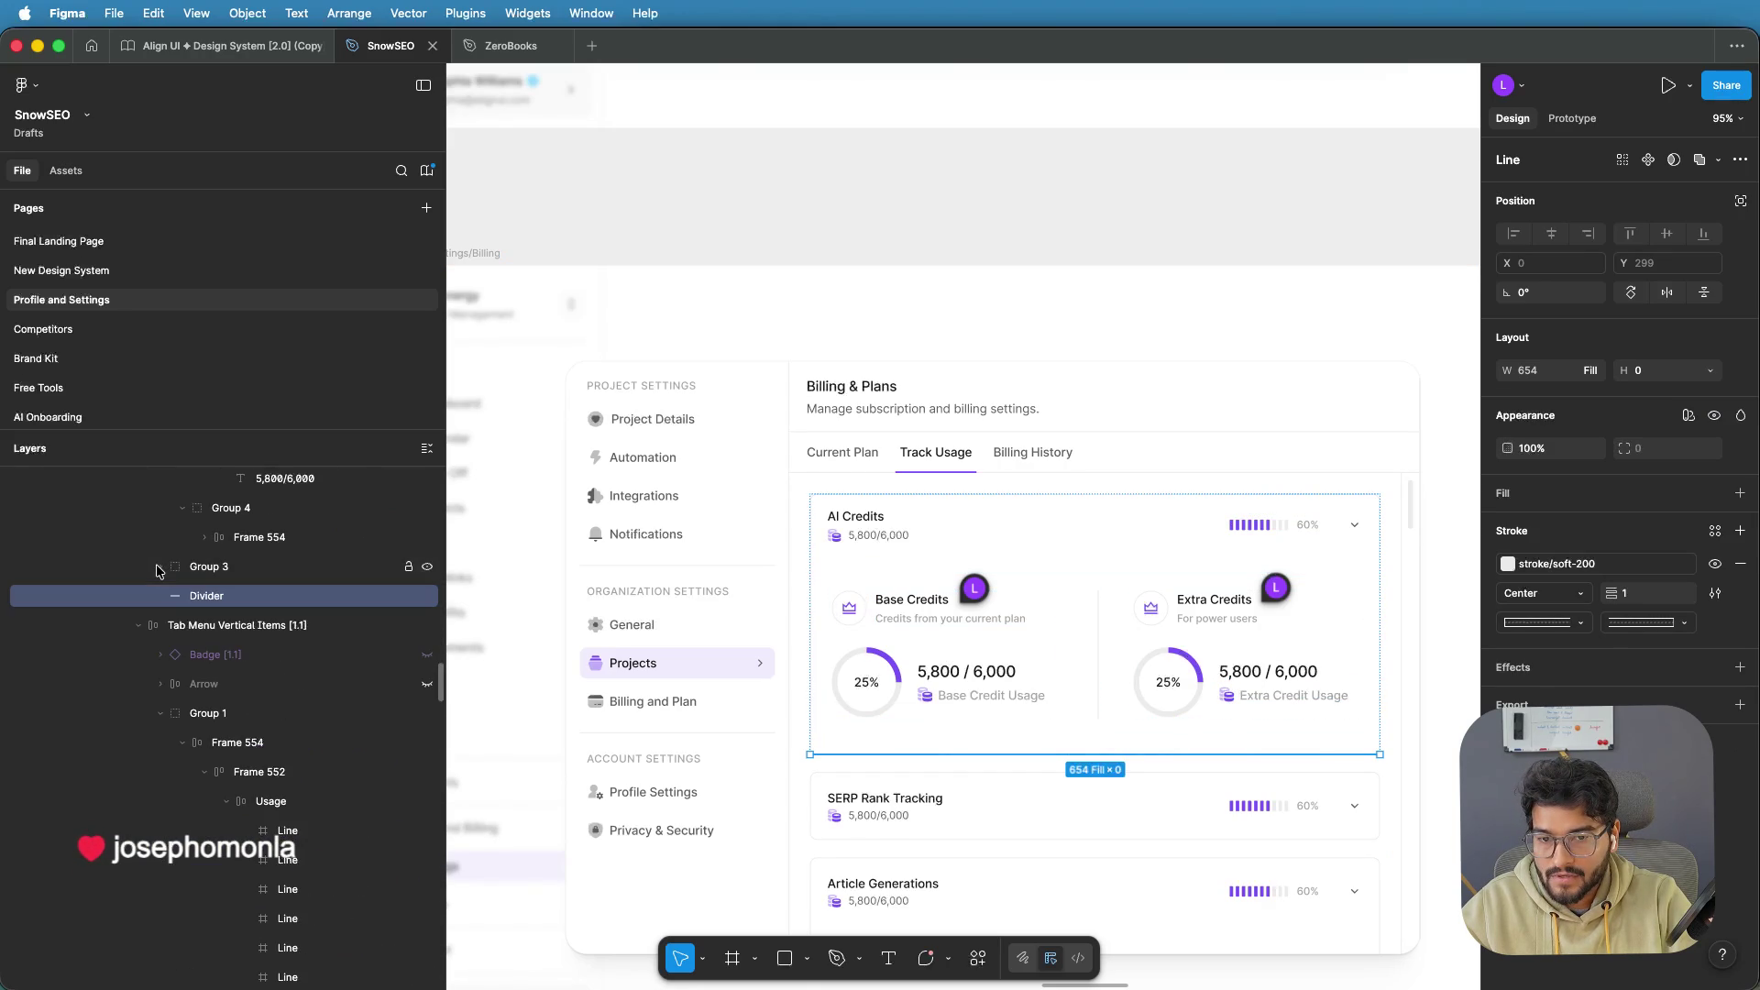
{"action": "scroll", "coordinate": [205, 594], "scroll_direction": "up", "scroll_amount": 3}
{"action": "left_click", "coordinate": [204, 592]}
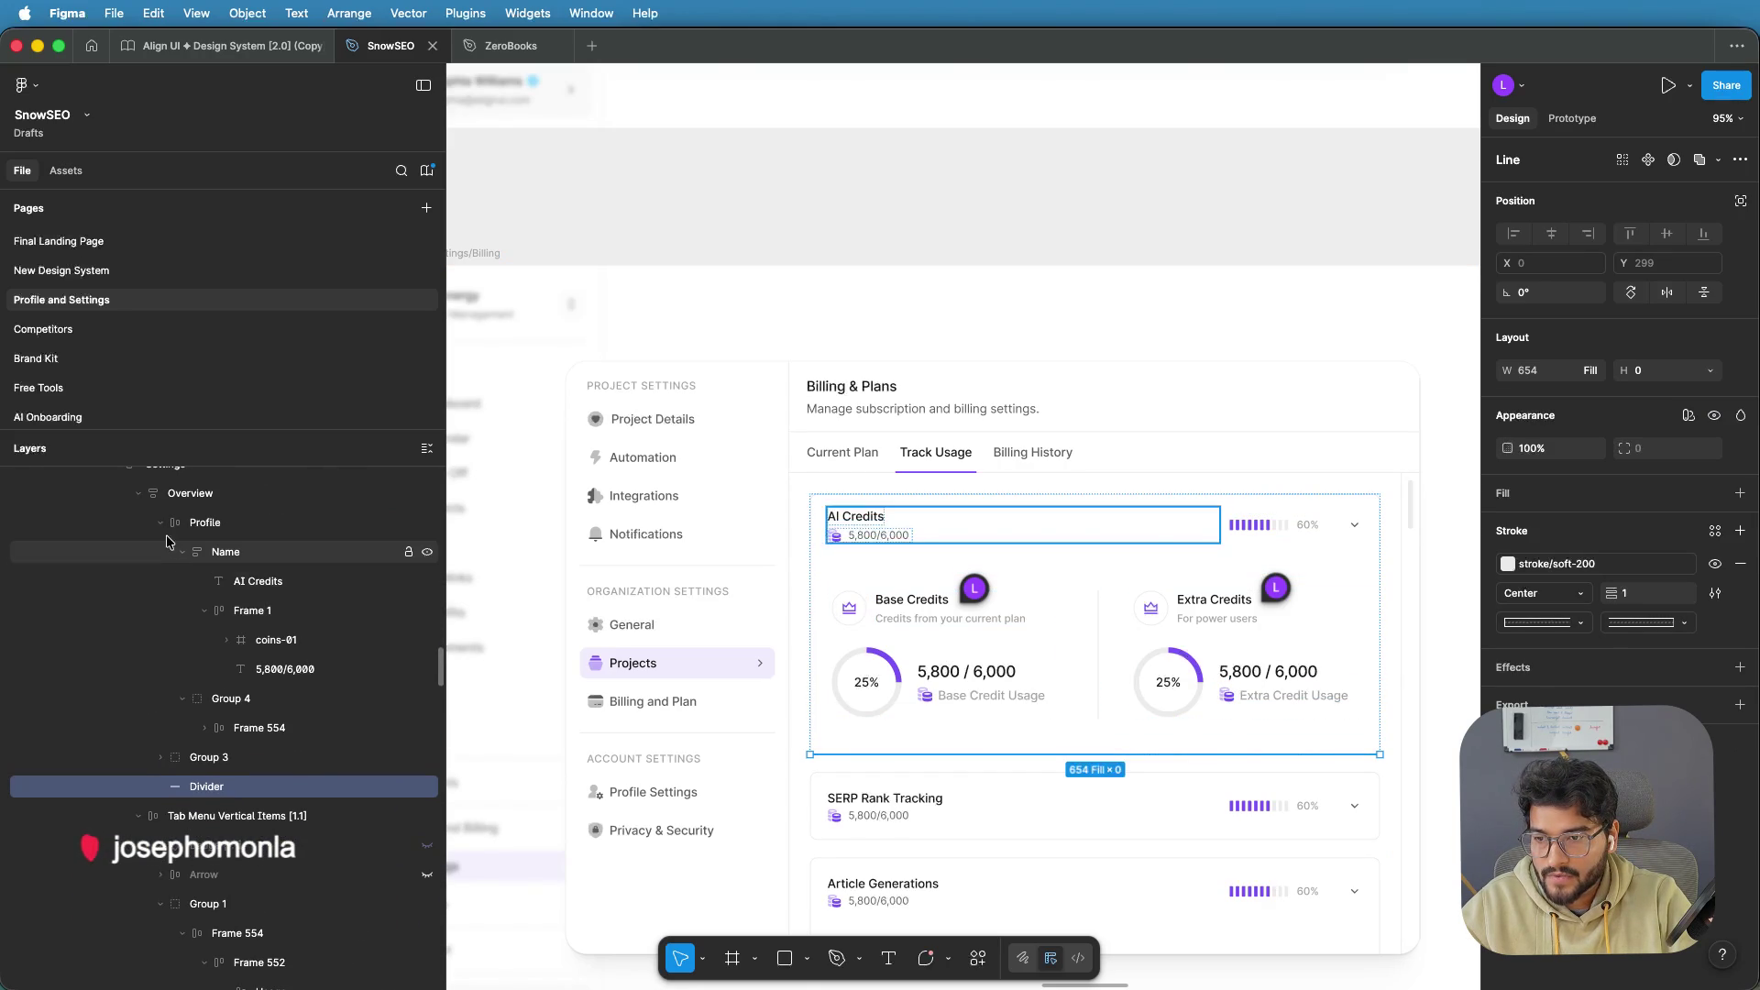
{"action": "left_click", "coordinate": [162, 525]}
{"action": "left_click", "coordinate": [225, 524]}
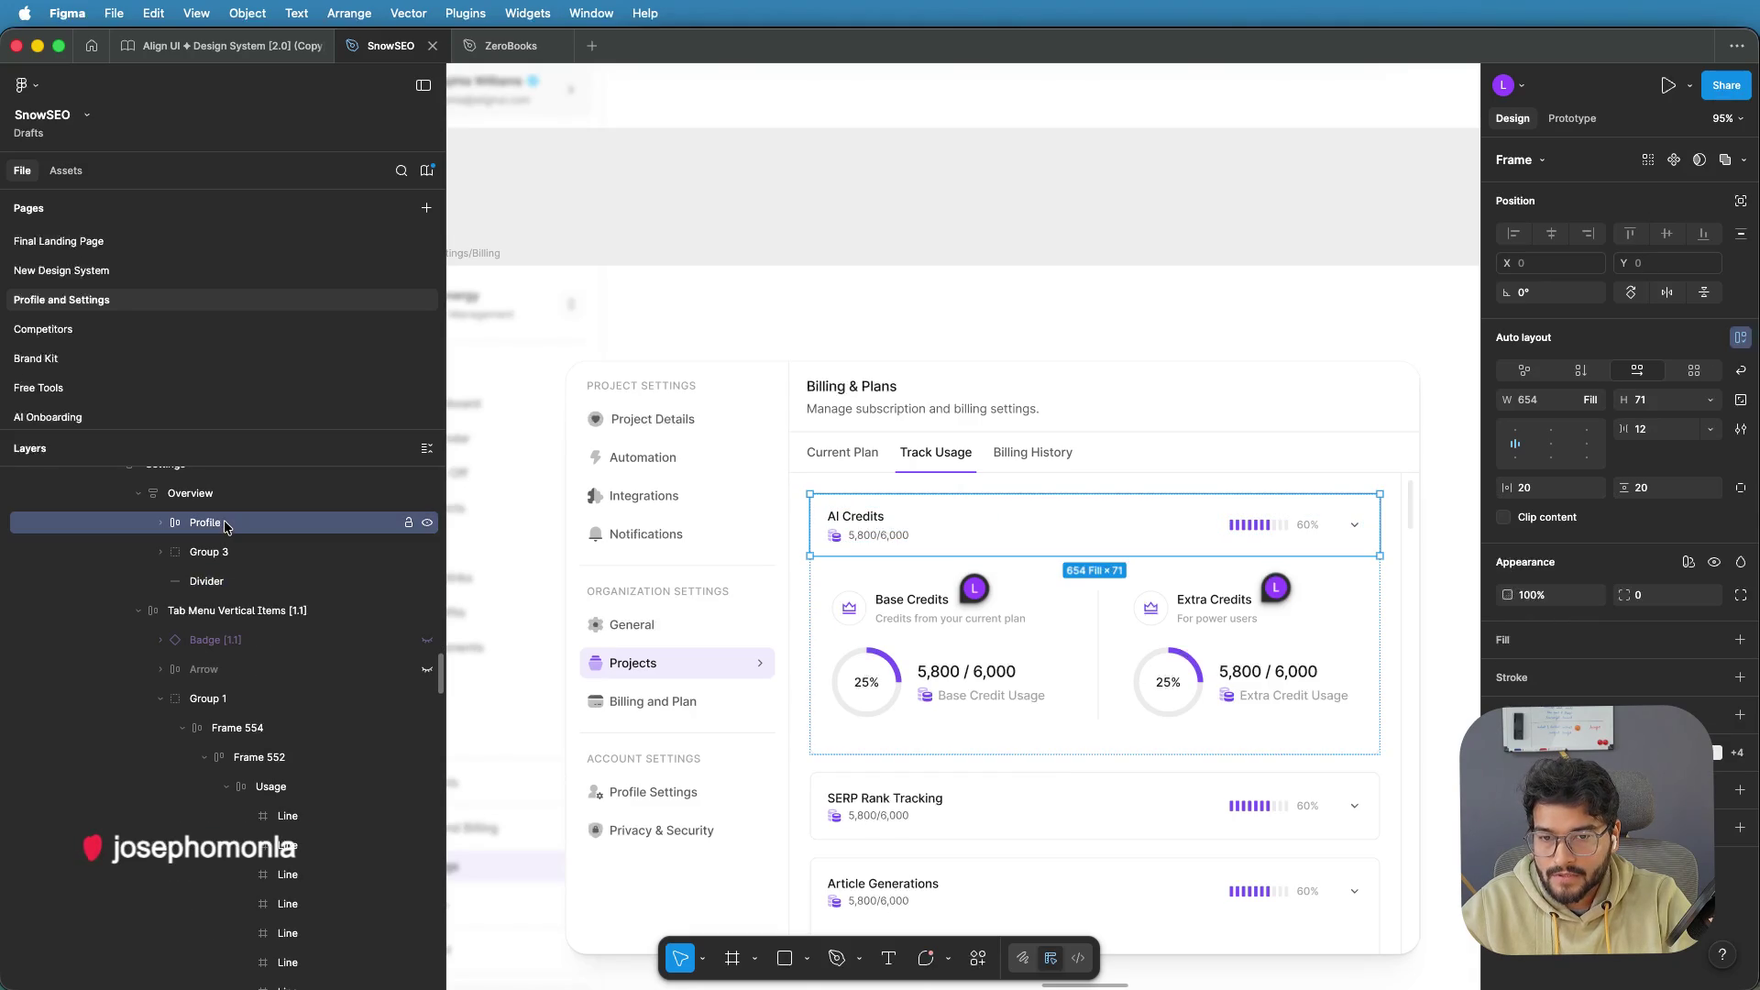
{"action": "left_click", "coordinate": [209, 583]}
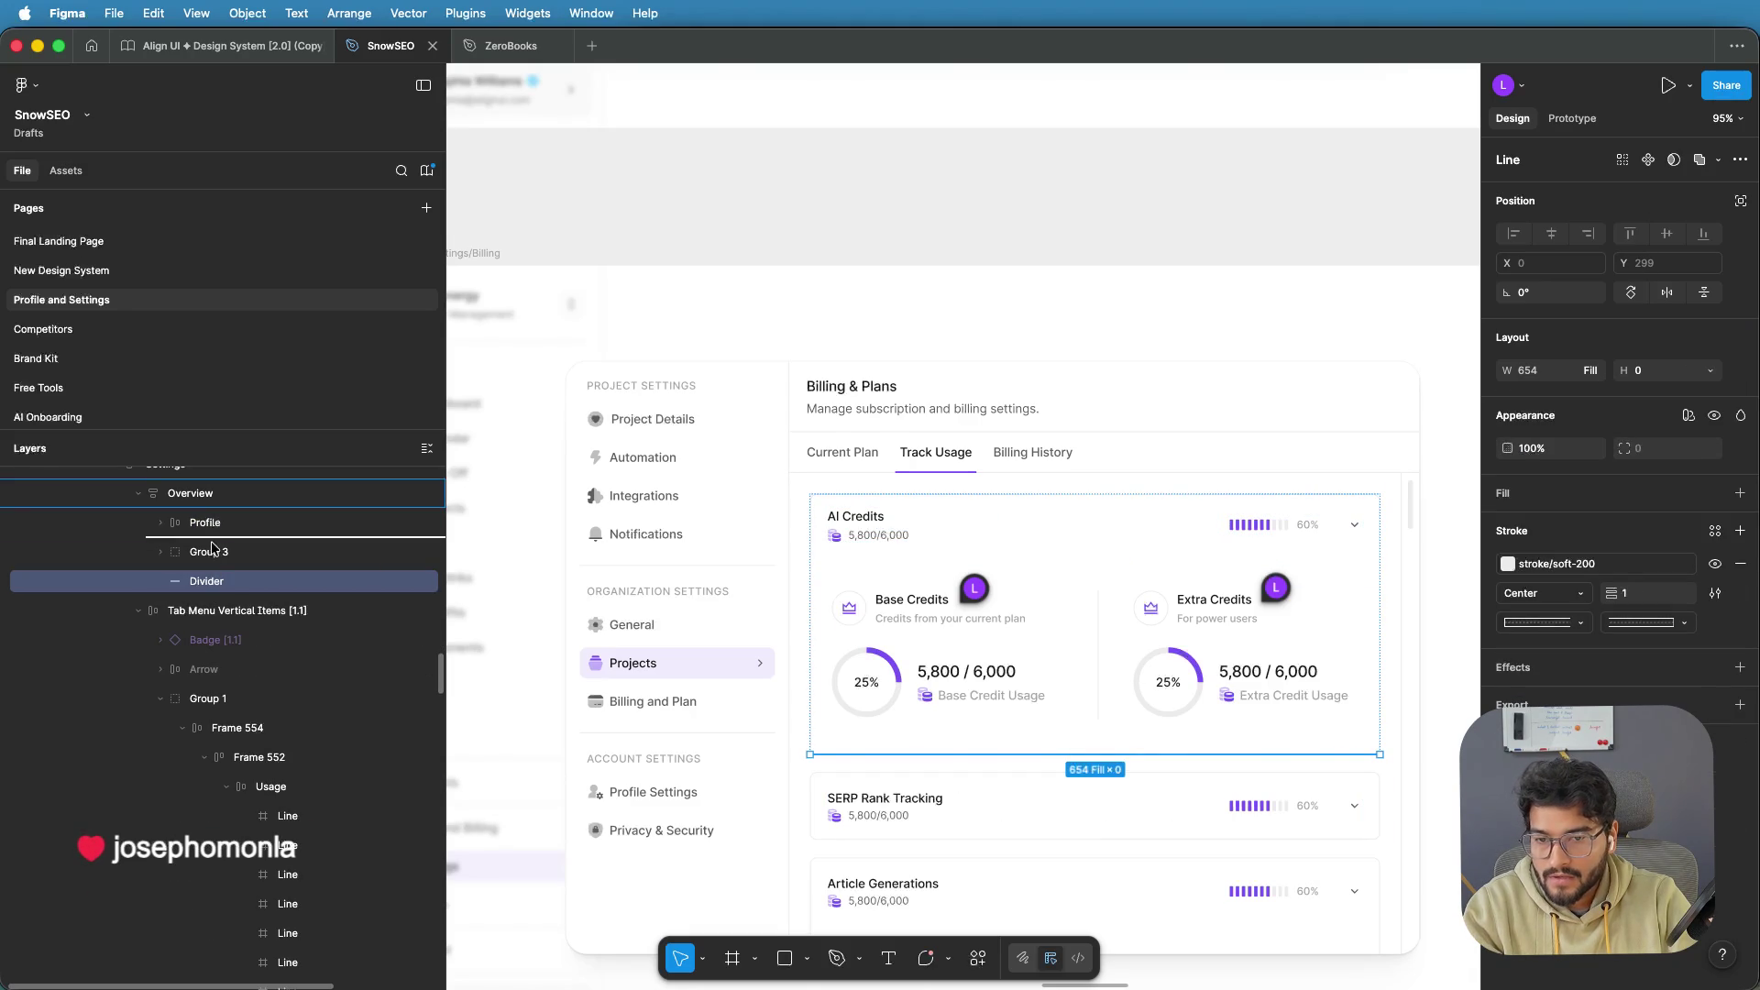
{"action": "left_click_drag", "start_coordinate": [206, 581], "coordinate": [206, 546]}
{"action": "left_click", "coordinate": [884, 234]}
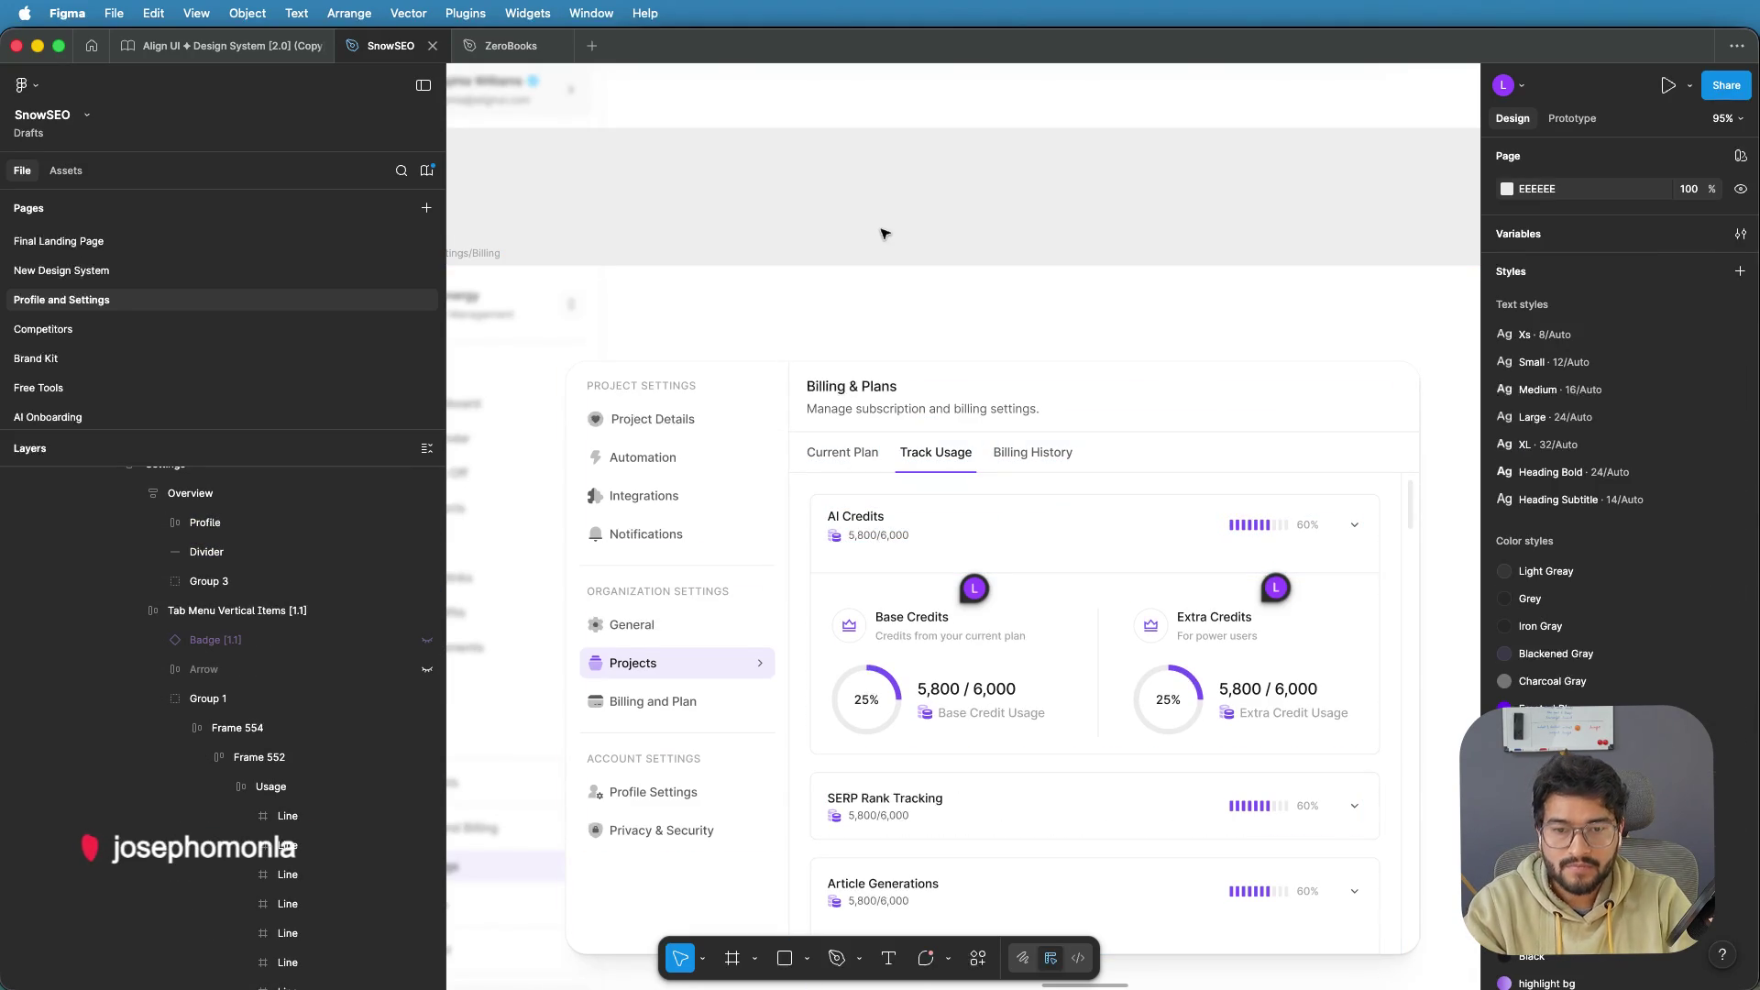
Drill through Content and Settings to the AI Credits card frame
{"action": "scroll", "coordinate": [1074, 560], "scroll_direction": "up", "scroll_amount": 2}
{"action": "scroll", "coordinate": [1075, 560], "scroll_direction": "up", "scroll_amount": 1}
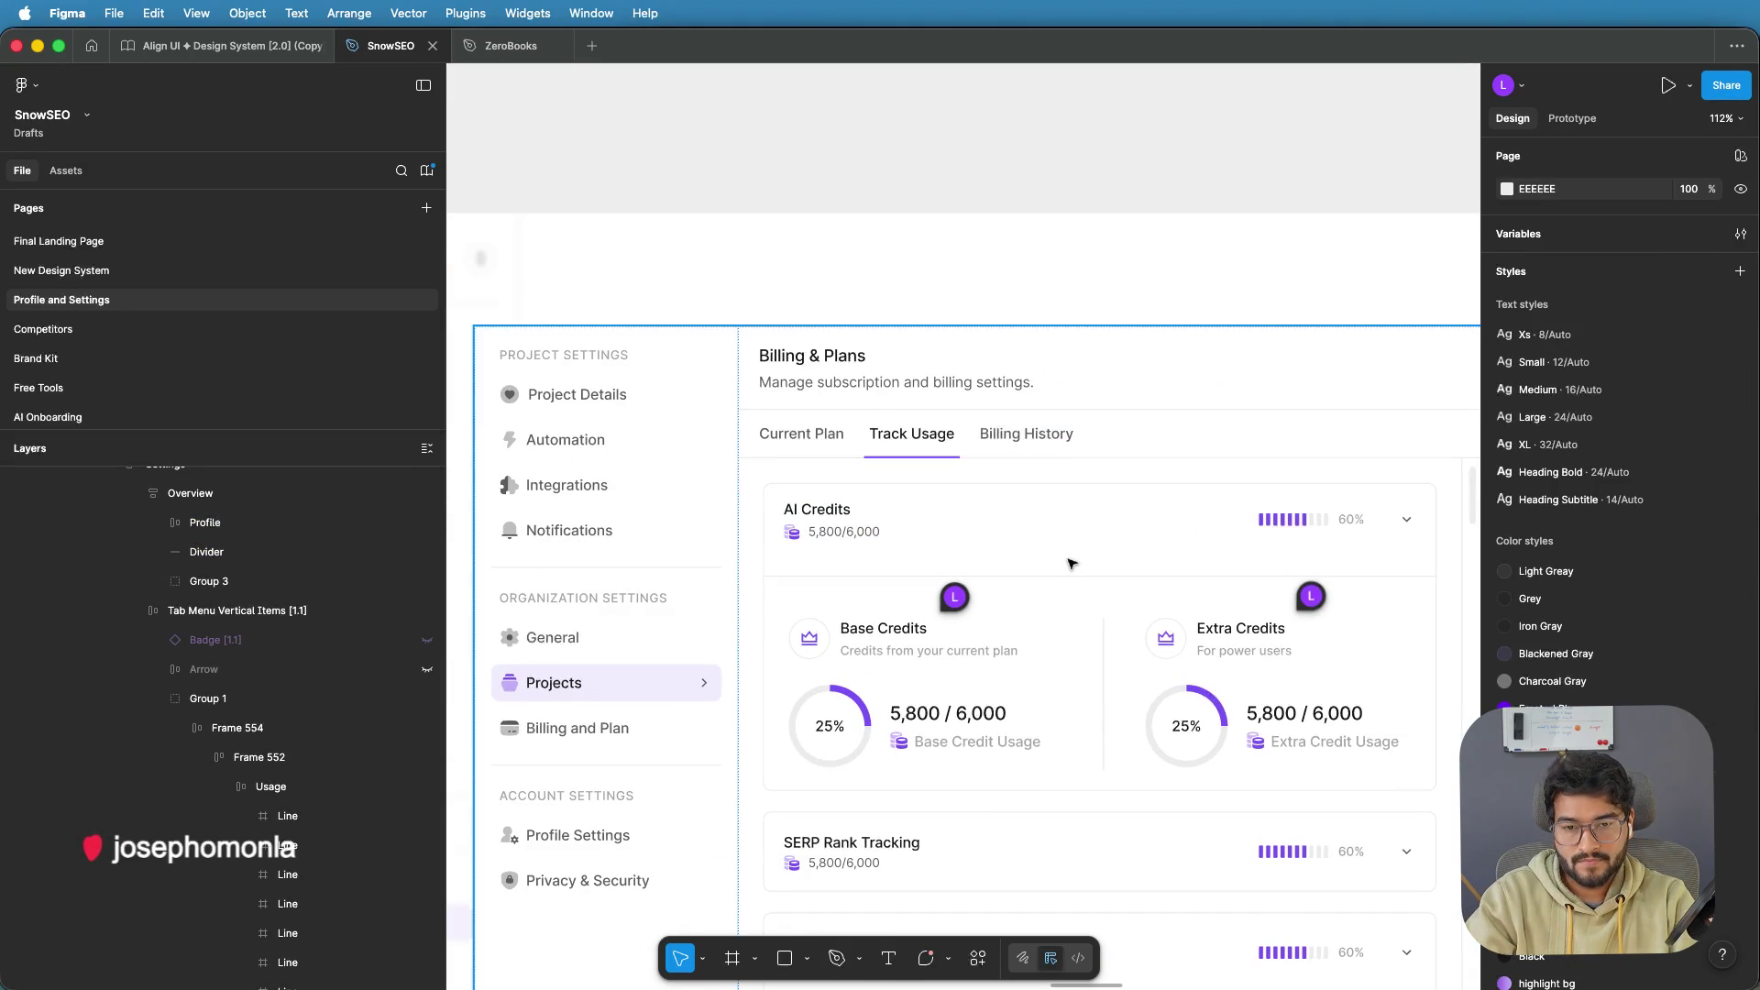
{"action": "left_click", "coordinate": [1082, 565]}
{"action": "left_click", "coordinate": [1087, 570]}
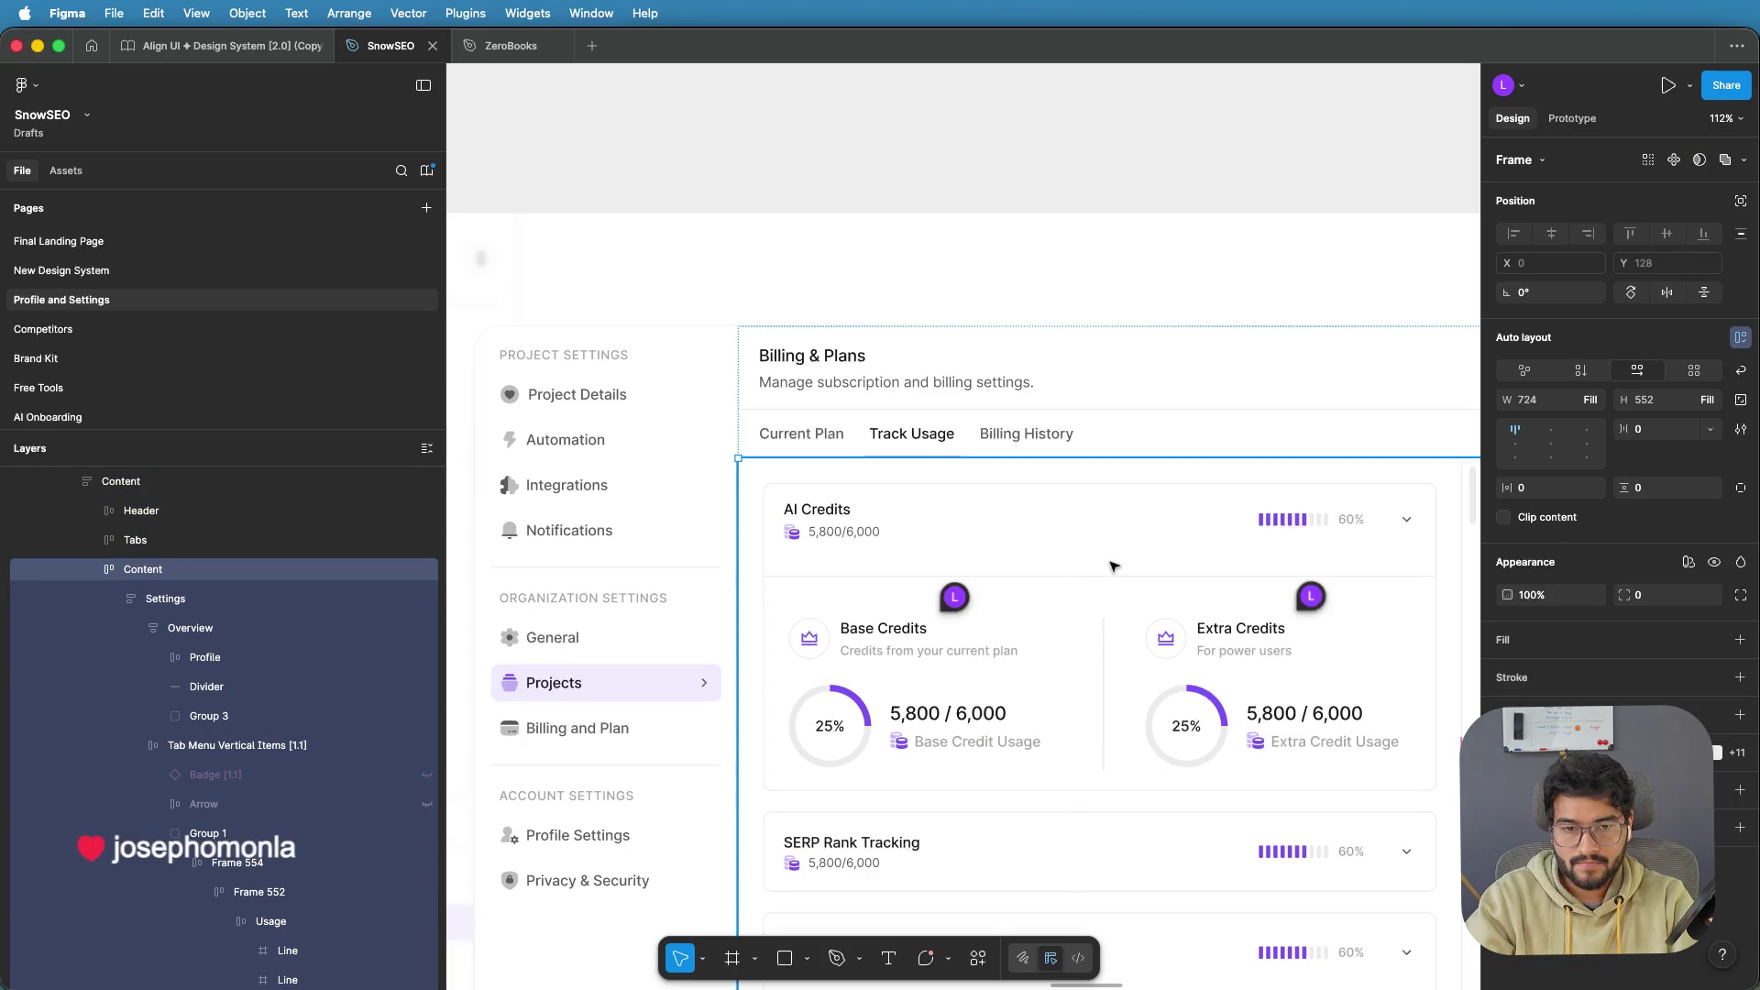
{"action": "left_click", "coordinate": [1112, 564]}
{"action": "left_click", "coordinate": [1110, 559]}
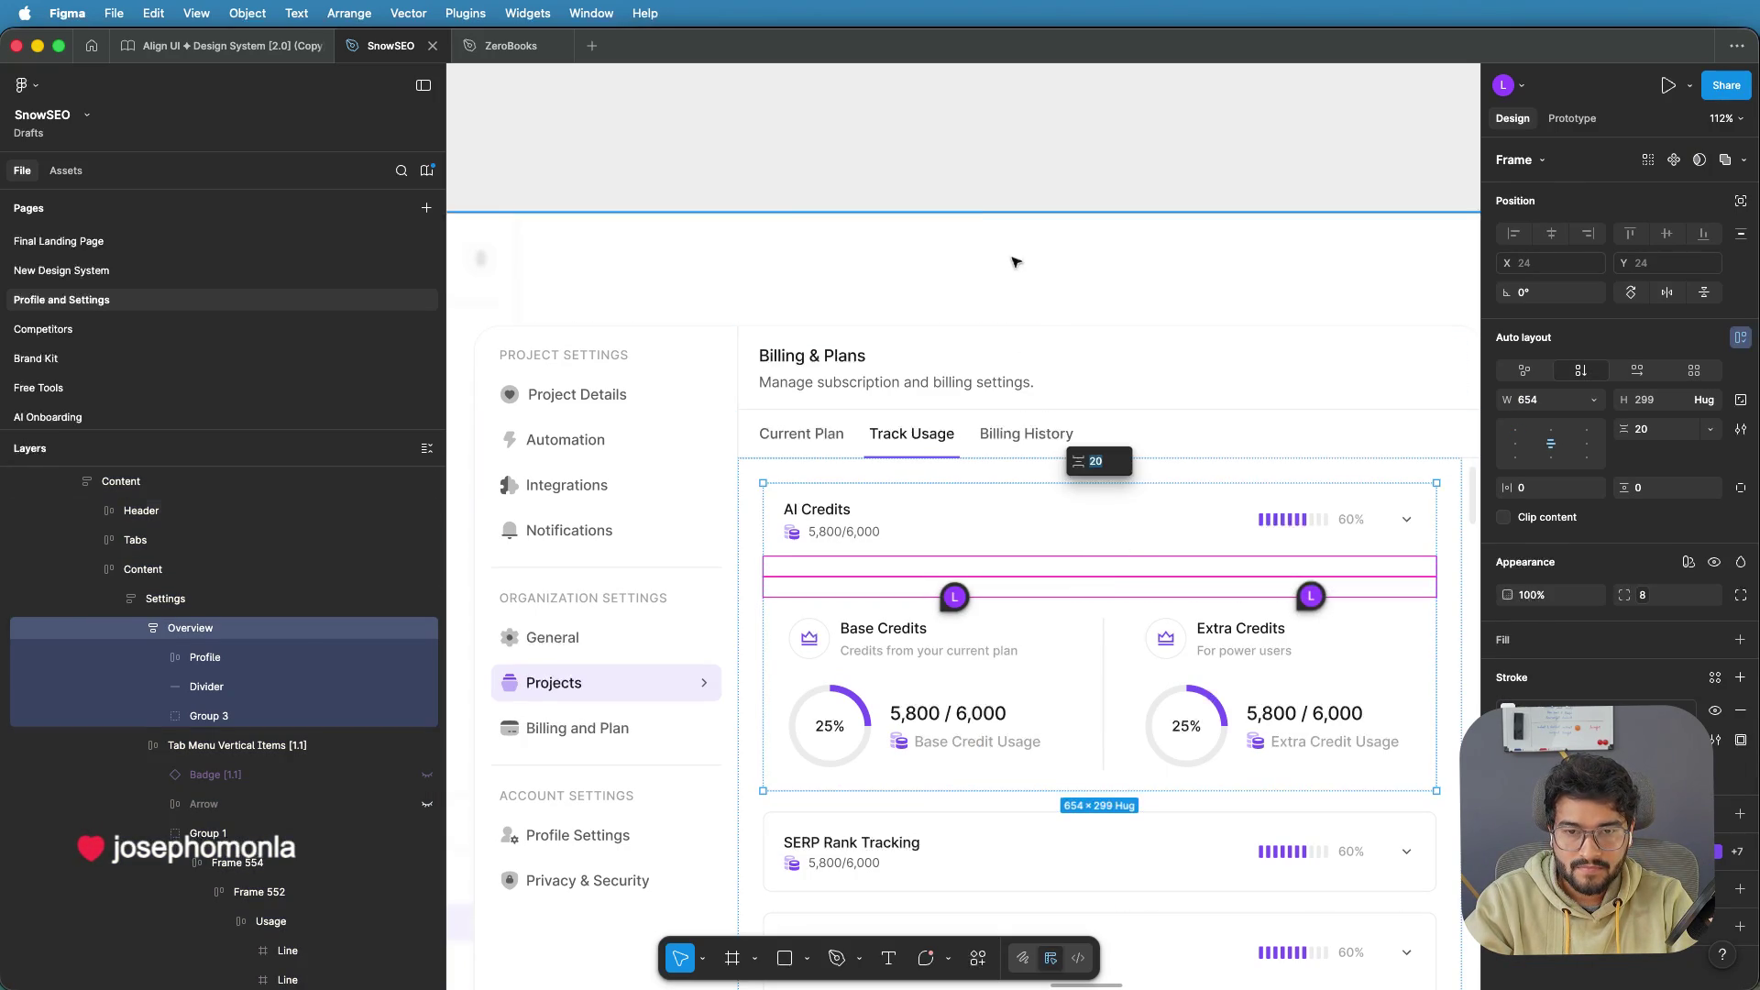
{"action": "left_click", "coordinate": [990, 204]}
Reduce the AI Credits card's section spacing from 20 to 5
{"action": "scroll", "coordinate": [990, 204], "scroll_direction": "down", "scroll_amount": 5}
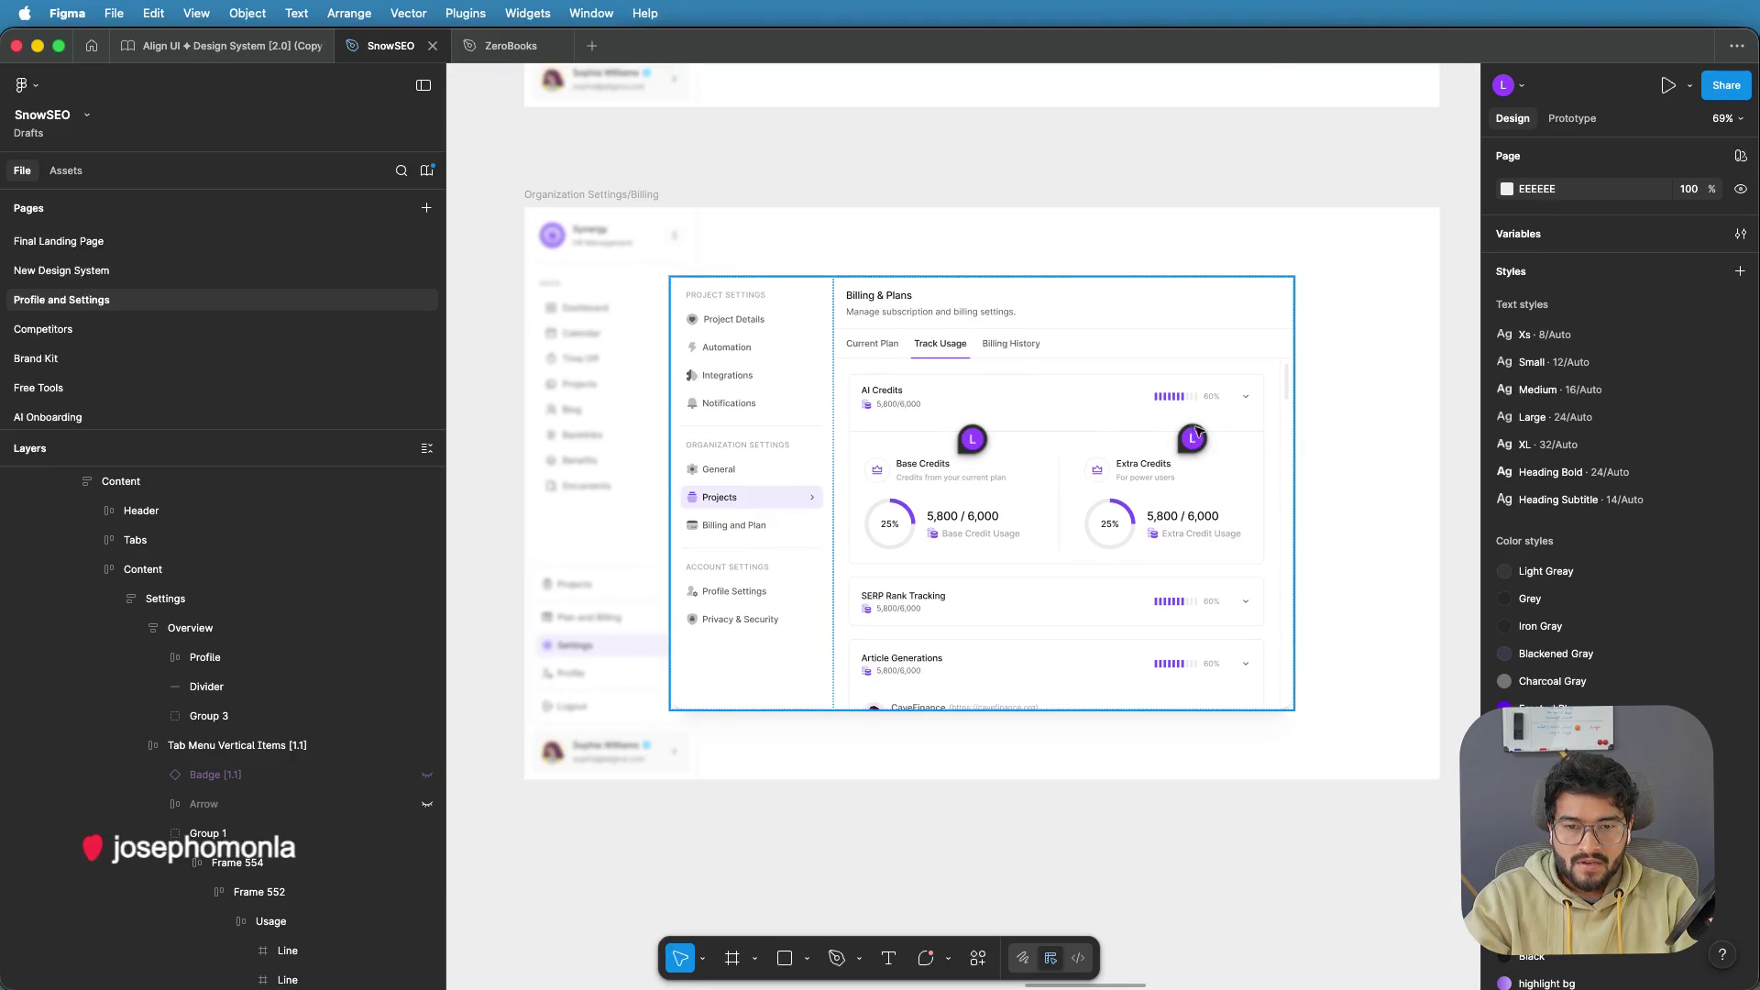
{"action": "scroll", "coordinate": [1068, 446], "scroll_direction": "up", "scroll_amount": 5}
{"action": "left_click", "coordinate": [1044, 431]}
{"action": "left_click", "coordinate": [1044, 429]}
{"action": "left_click", "coordinate": [1046, 421]}
{"action": "left_click", "coordinate": [1054, 417]}
{"action": "left_click", "coordinate": [1044, 400]}
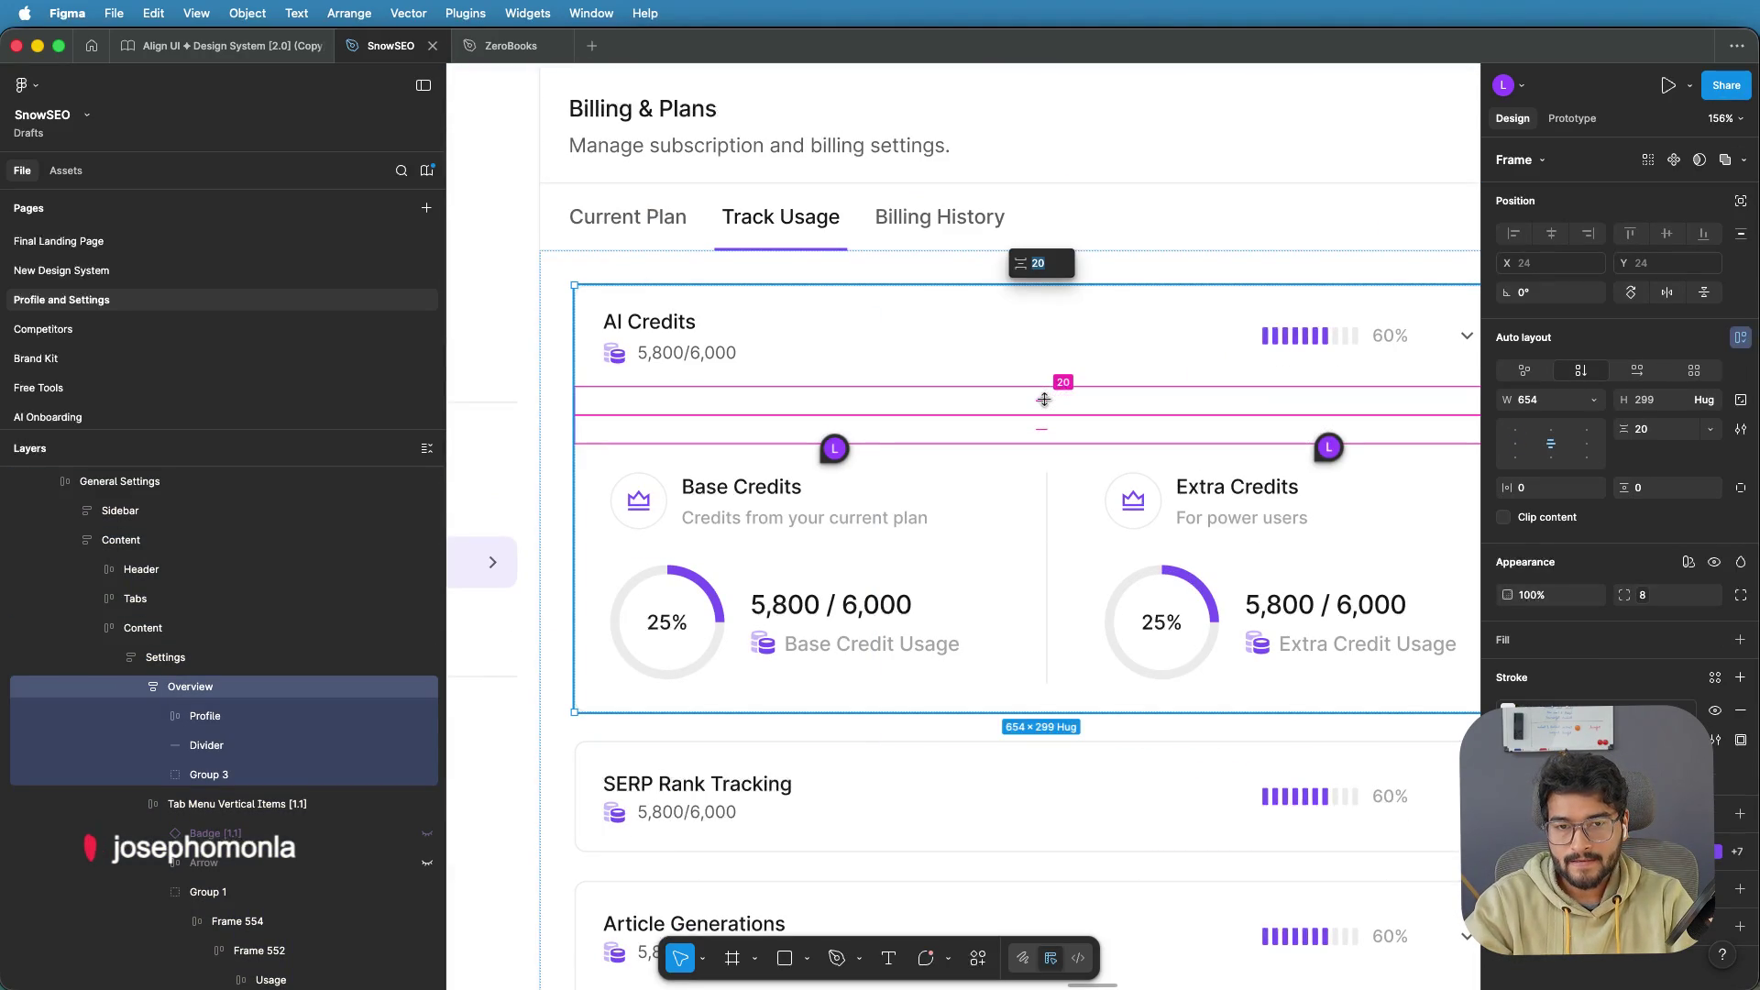
{"action": "type", "text": "5"}
{"action": "key", "text": "Return"}
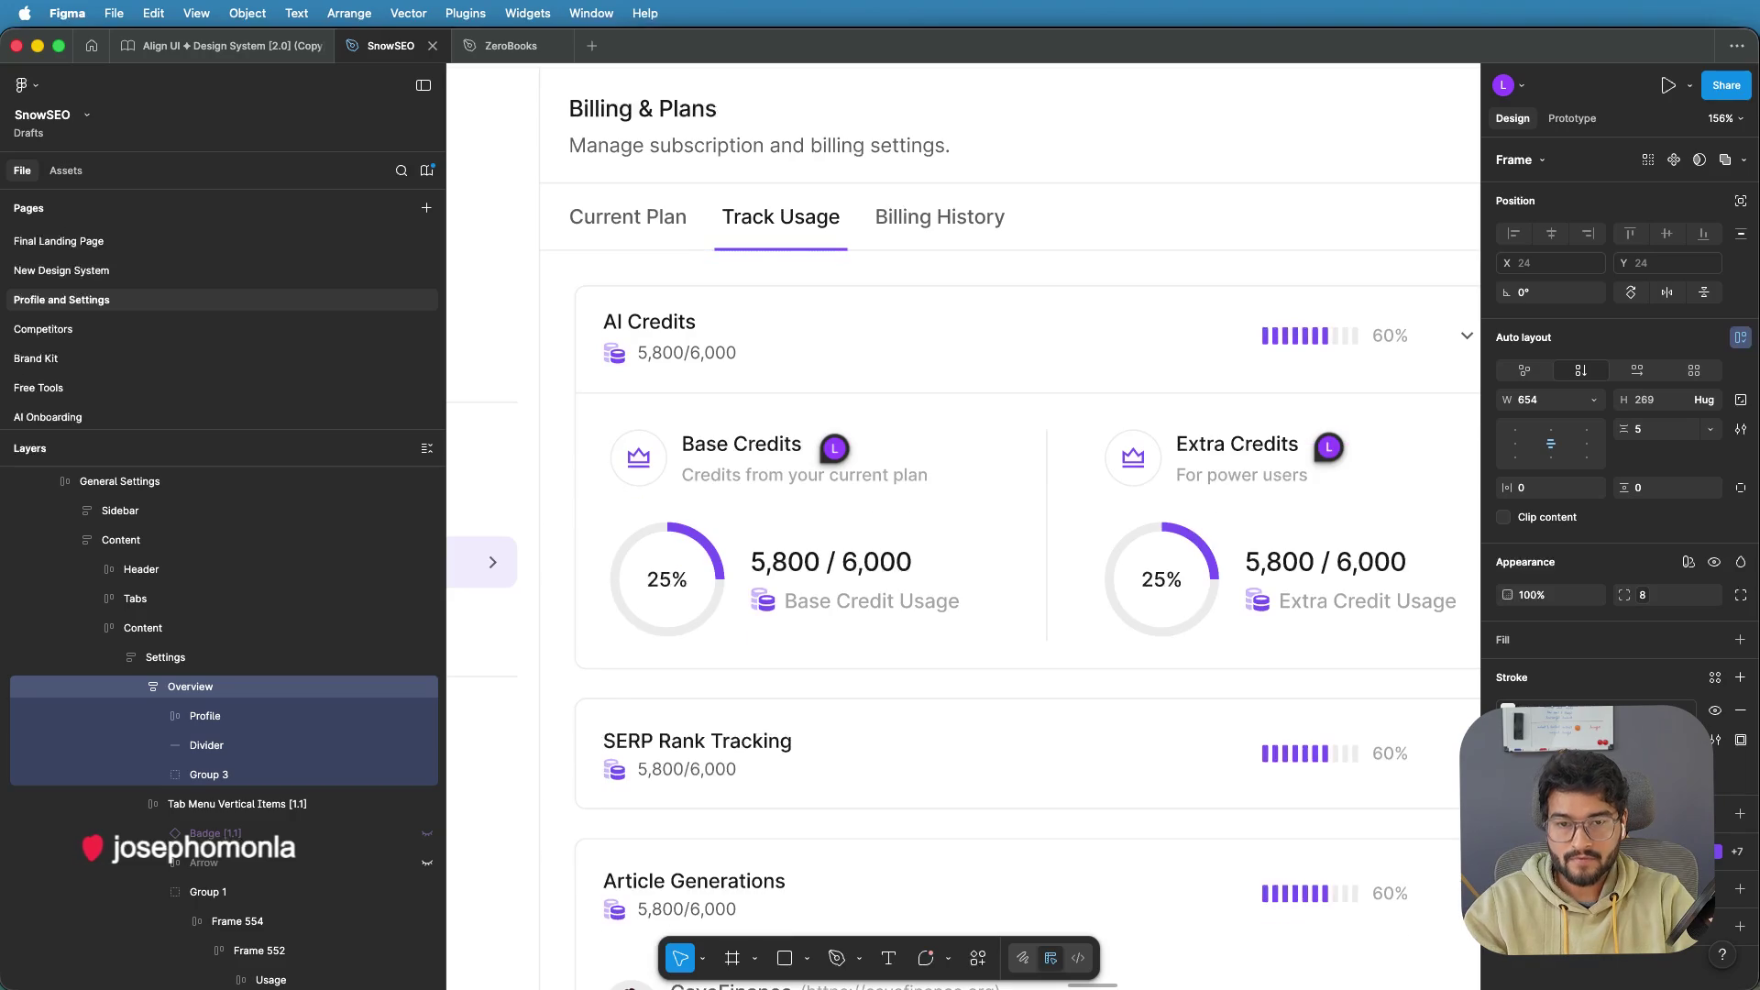
{"action": "left_click", "coordinate": [1073, 165]}
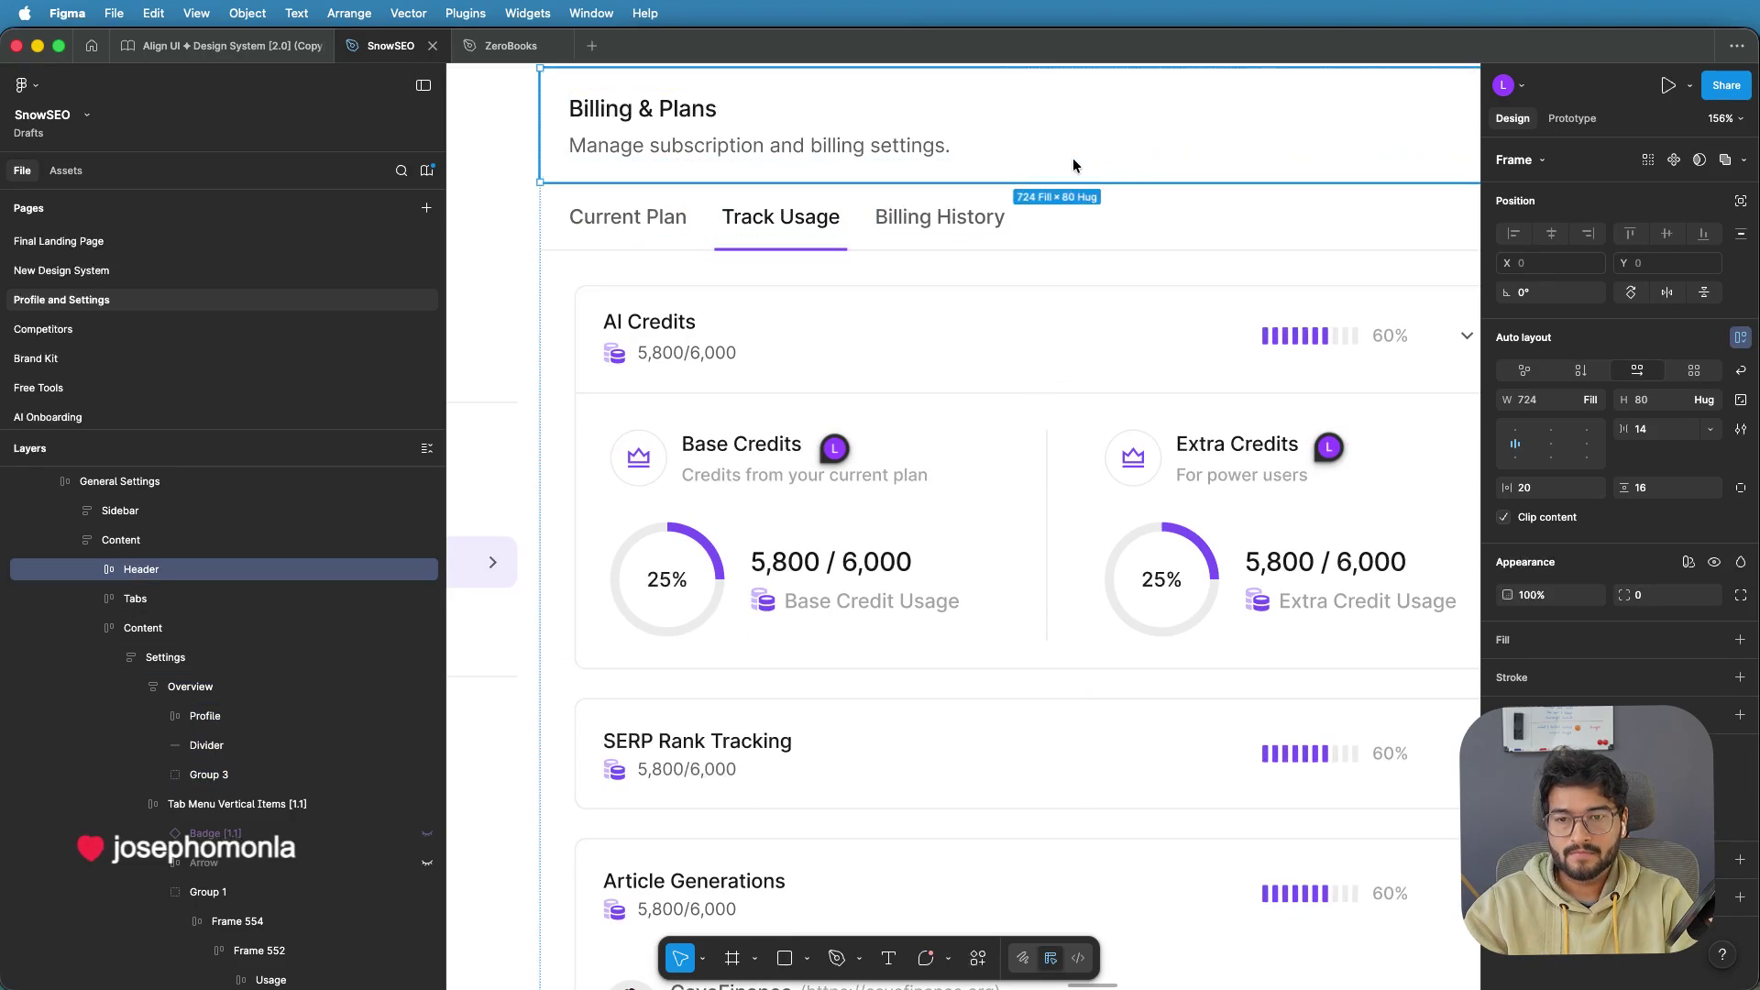
{"action": "scroll", "coordinate": [1073, 165], "scroll_direction": "down", "scroll_amount": 3}
{"action": "scroll", "coordinate": [1072, 158], "scroll_direction": "down", "scroll_amount": 5}
{"action": "left_click", "coordinate": [1041, 715]}
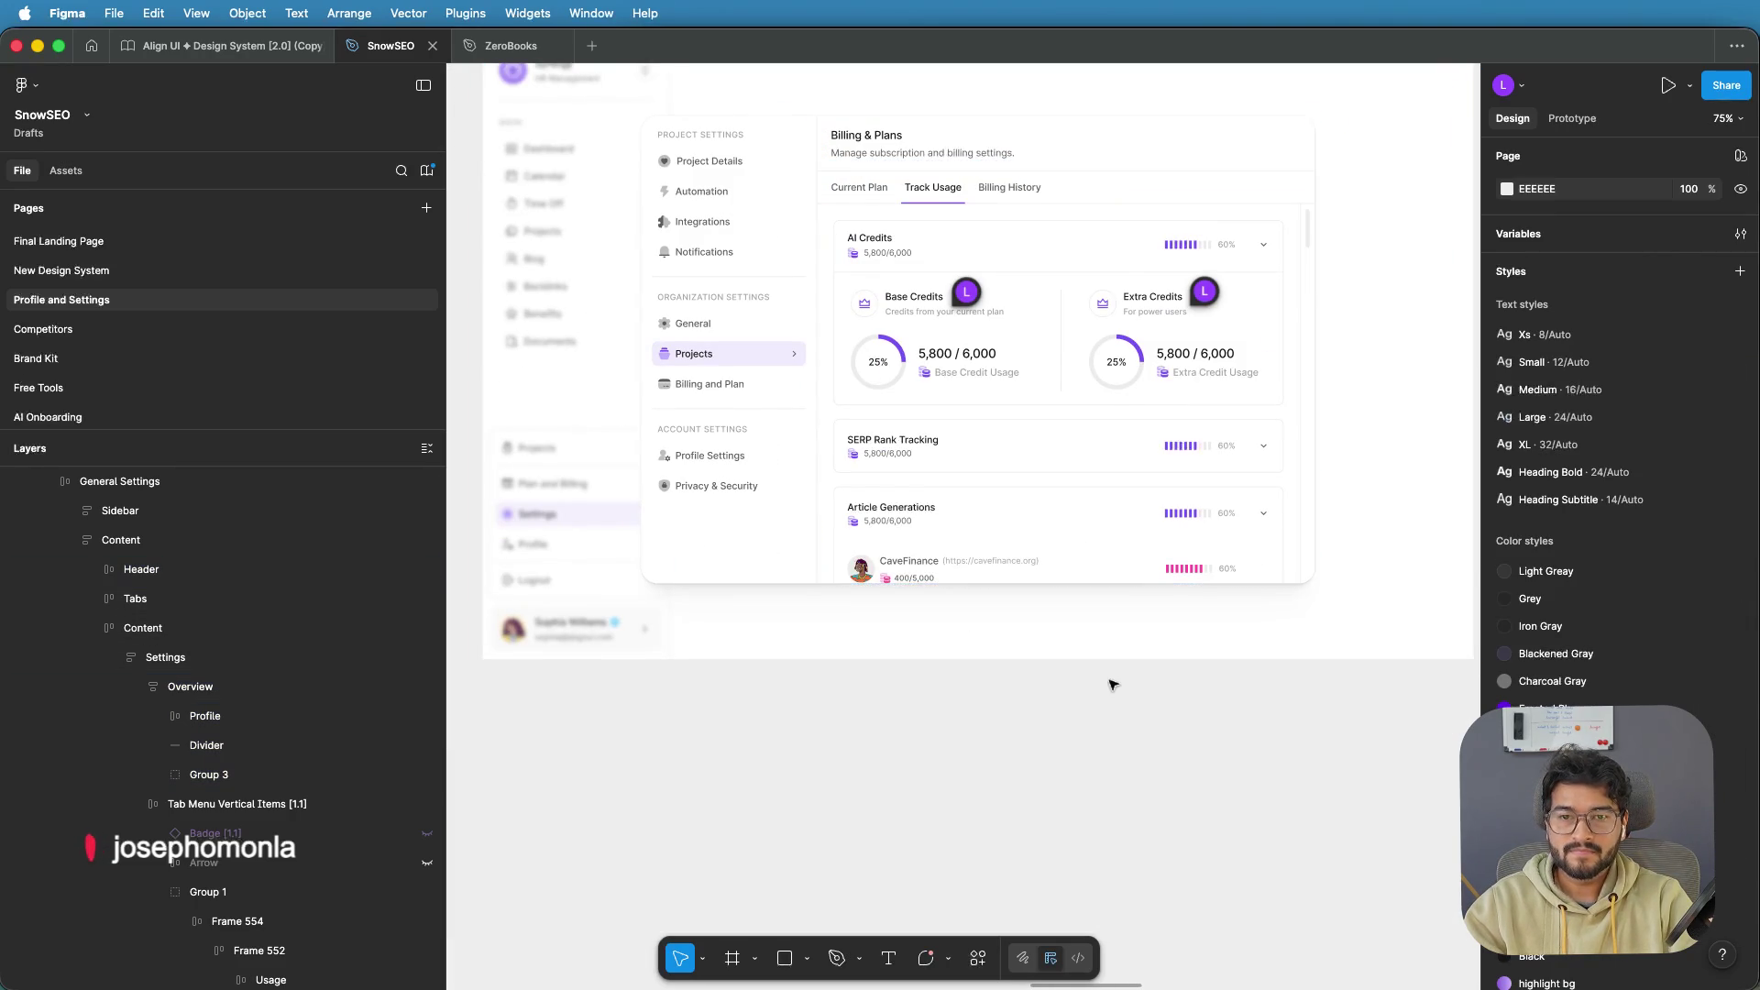
{"action": "scroll", "coordinate": [1092, 794], "scroll_direction": "up", "scroll_amount": 1}
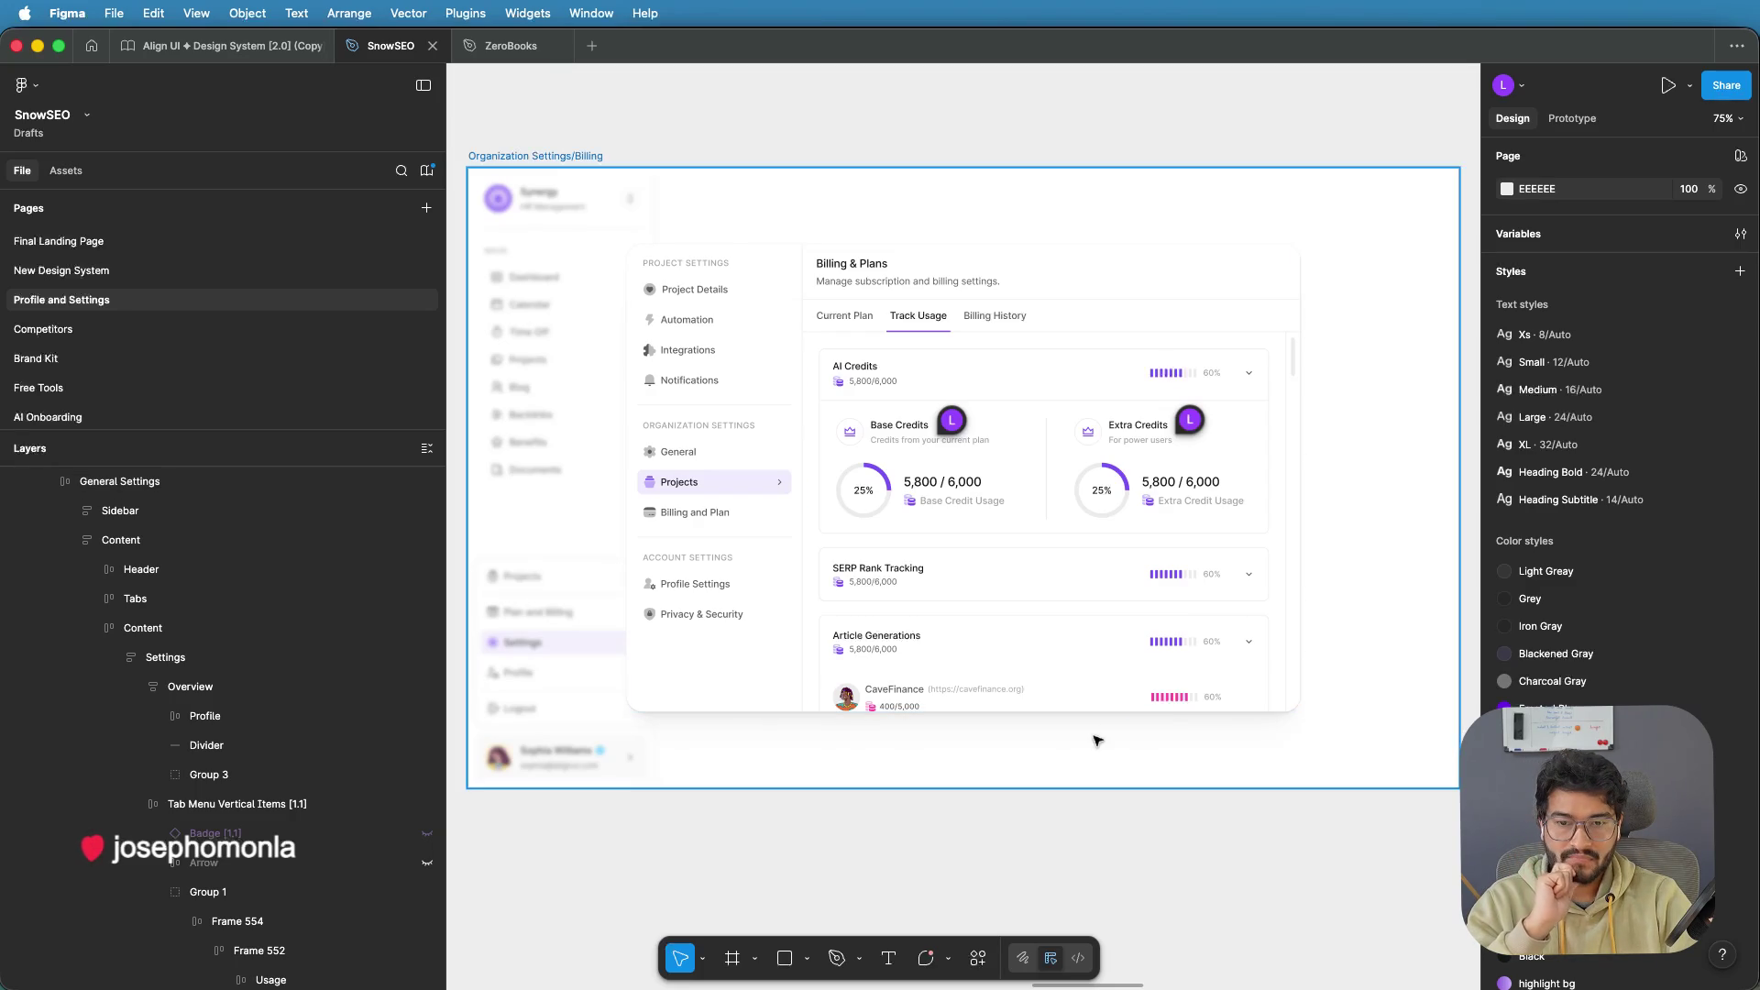
{"action": "left_click_drag", "start_coordinate": [1259, 819], "coordinate": [1241, 836]}
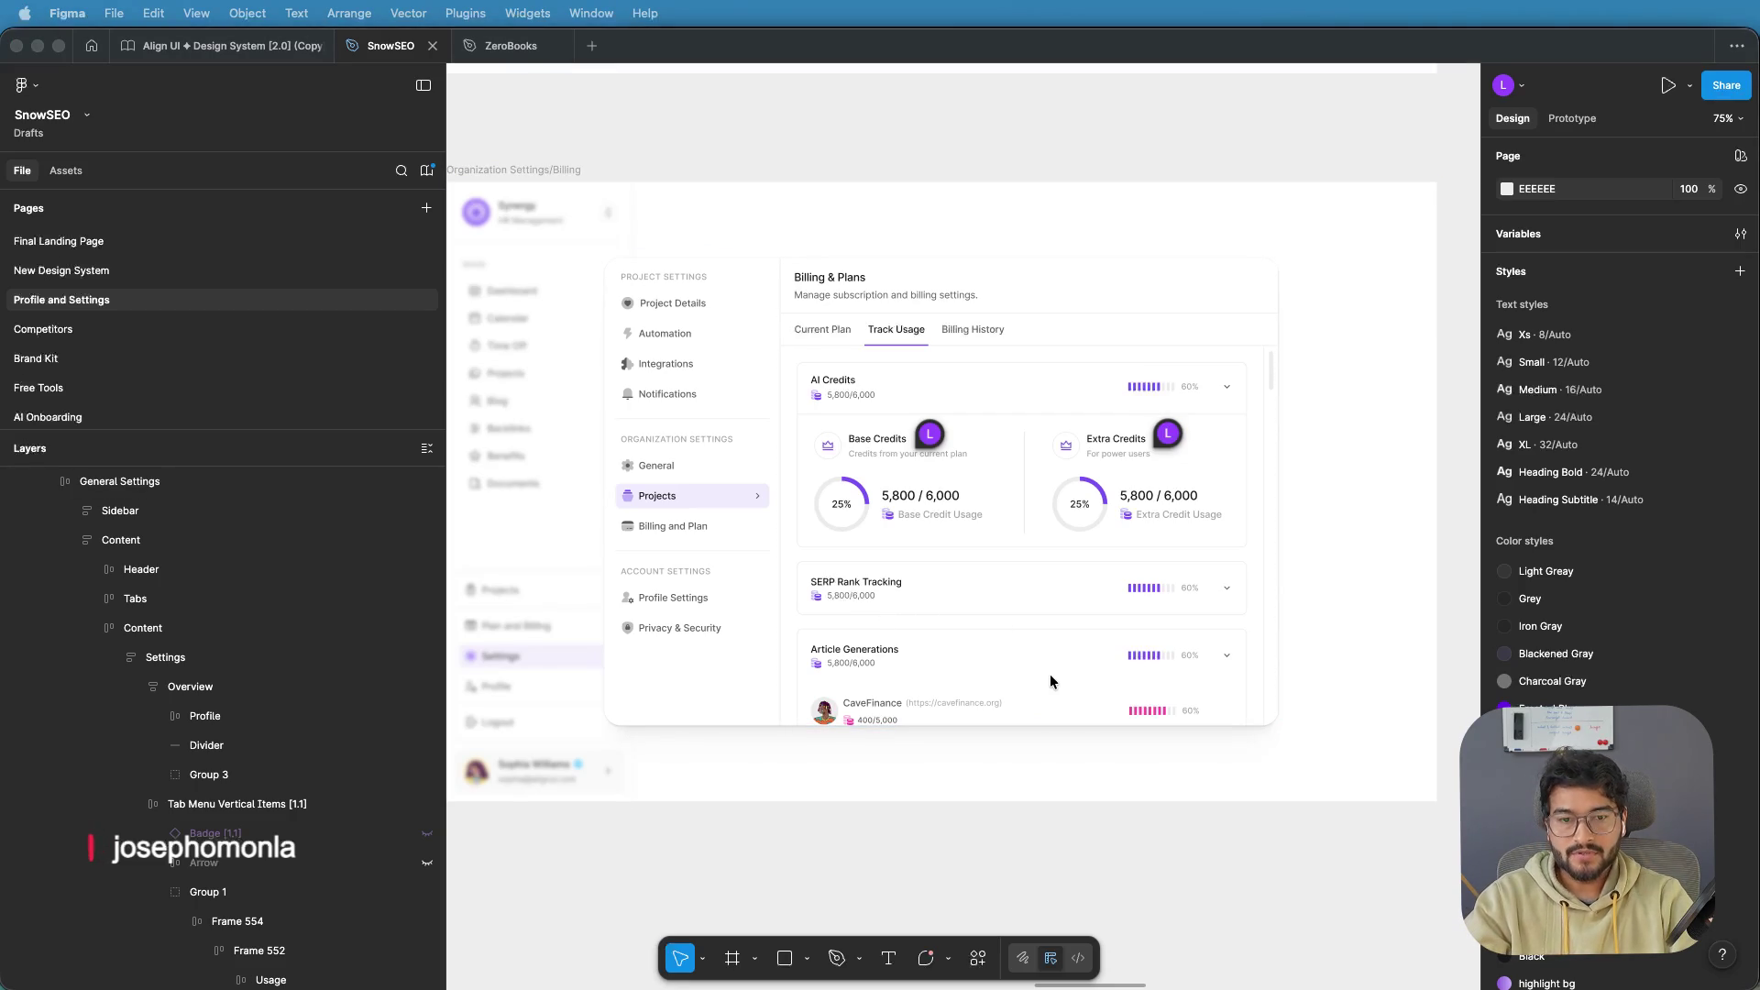
{"action": "left_click", "coordinate": [961, 811]}
{"action": "scroll", "coordinate": [970, 698], "scroll_direction": "down", "scroll_amount": 2}
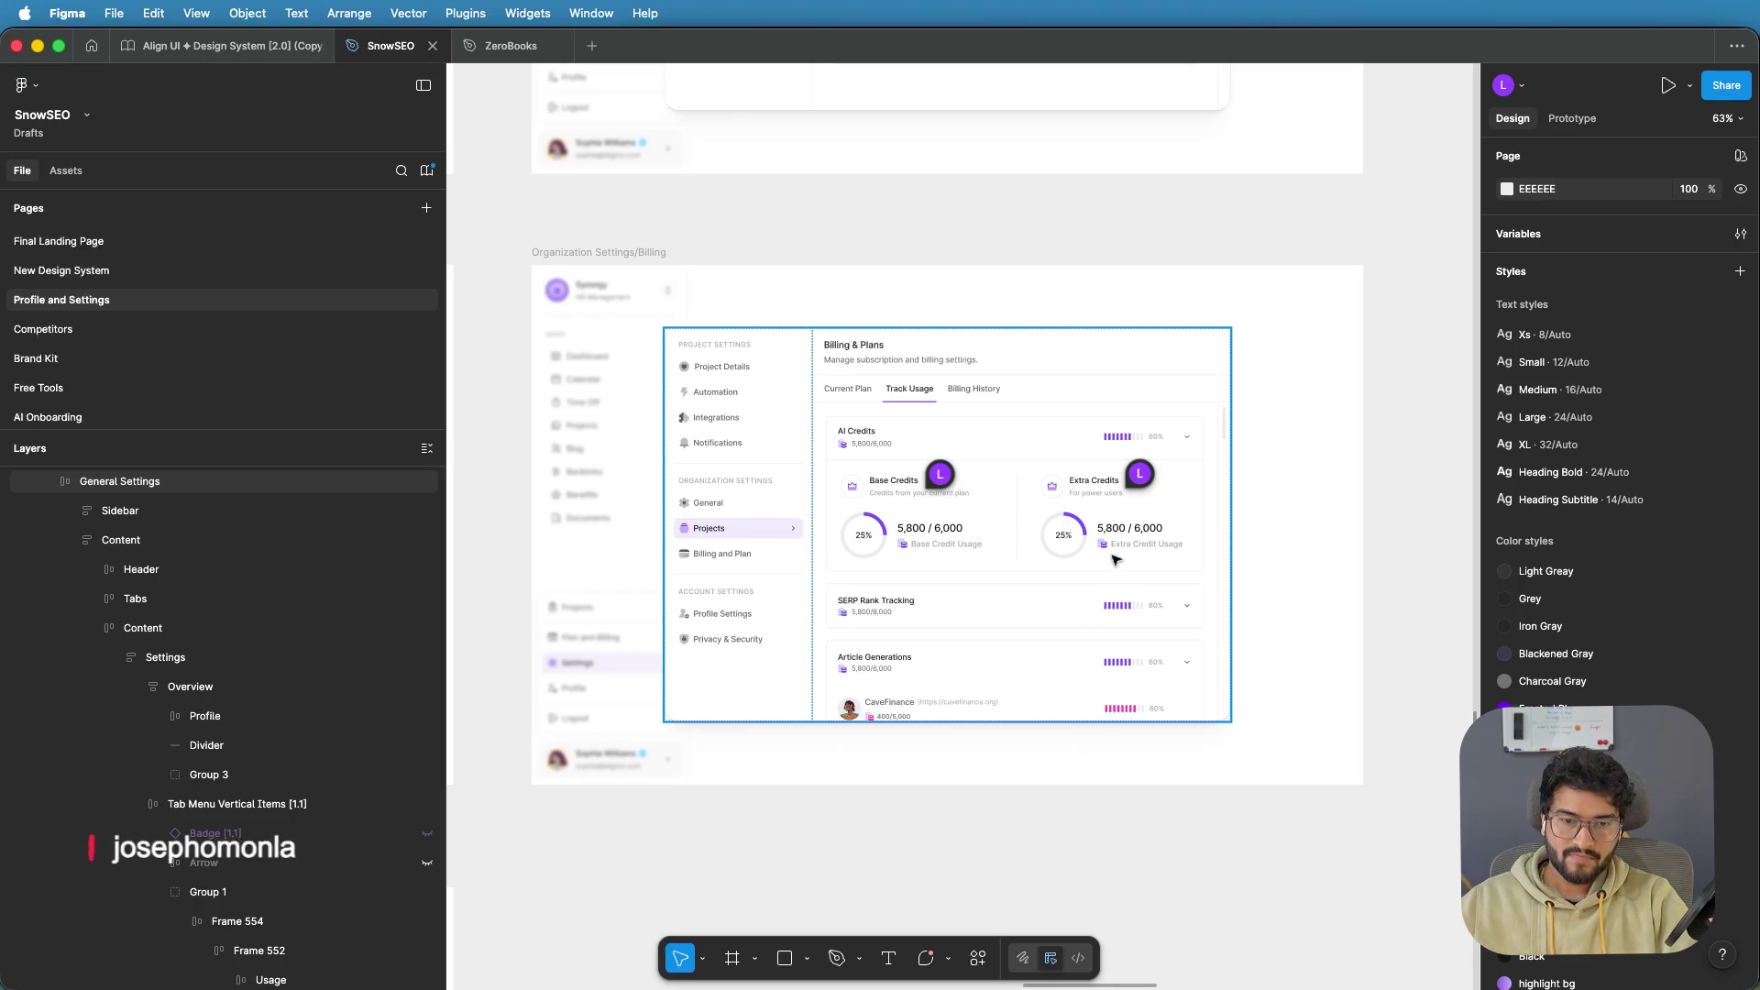
{"action": "scroll", "coordinate": [1115, 560], "scroll_direction": "up", "scroll_amount": 5}
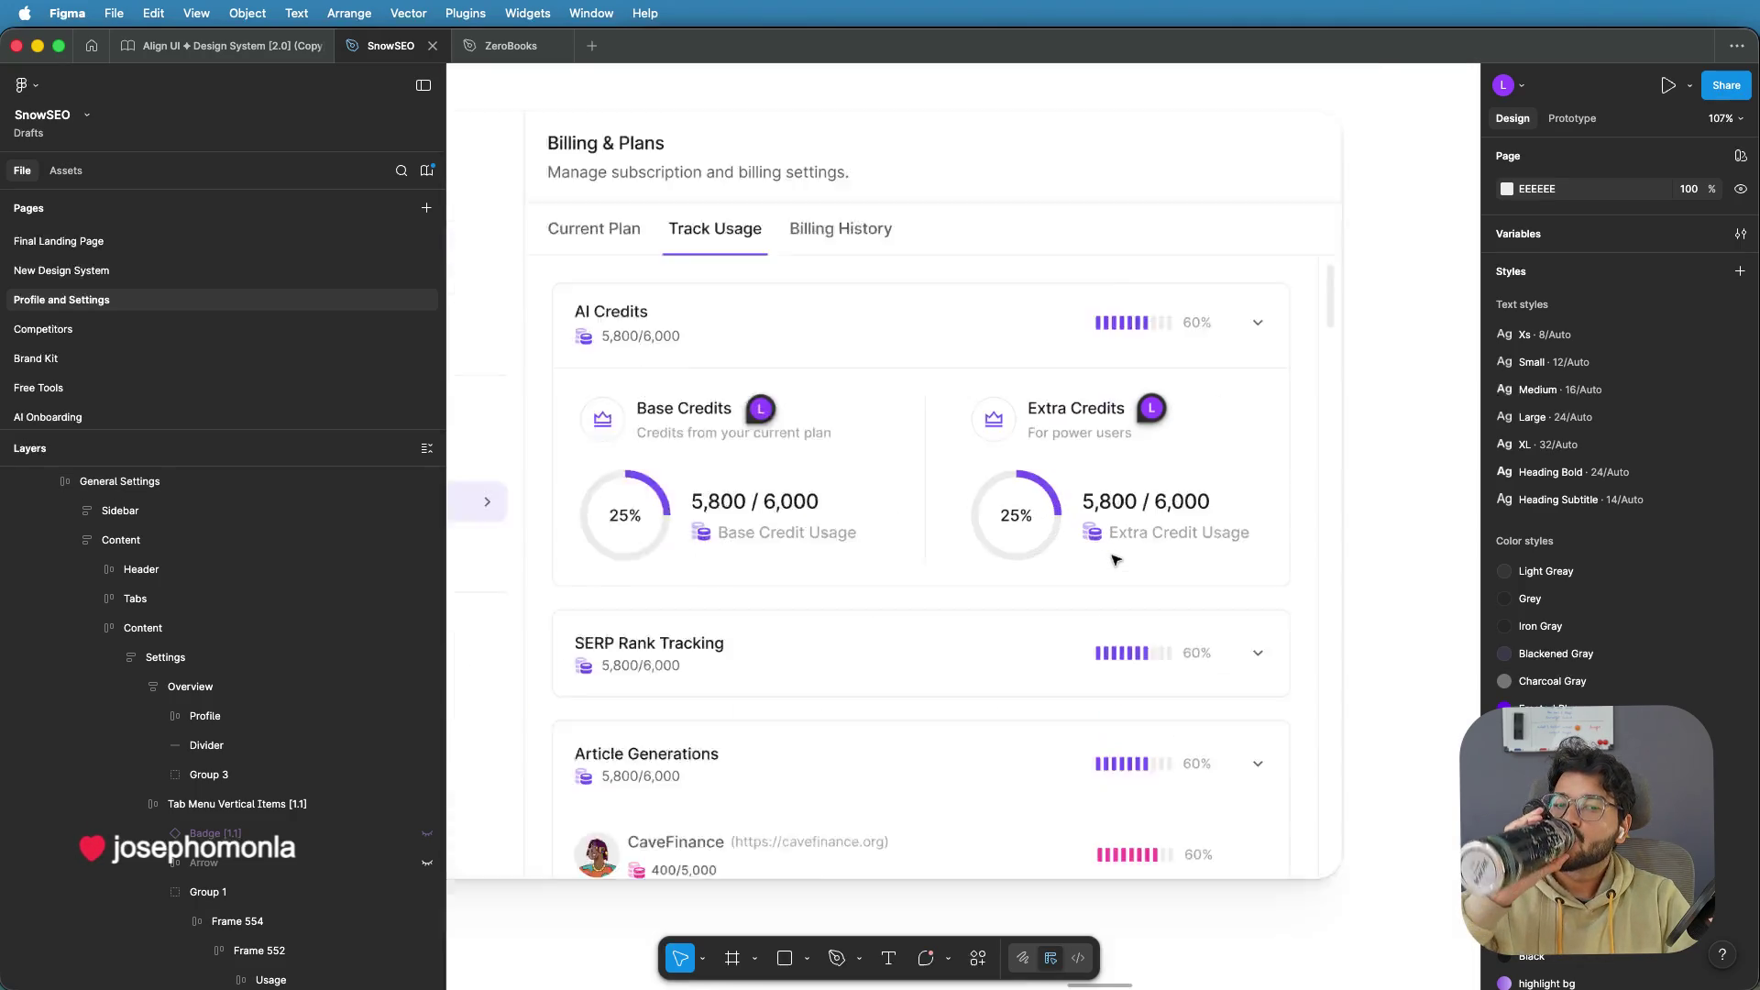
{"action": "left_click", "coordinate": [1094, 529]}
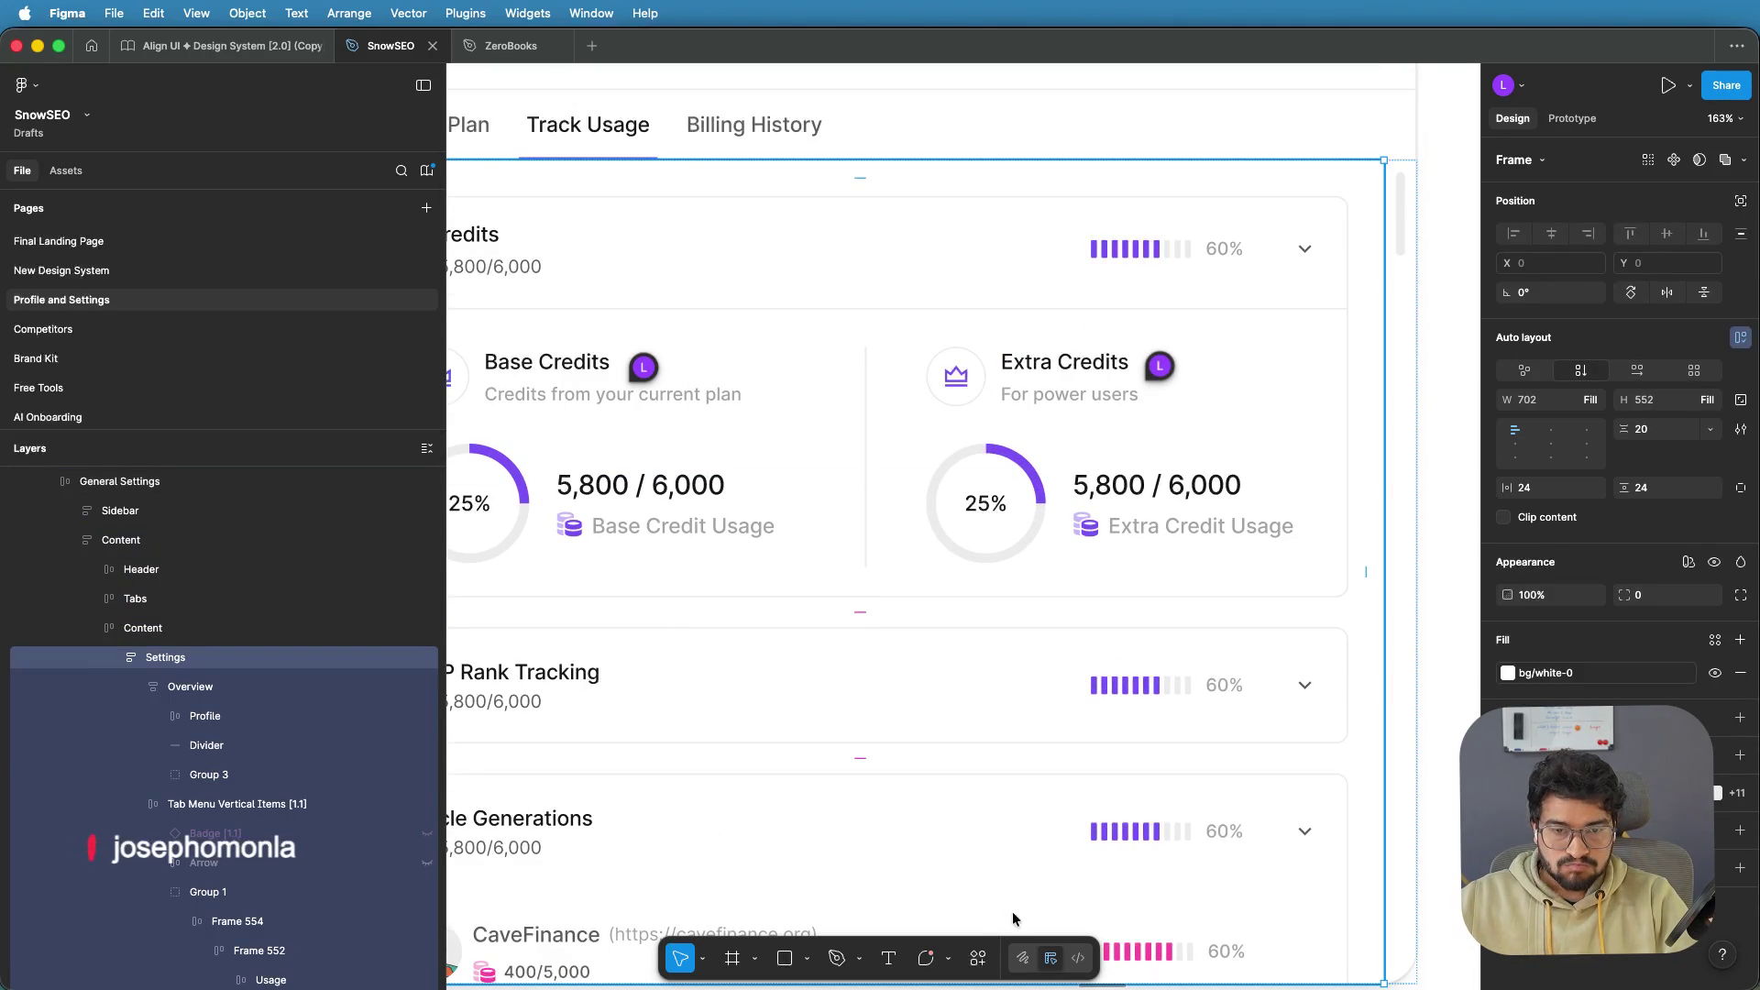
Post a comment beside Extra Credit Usage asking for a new extra credits icon and colour
{"action": "left_click", "coordinate": [926, 958]}
{"action": "left_click", "coordinate": [1090, 520]}
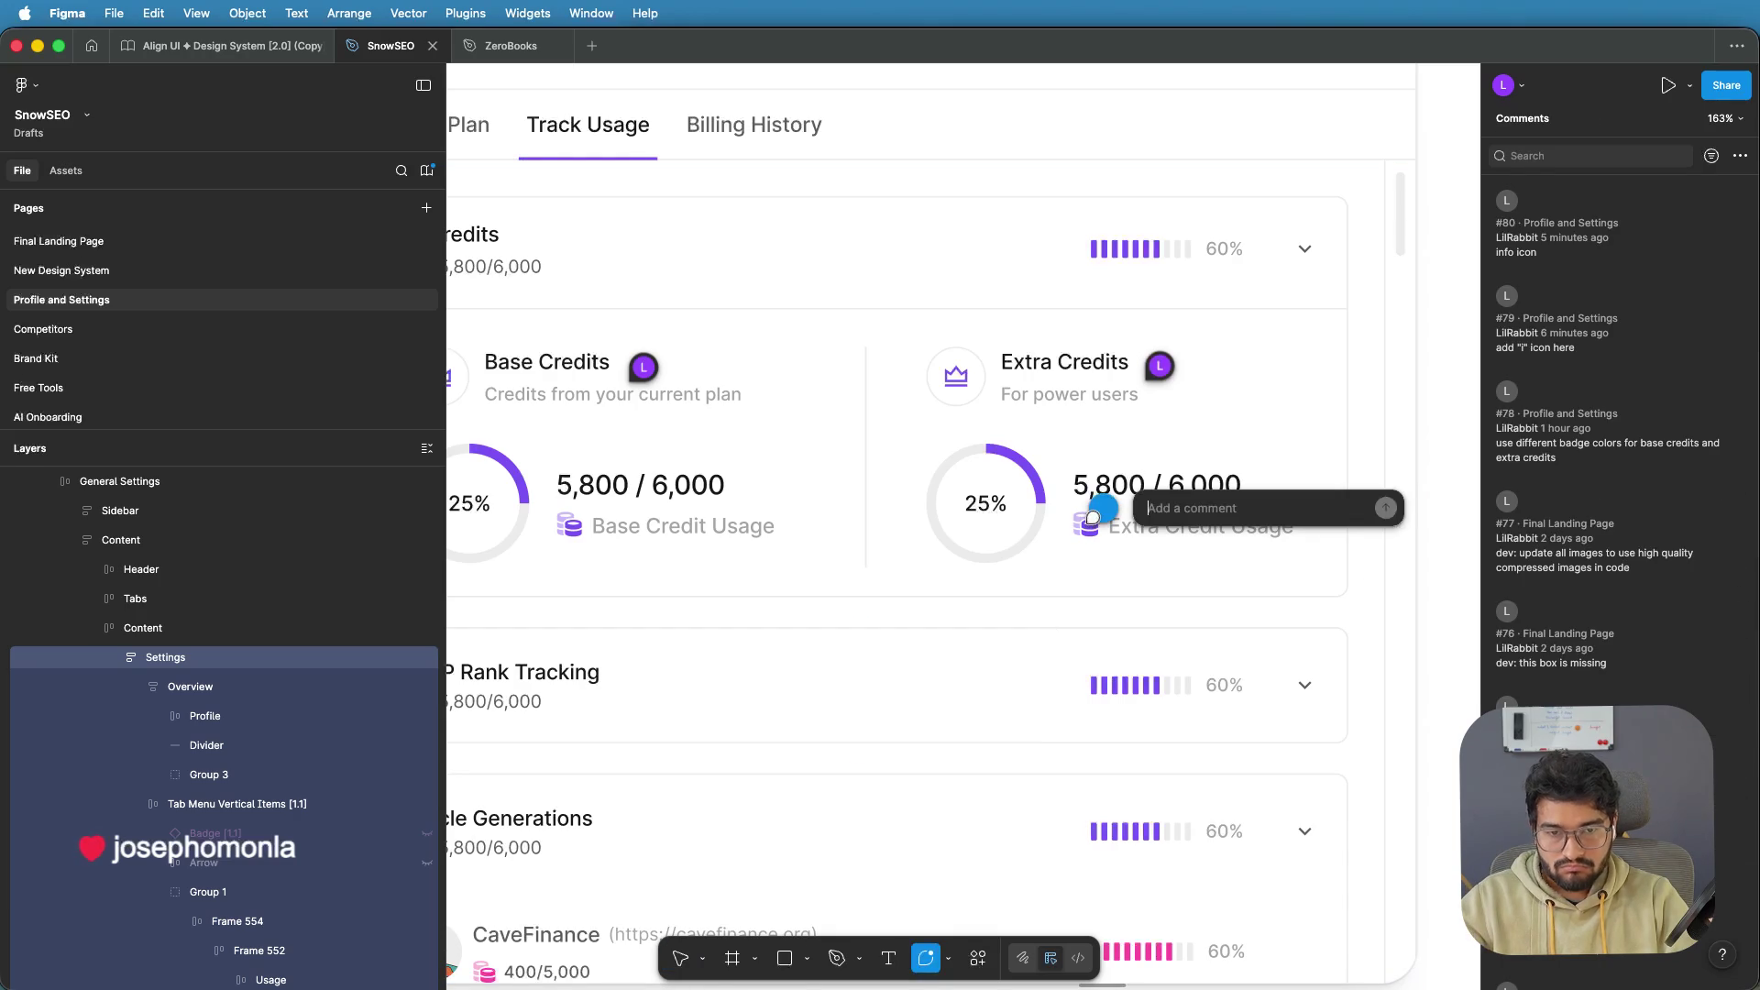
{"action": "type", "text": "a"}
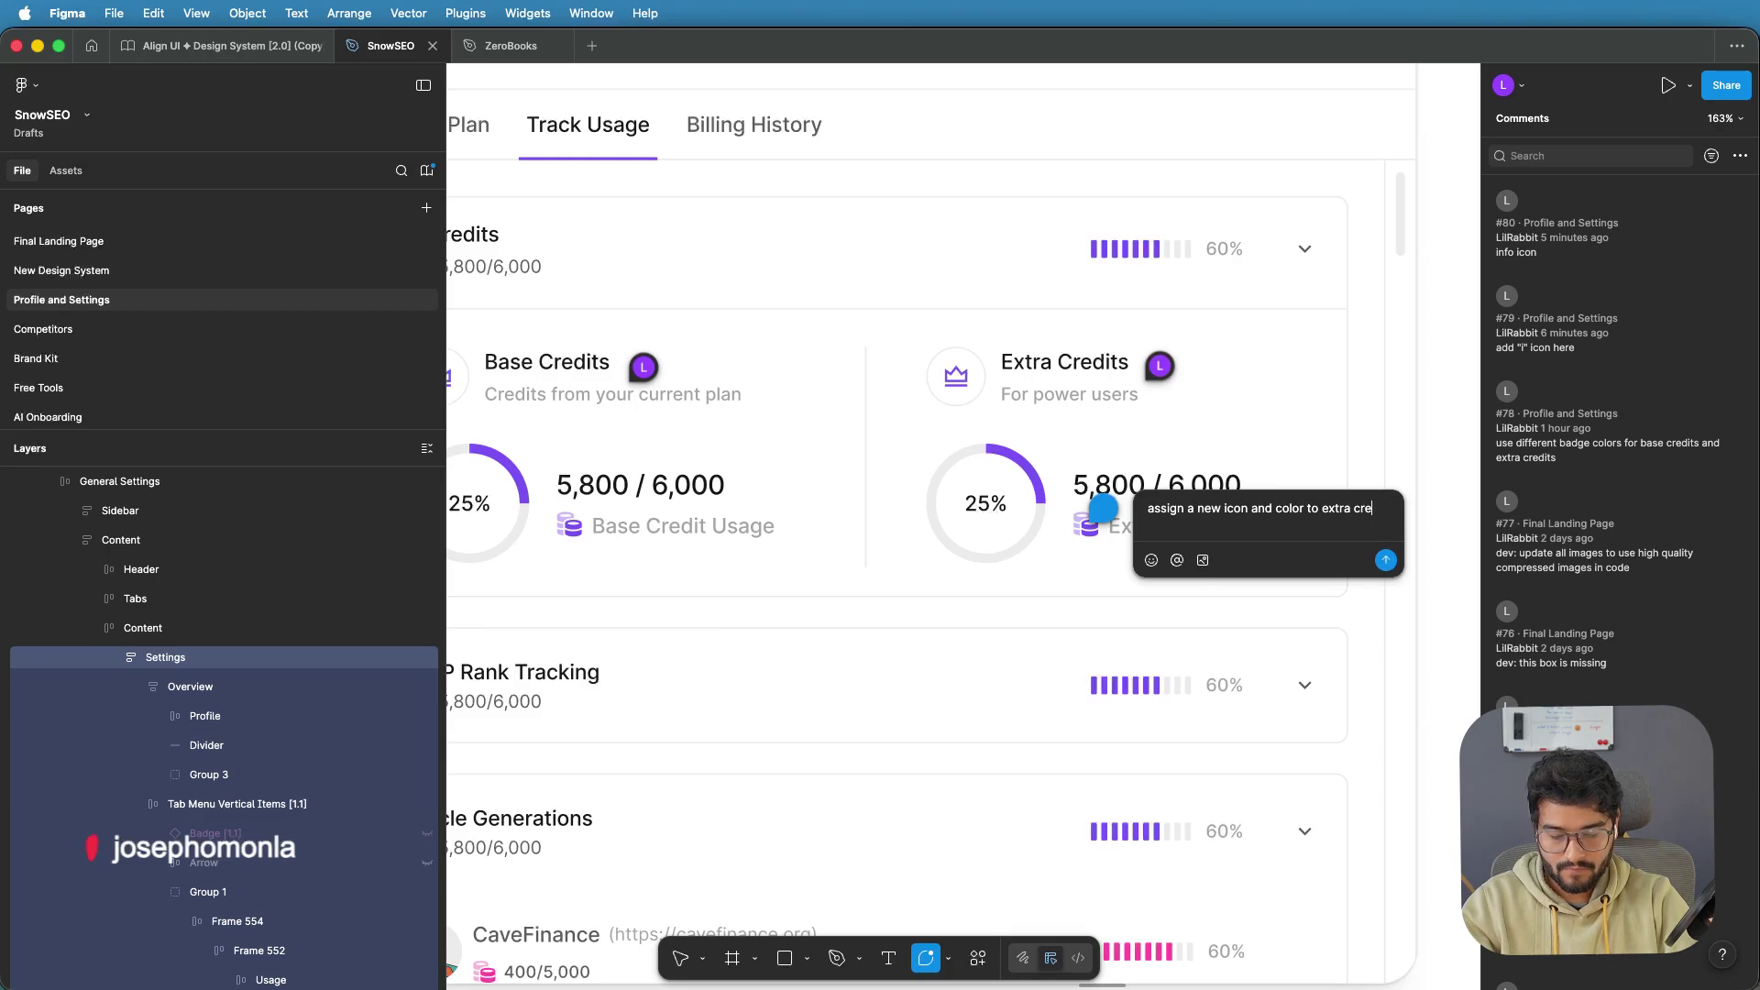
{"action": "type", "text": "dits"}
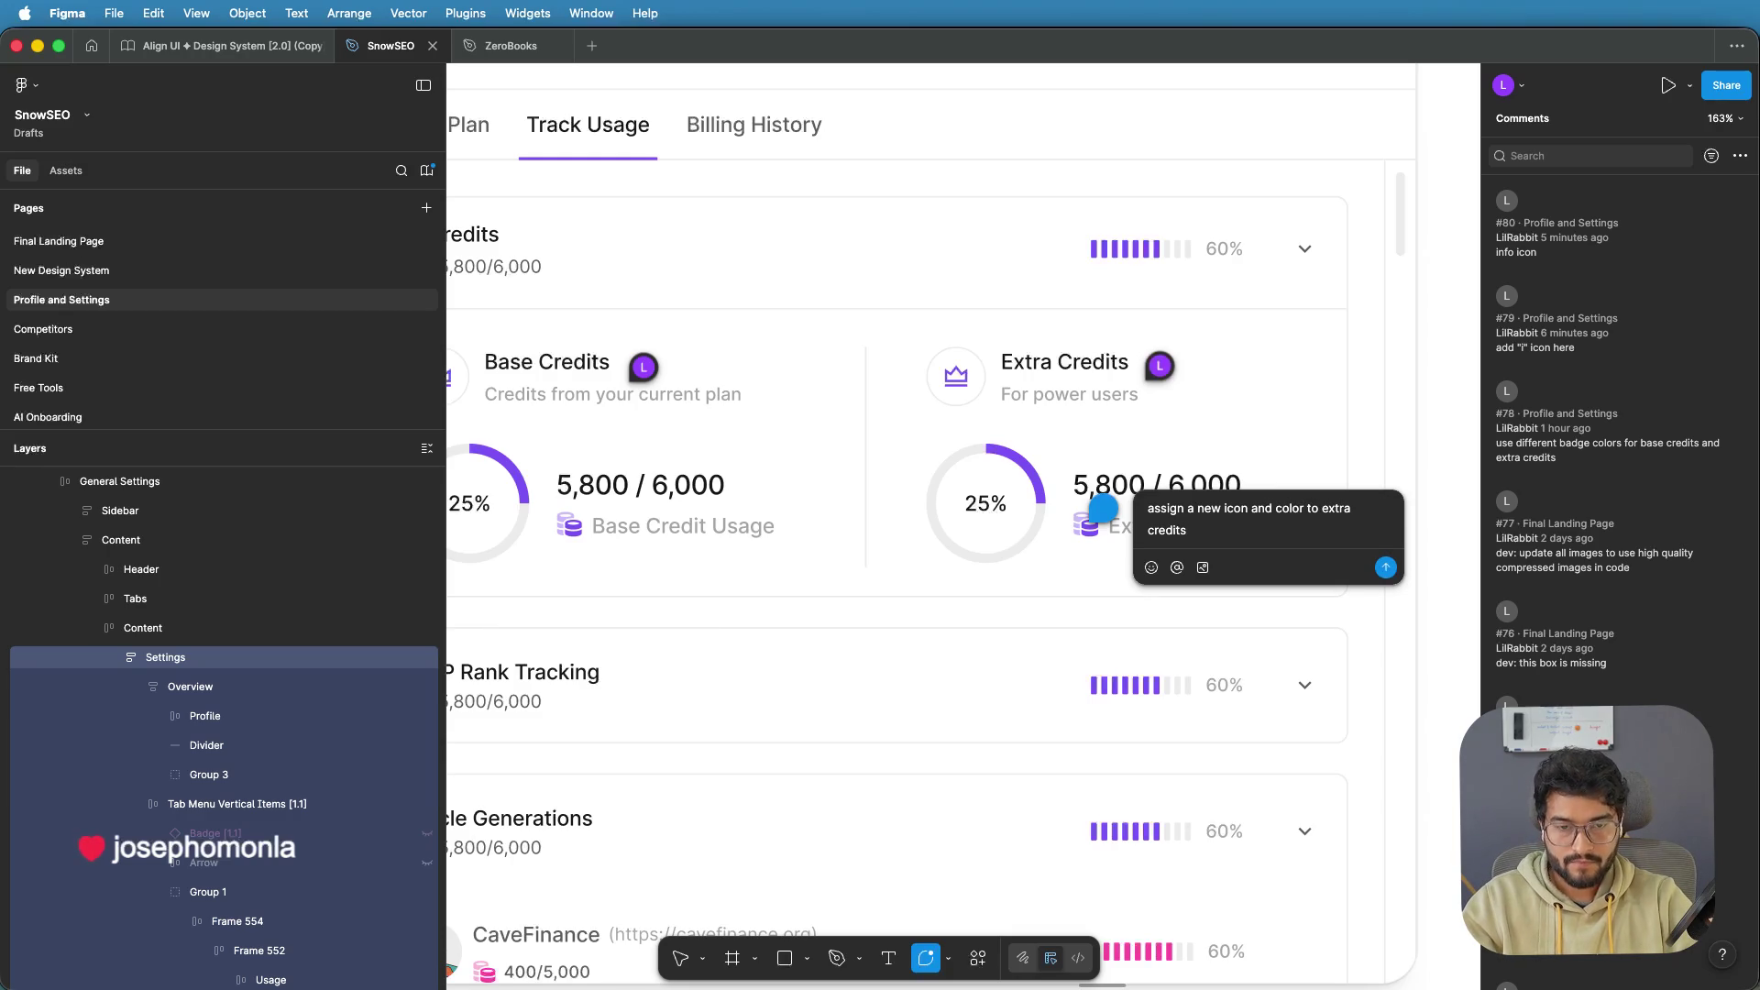
{"action": "type", "text": ", same for base c"}
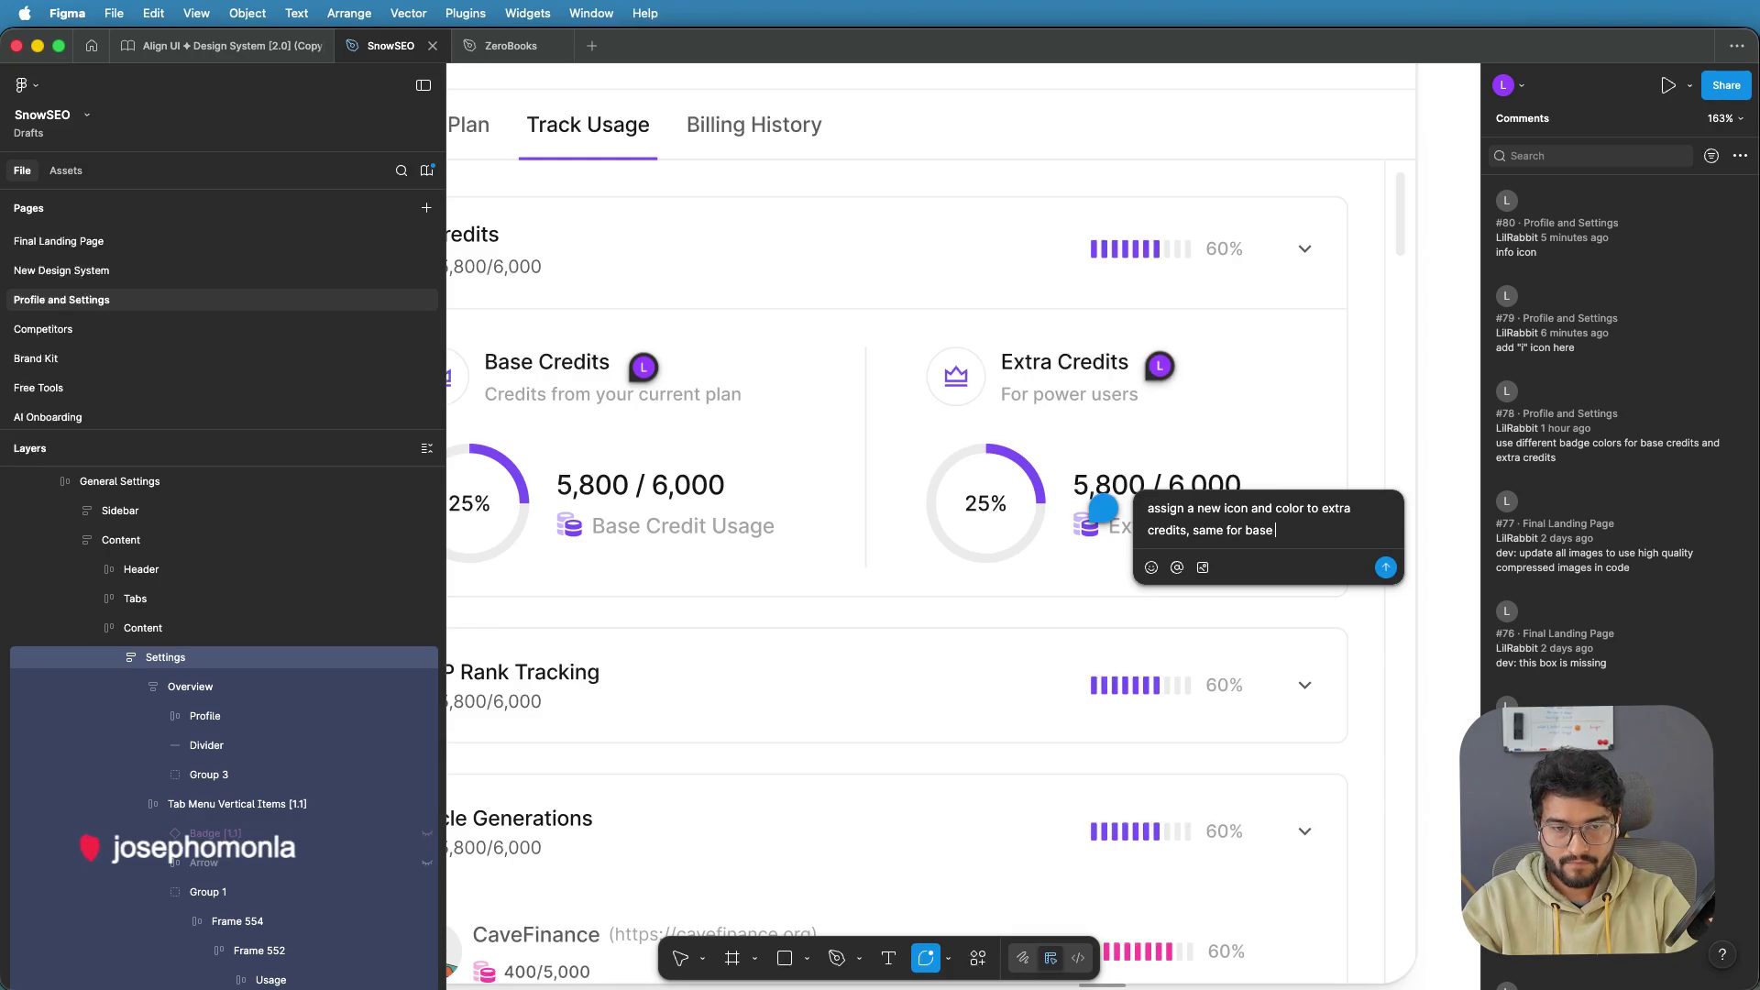
{"action": "type", "text": "redits"}
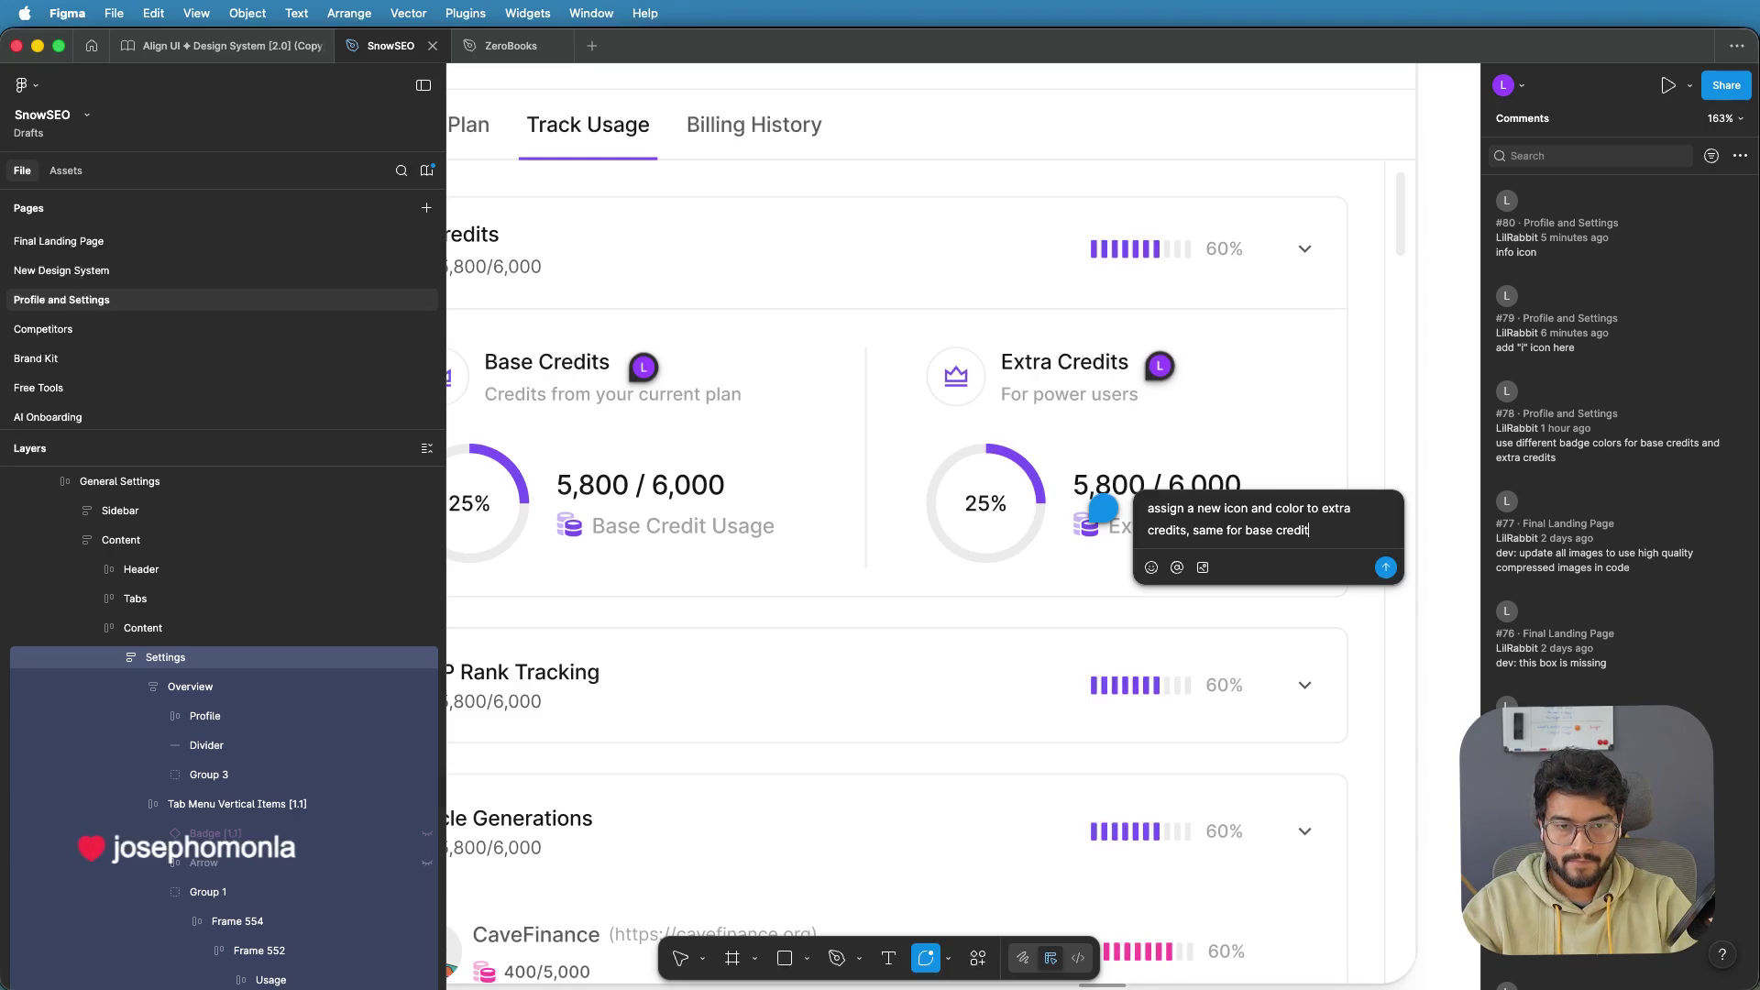
{"action": "key", "text": "BackSpace"}
{"action": "key", "text": "BackSpace"}
{"action": "key", "text": "BackSpace"}
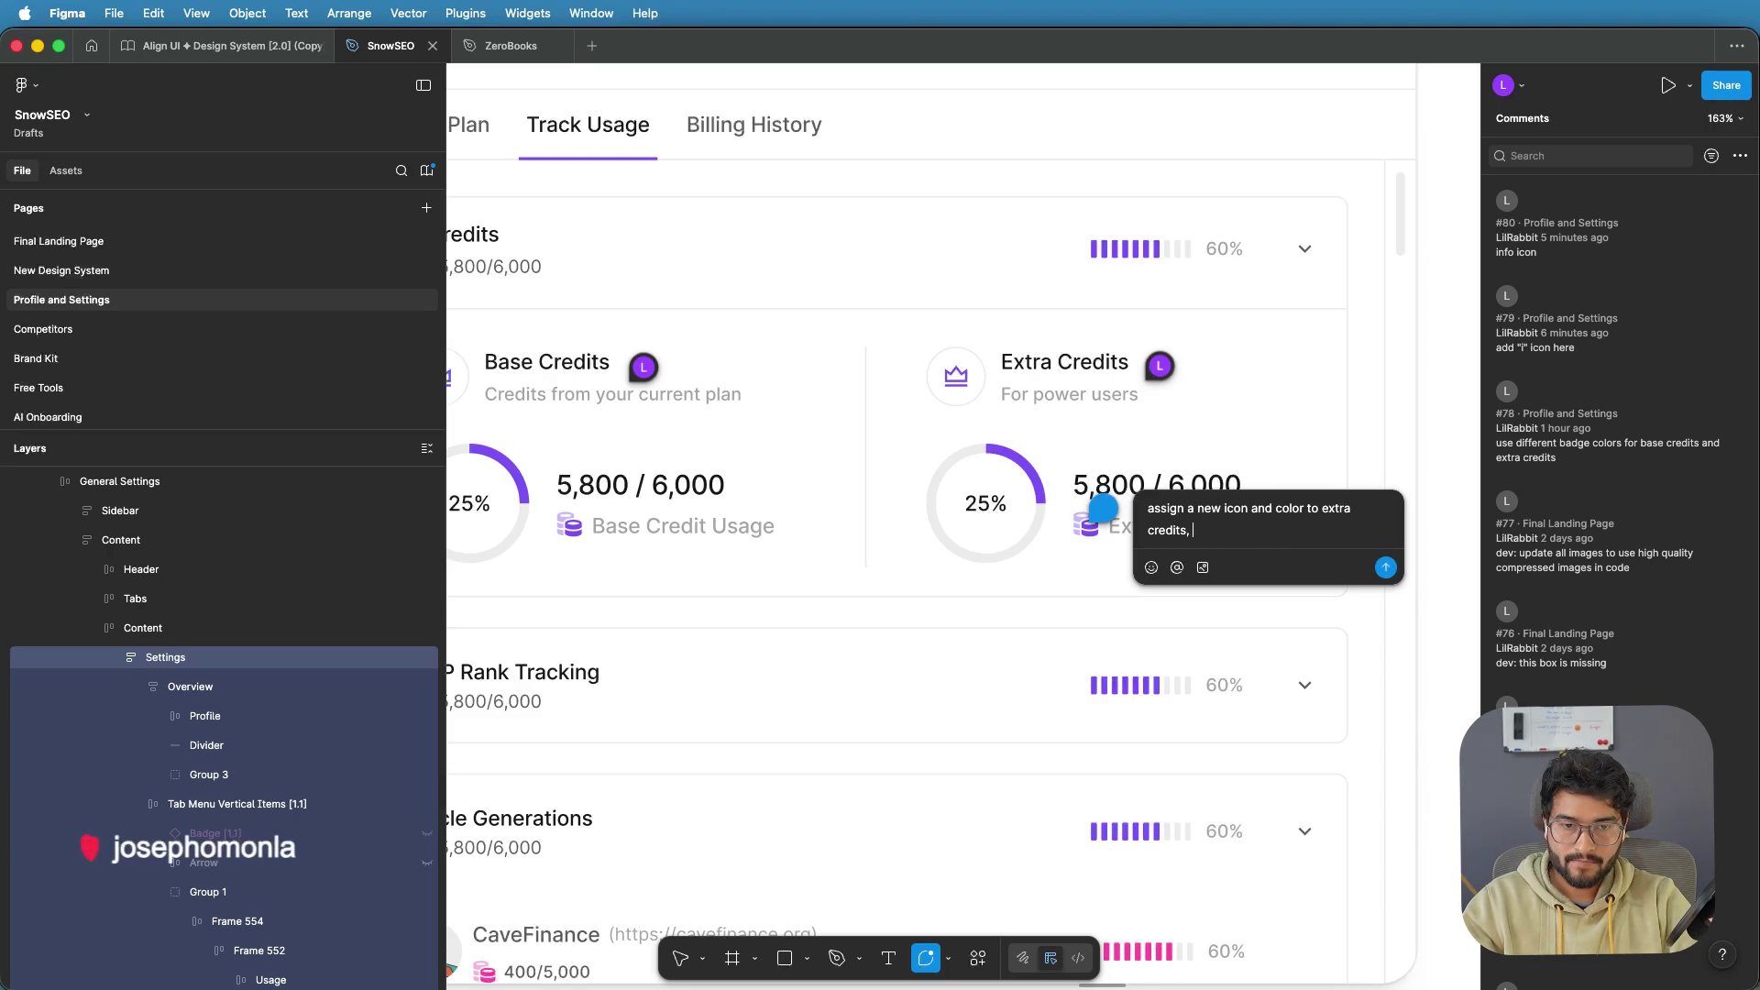
{"action": "type", "text": ".use the"}
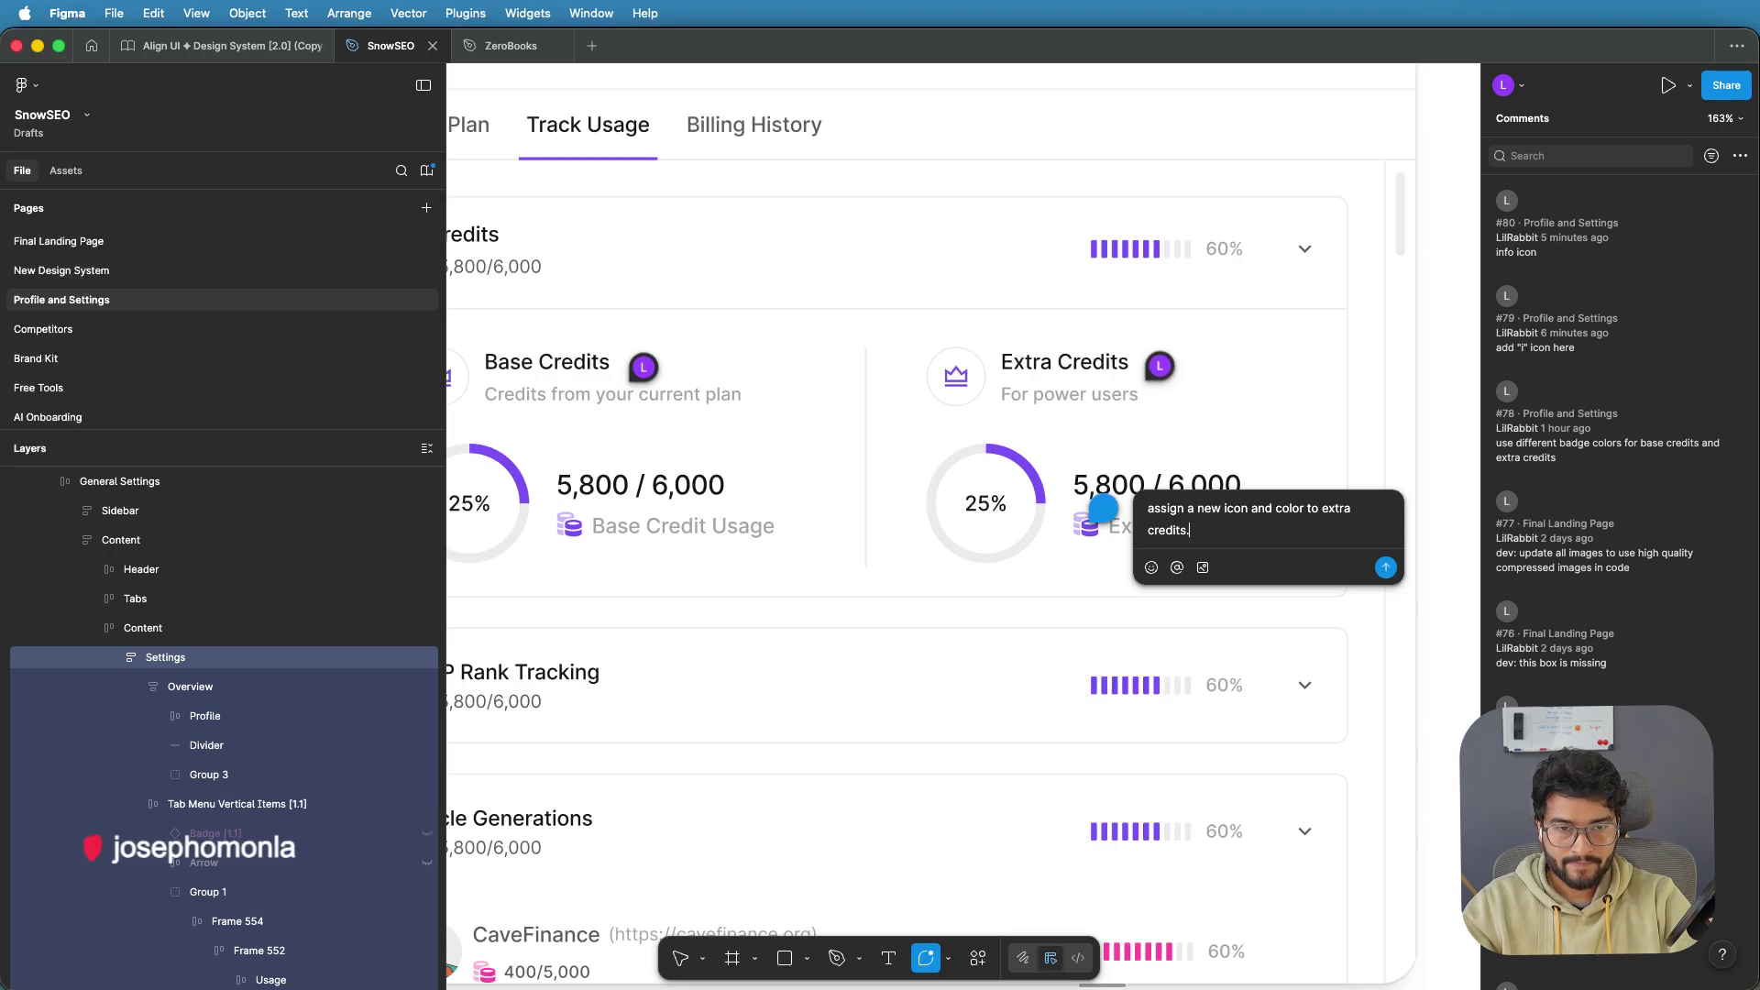
{"action": "left_click", "coordinate": [1385, 567]}
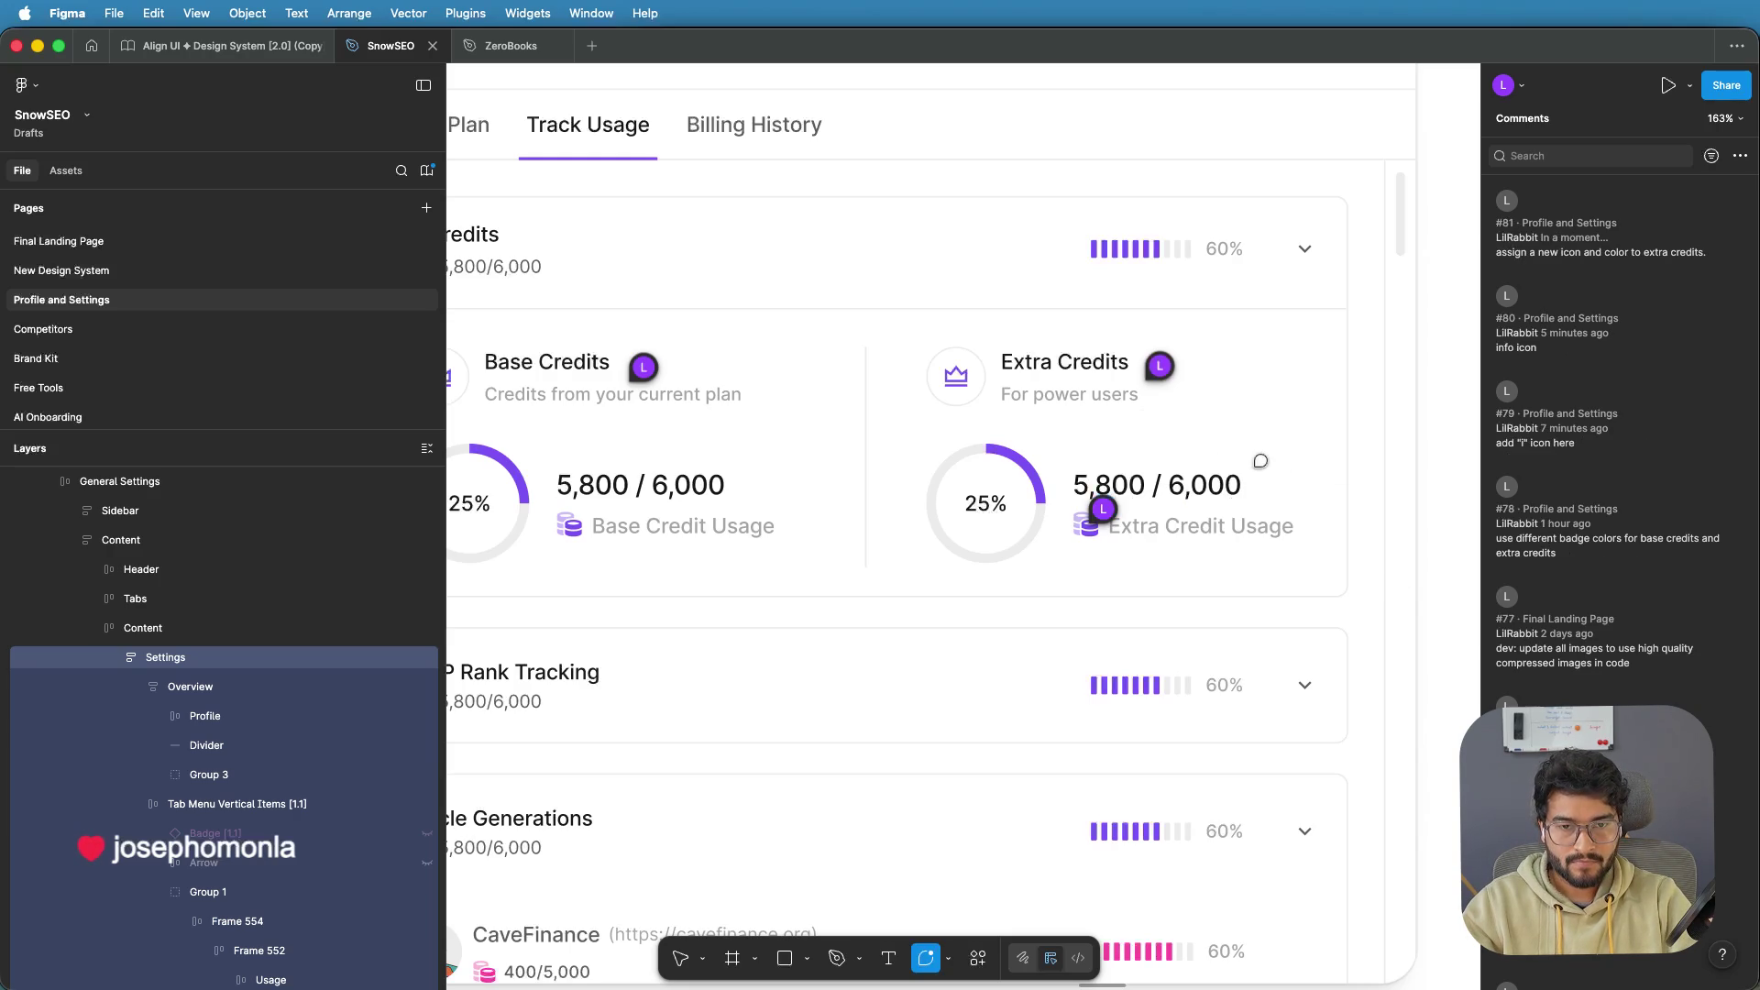
Post a comment on Base Credit Usage: always use this icon for base credits only
{"action": "left_click", "coordinate": [664, 619]}
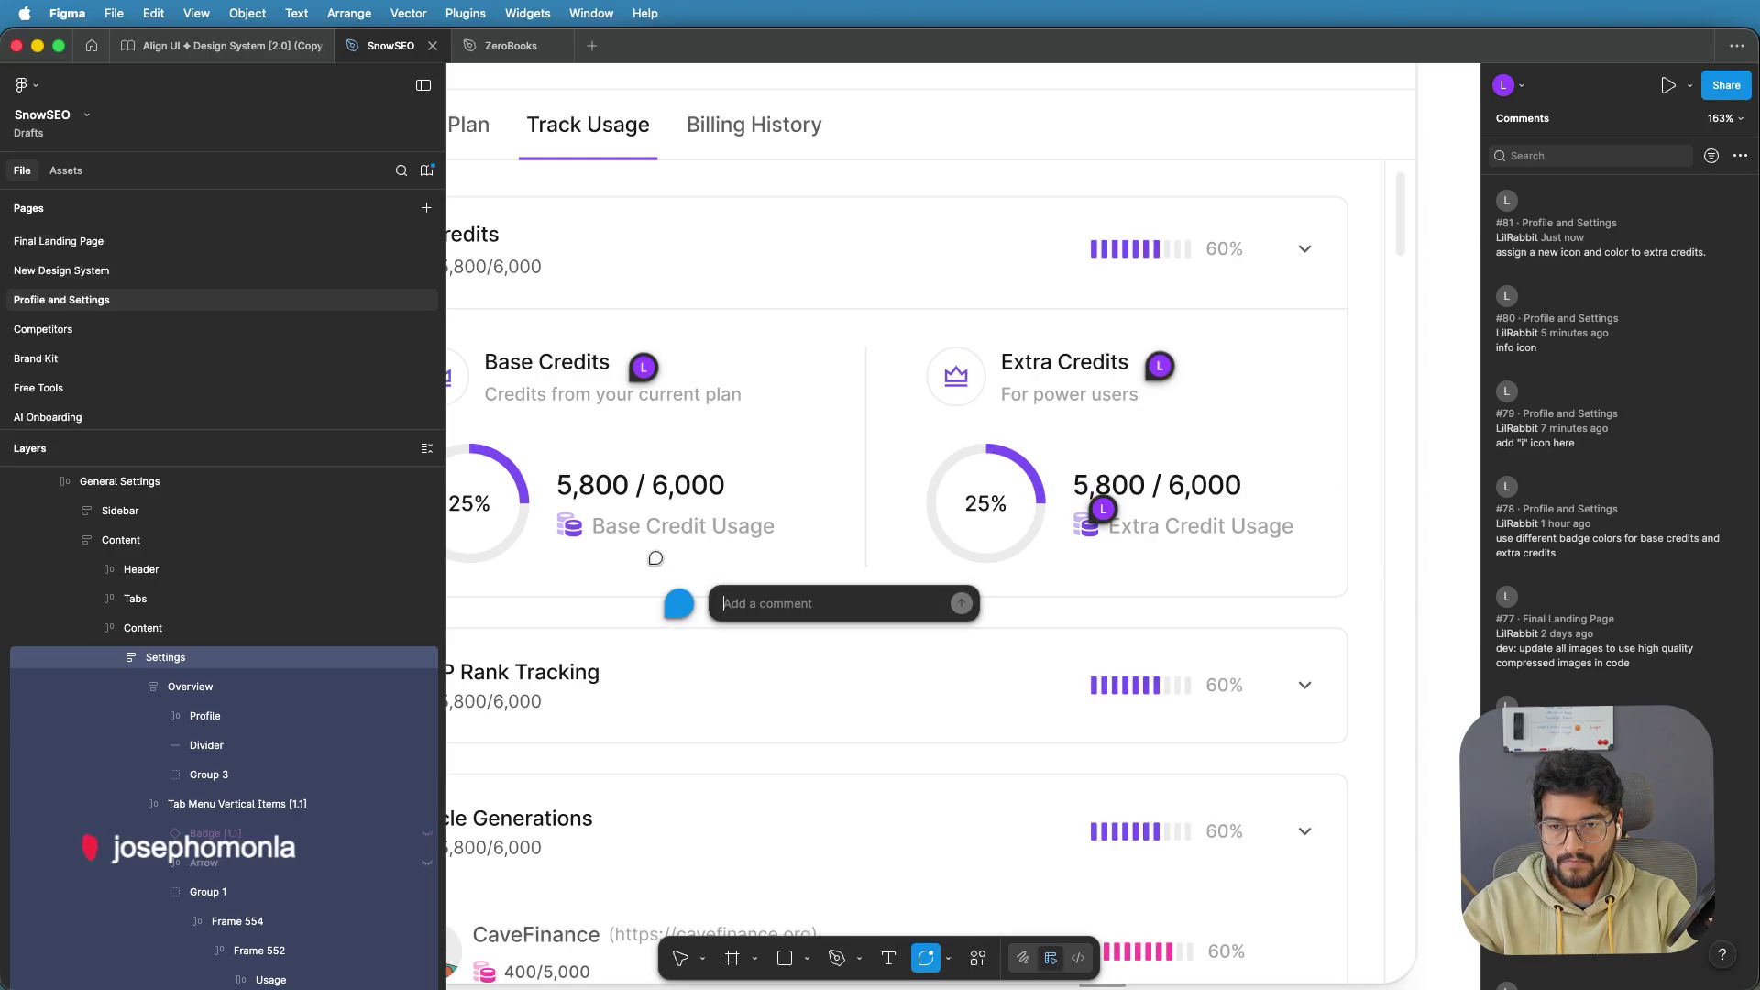
{"action": "left_click", "coordinate": [572, 526]}
{"action": "type", "text": "always use this icon for base "}
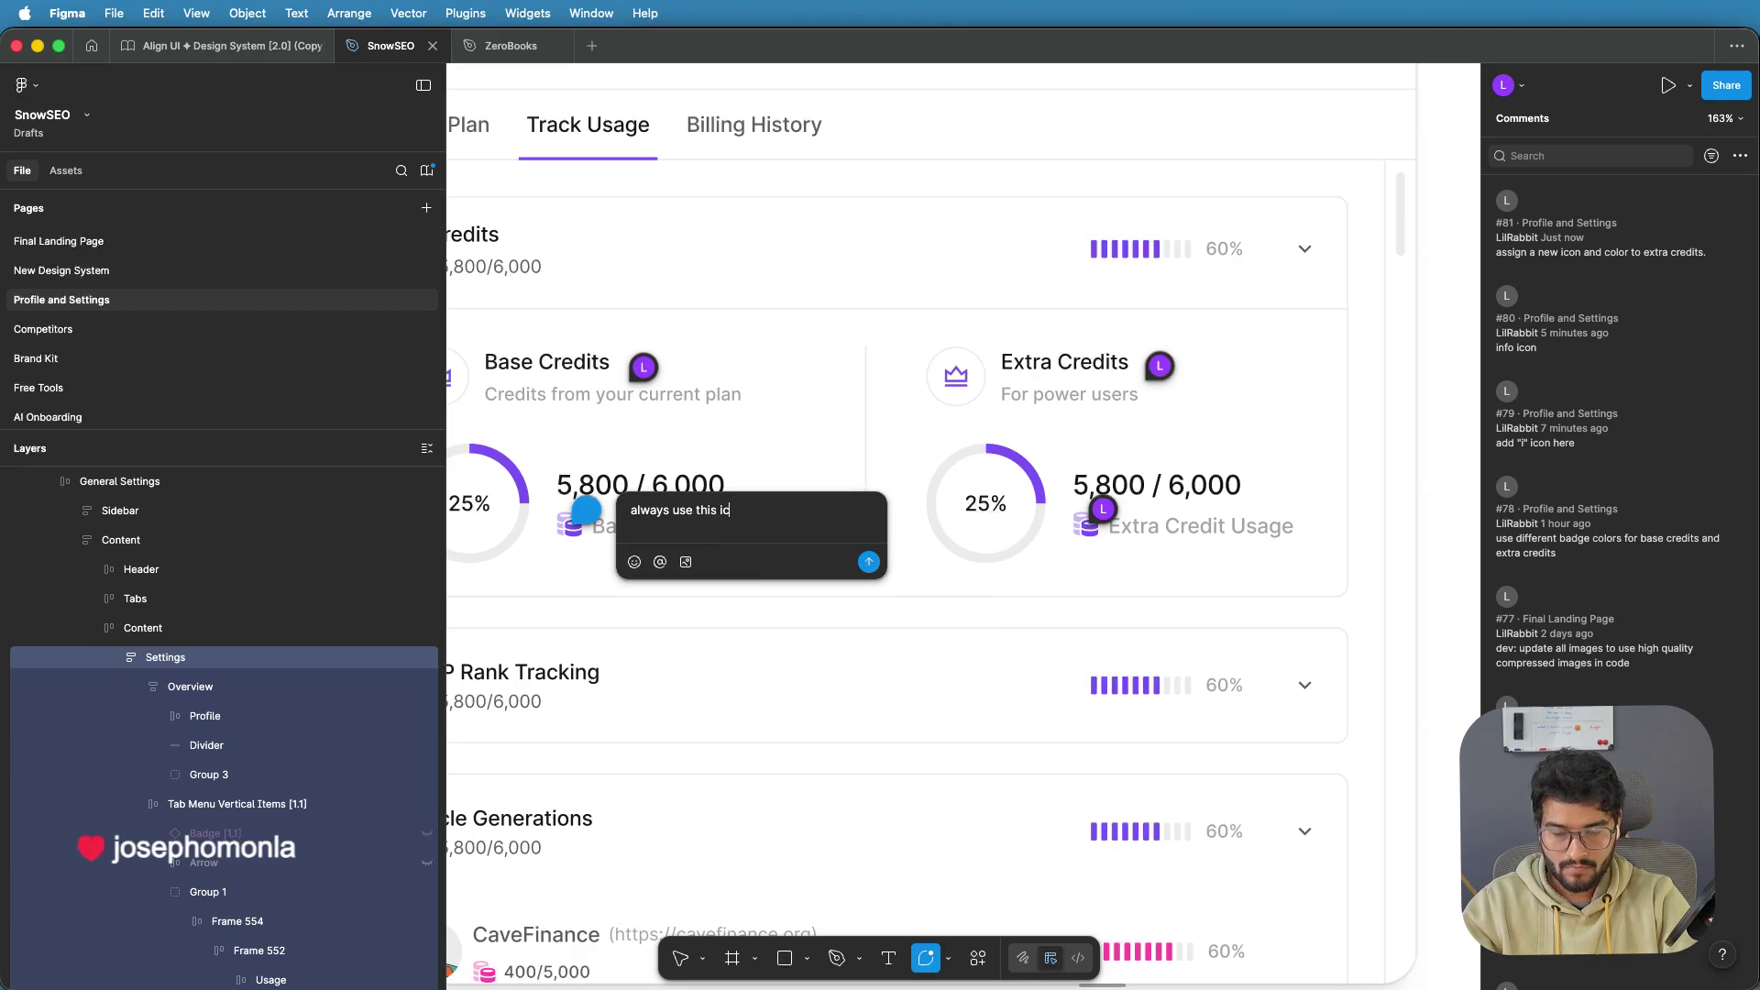
{"action": "type", "text": "credits only"}
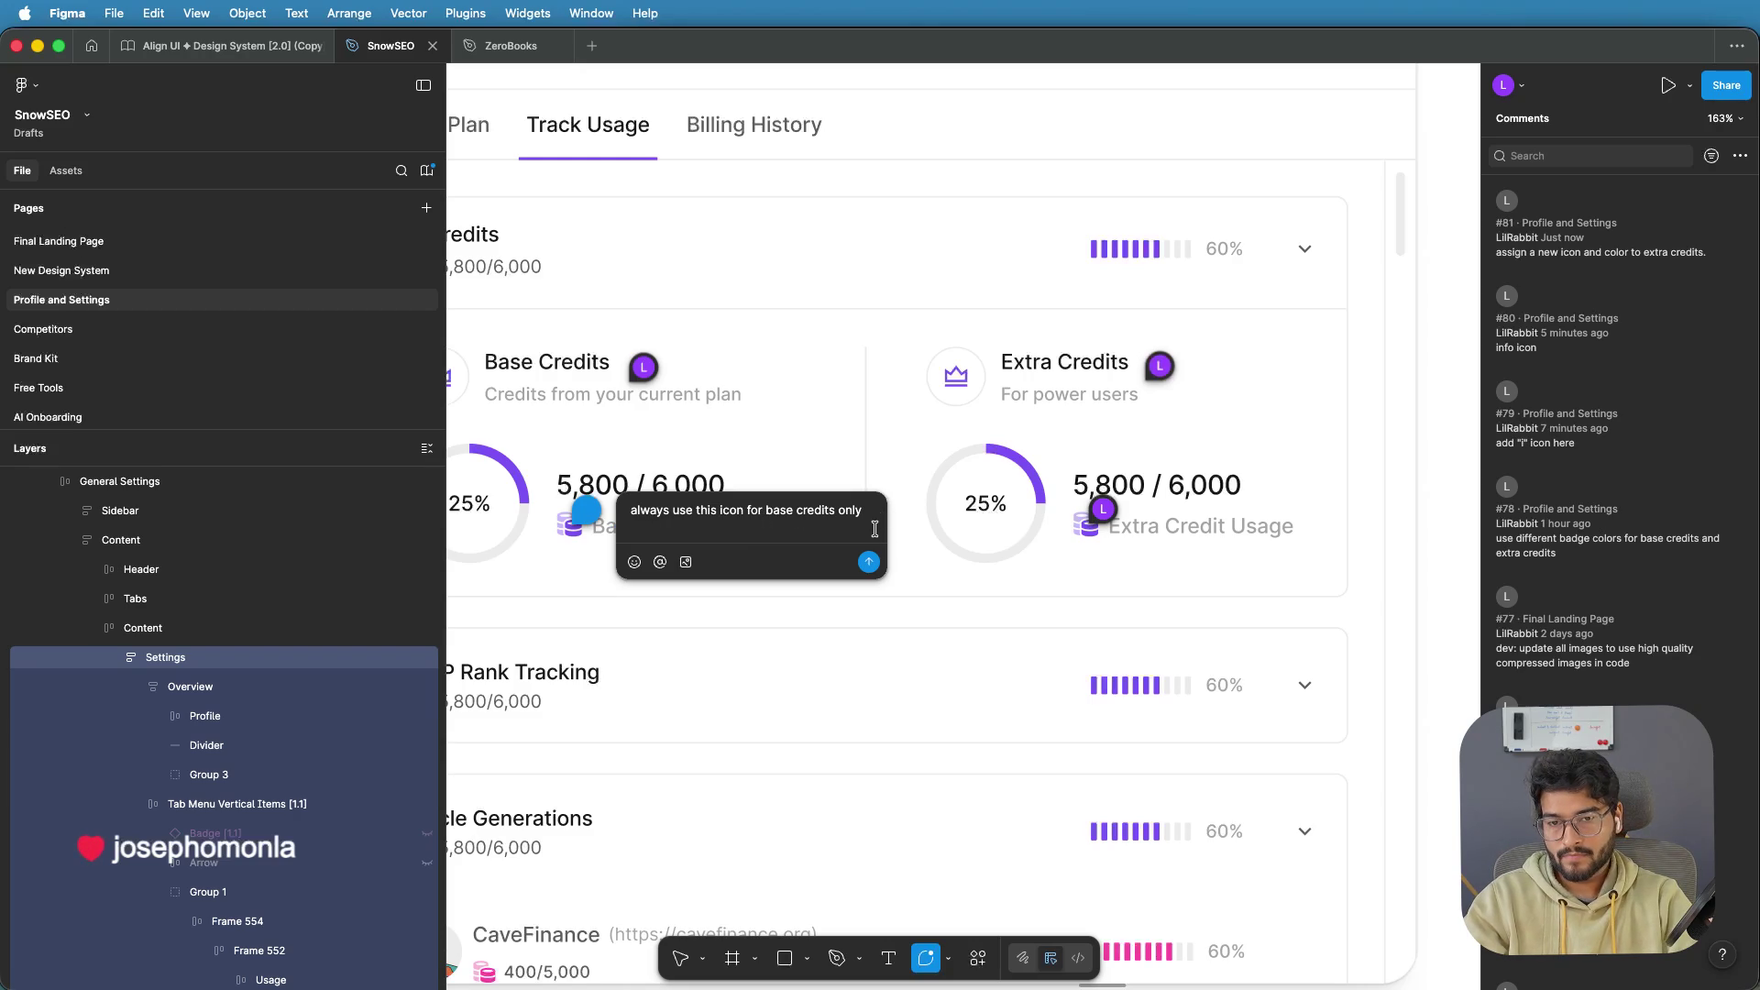
{"action": "left_click", "coordinate": [868, 561]}
{"action": "left_click_drag", "start_coordinate": [790, 599], "coordinate": [1124, 639]}
{"action": "scroll", "coordinate": [1124, 639], "scroll_direction": "down", "scroll_amount": 5}
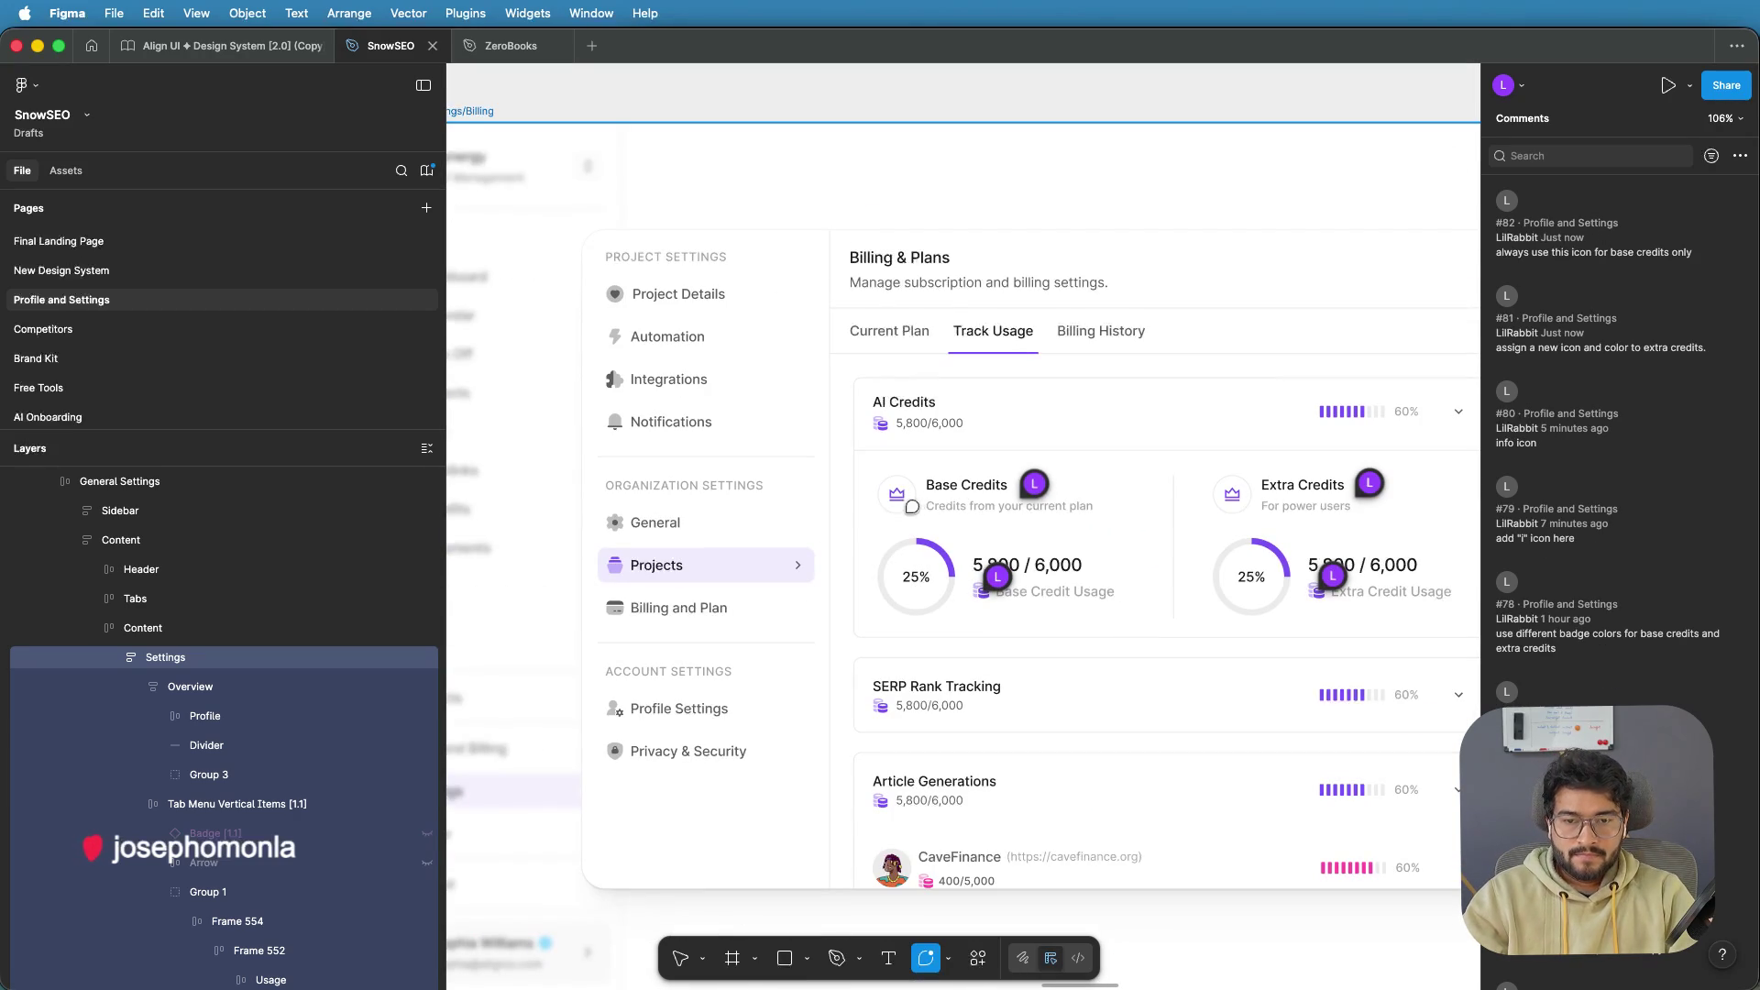
{"action": "key", "text": "v"}
{"action": "left_click", "coordinate": [962, 587]}
Select the crown icon's container frame in the Base Credits heading
{"action": "double_click", "coordinate": [980, 594]}
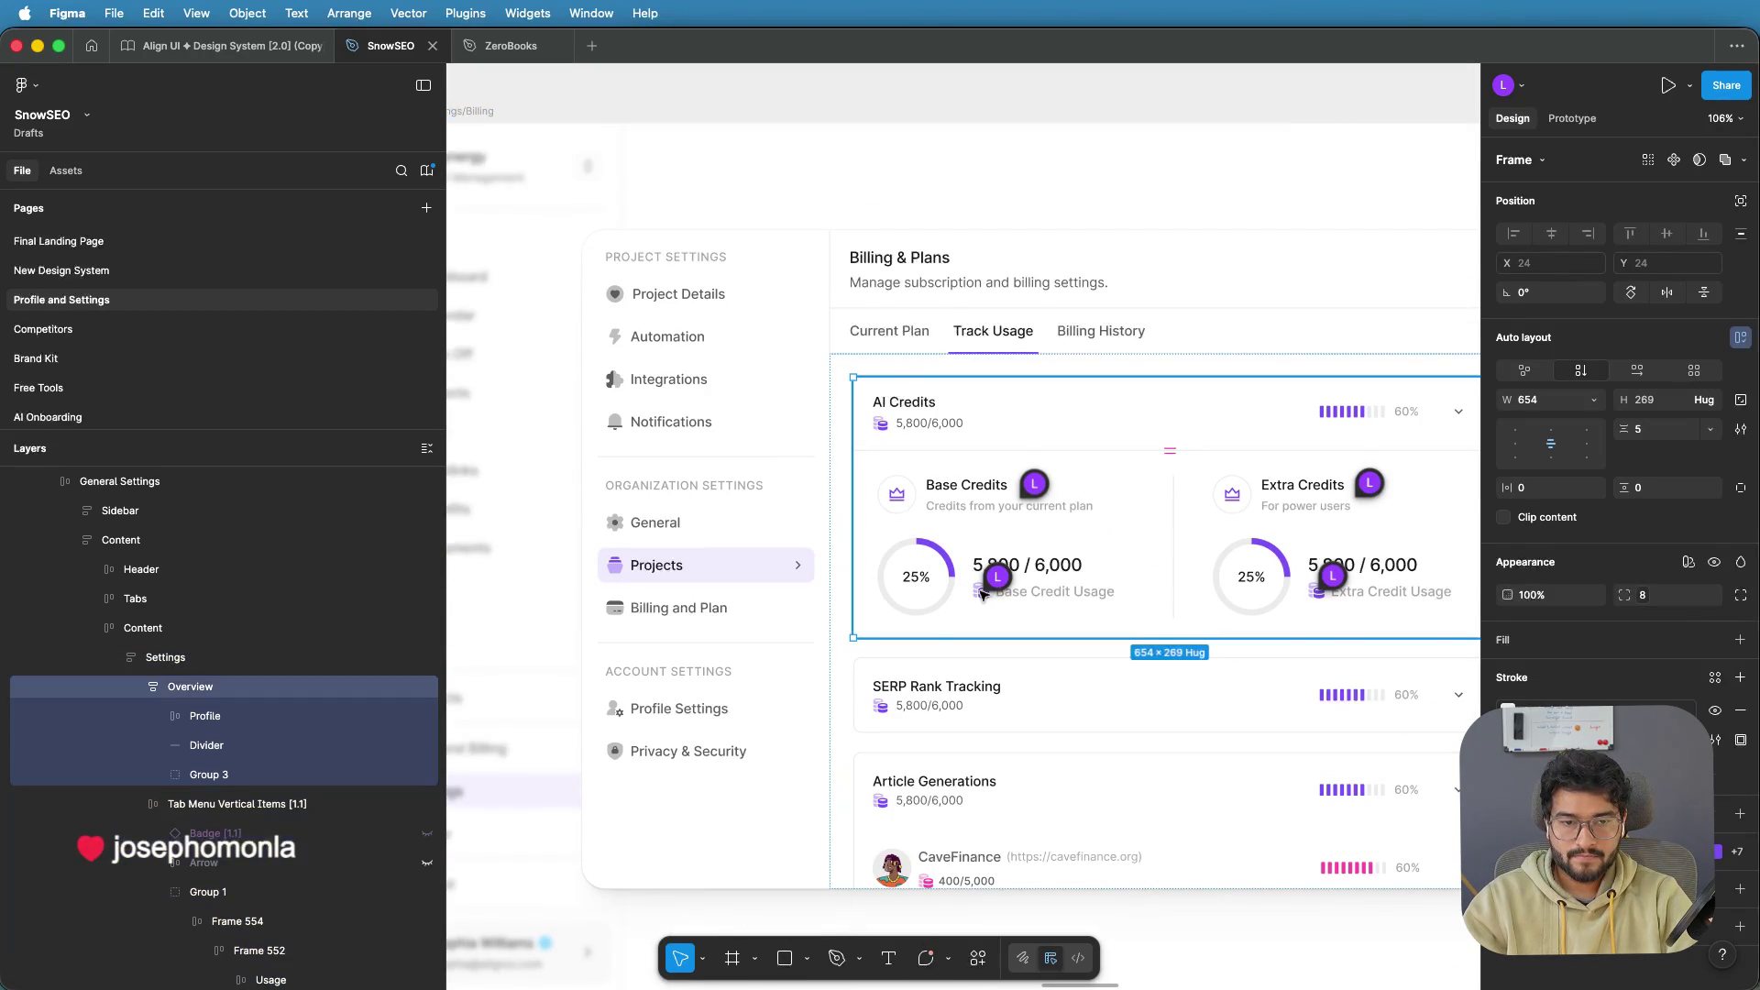
{"action": "double_click", "coordinate": [980, 595]}
{"action": "double_click", "coordinate": [982, 597]}
{"action": "double_click", "coordinate": [980, 596]}
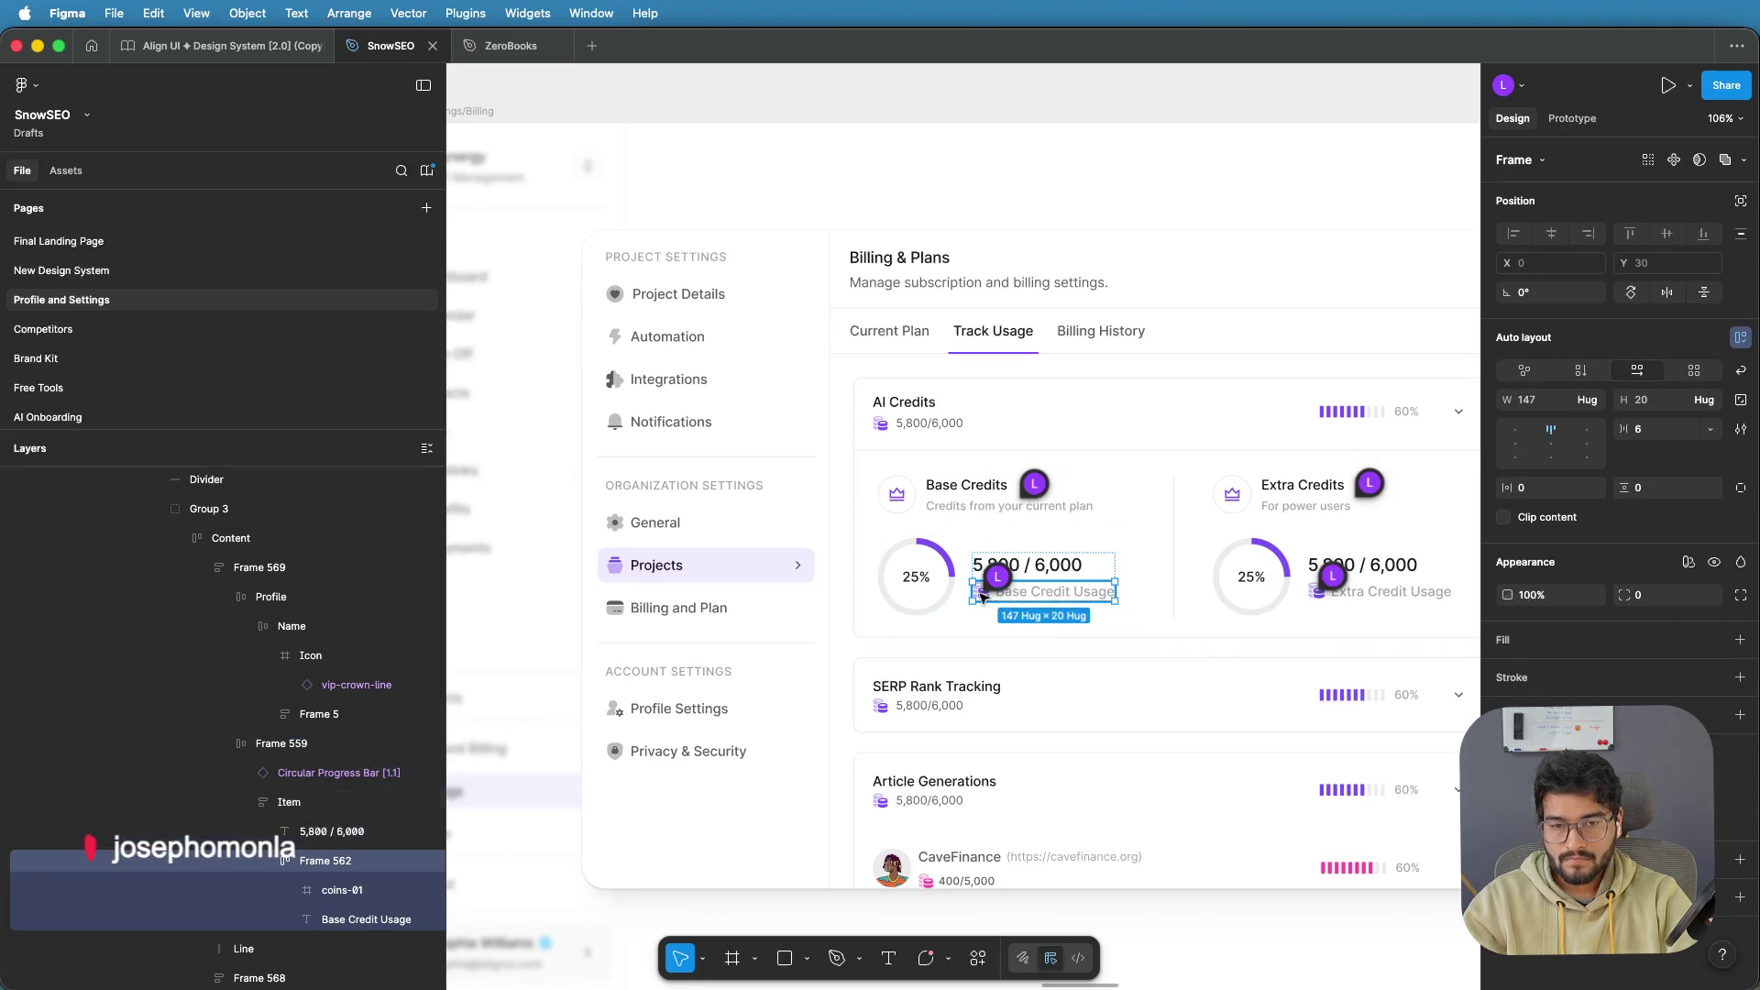
{"action": "double_click", "coordinate": [980, 596]}
{"action": "left_click", "coordinate": [898, 496]}
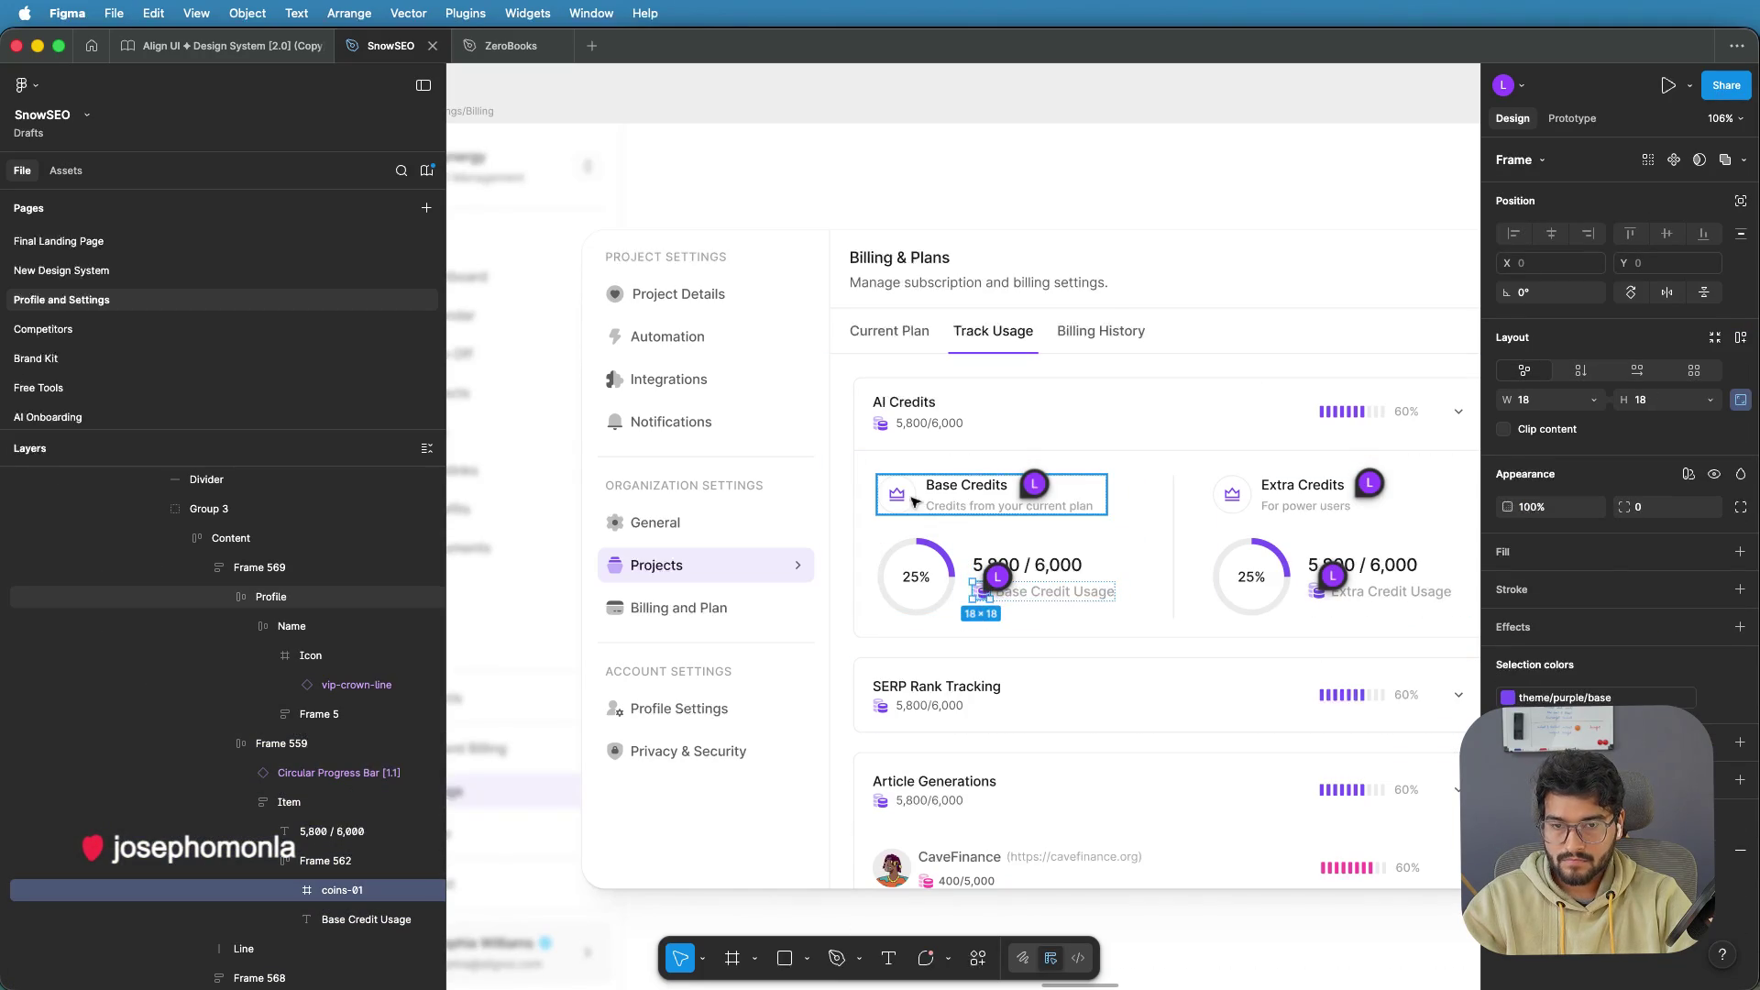
{"action": "double_click", "coordinate": [900, 497]}
{"action": "double_click", "coordinate": [899, 496]}
{"action": "double_click", "coordinate": [899, 496]}
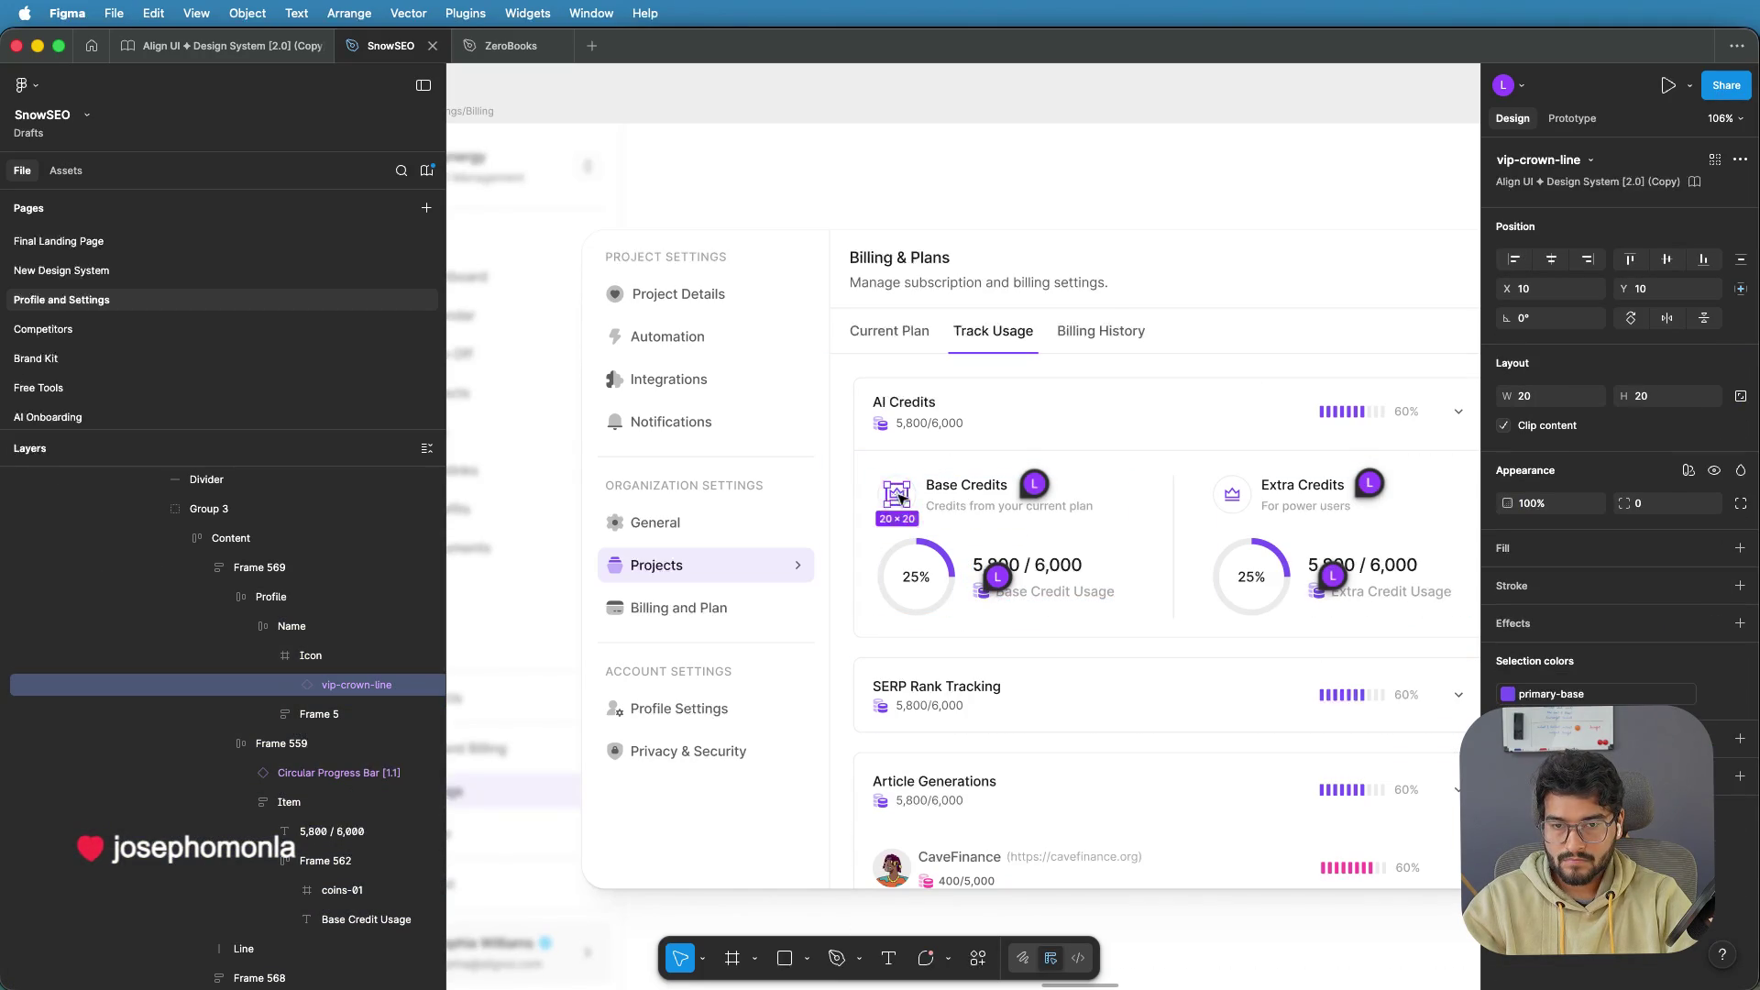
{"action": "left_click", "coordinate": [308, 654]}
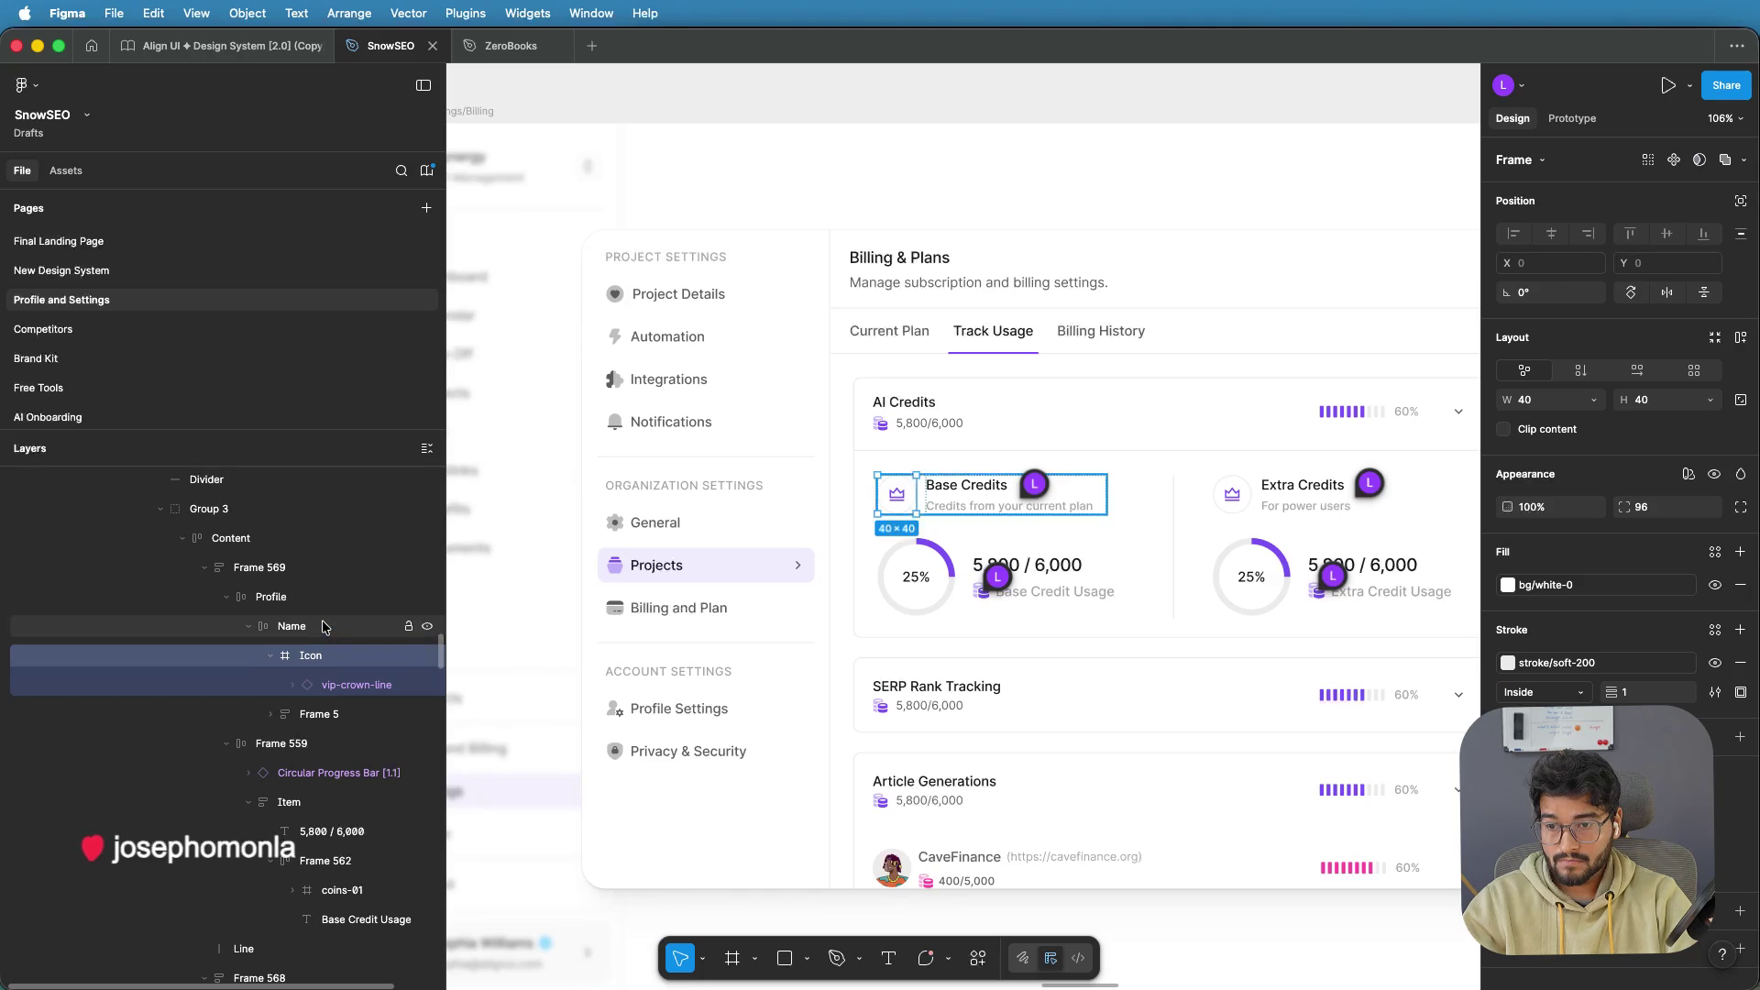
Paste the coins-01 icon and move it inside the crown's Icon frame
{"action": "key", "text": "ctrl+v"}
{"action": "left_click_drag", "start_coordinate": [318, 739], "coordinate": [317, 645]}
{"action": "left_click", "coordinate": [314, 684]}
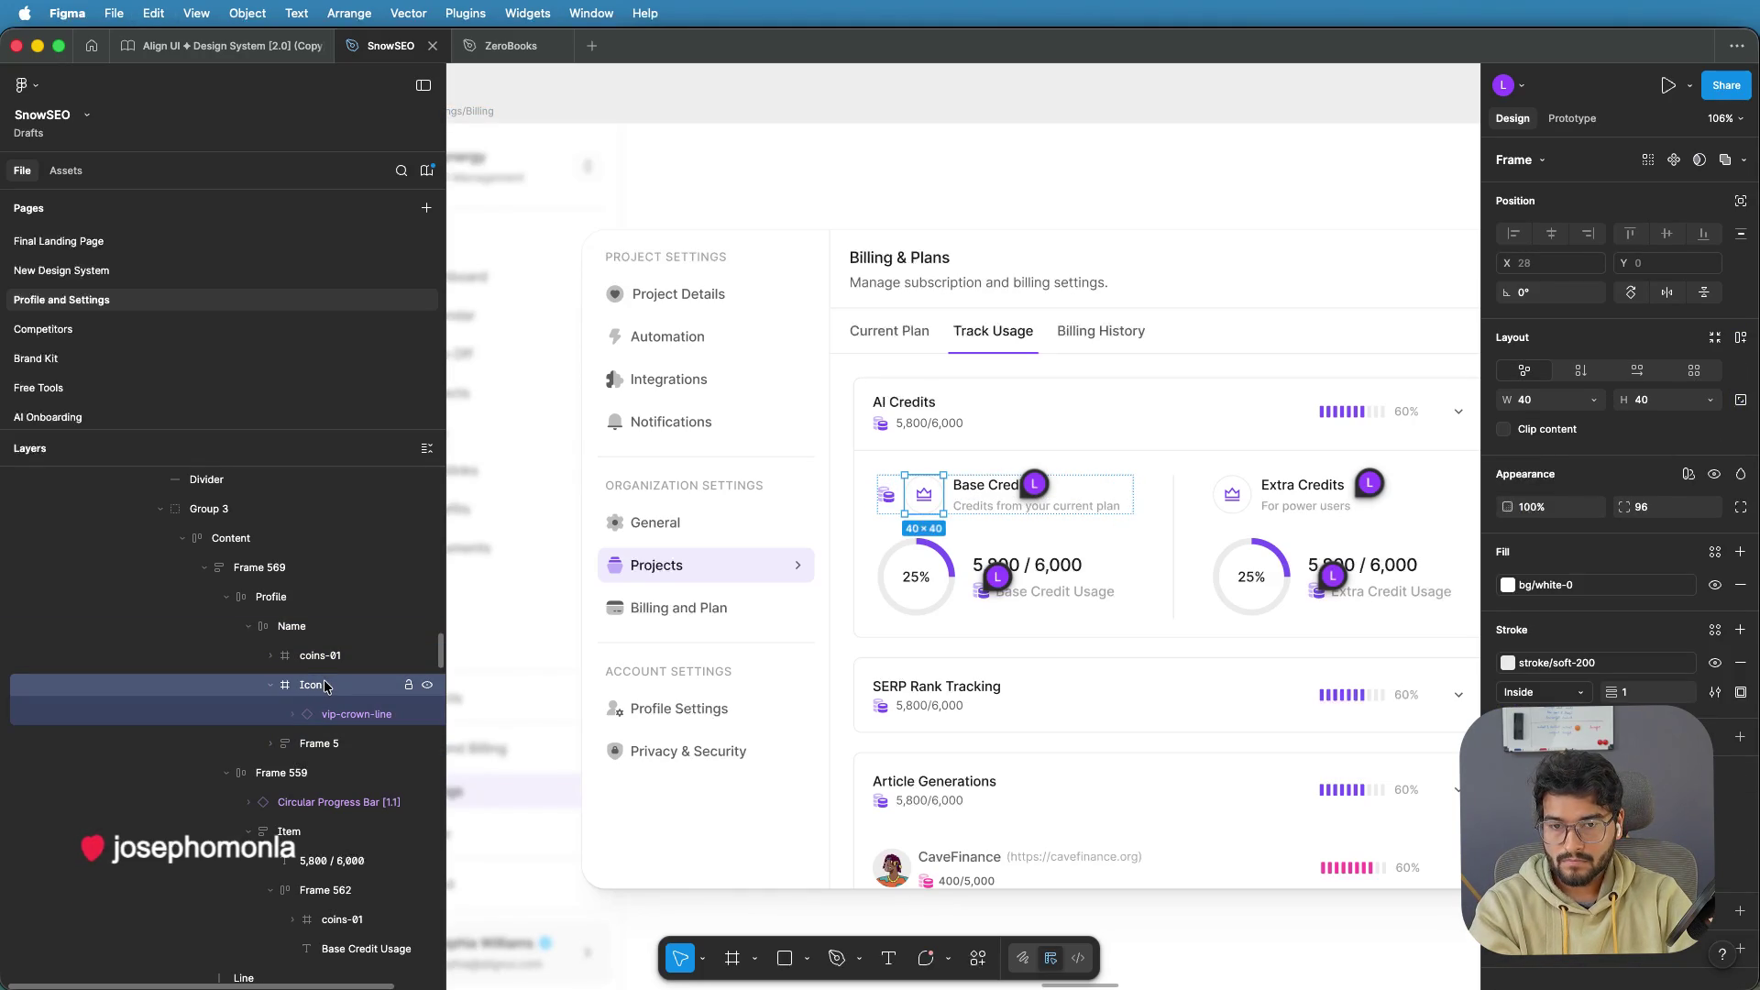
{"action": "key", "text": "Left"}
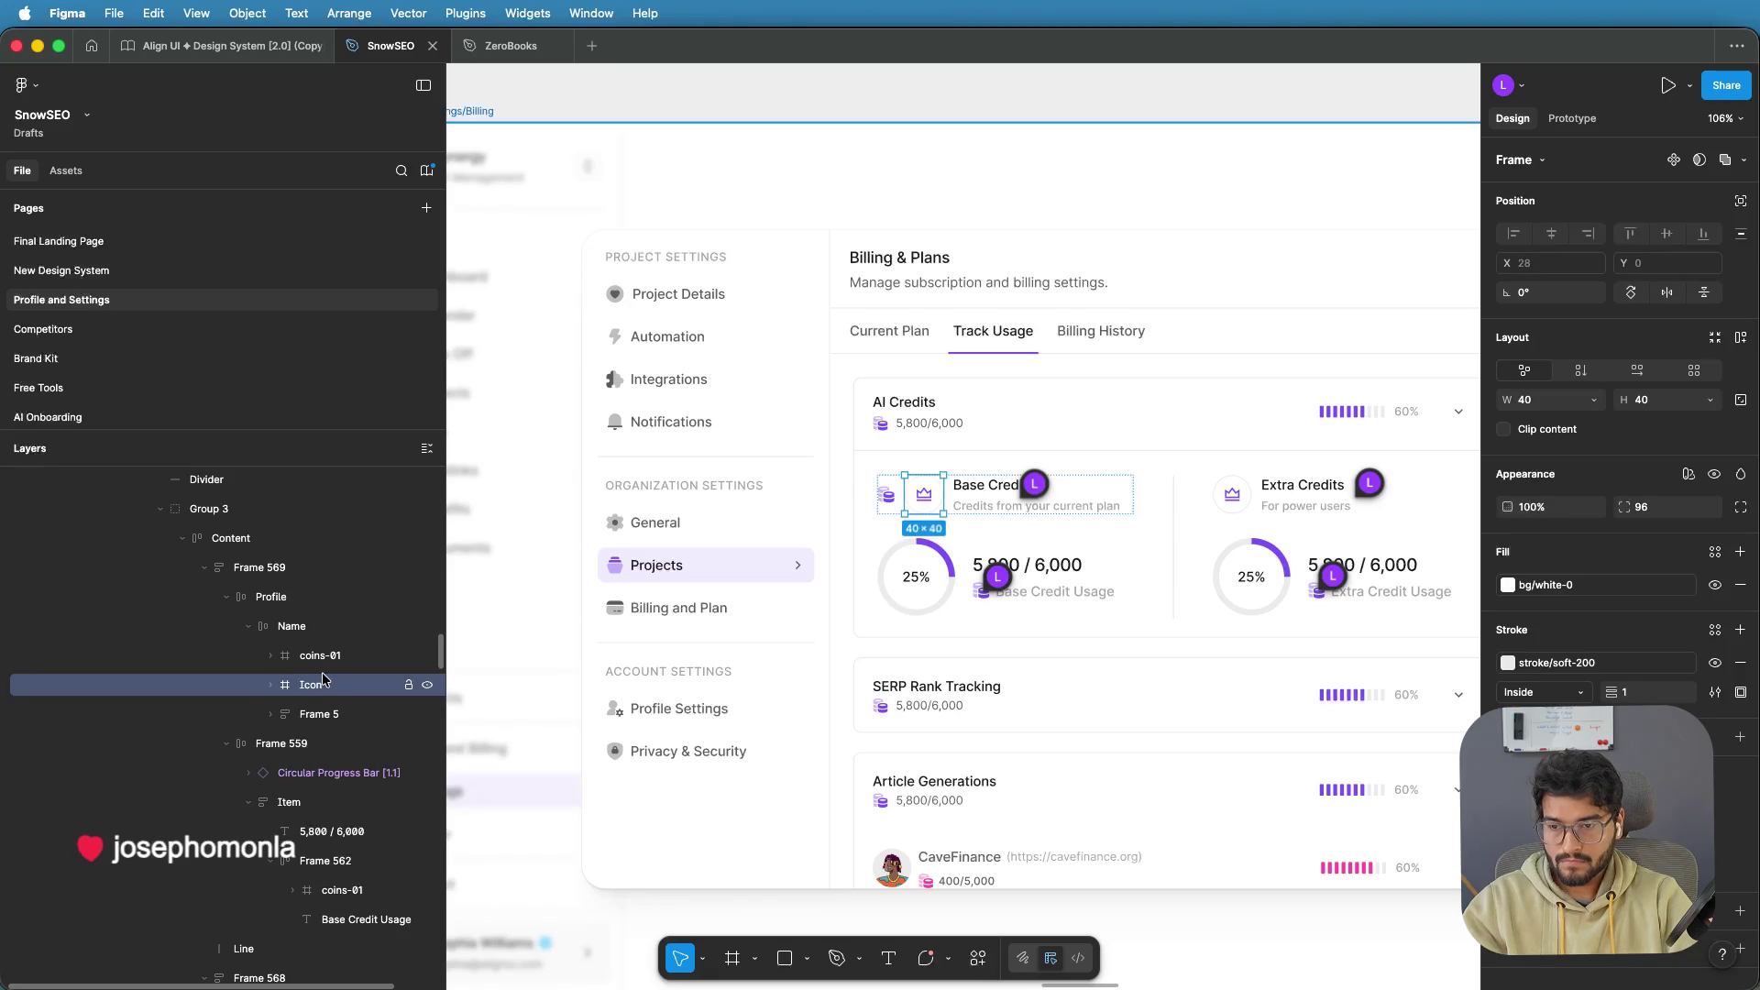
{"action": "key", "text": "Right"}
{"action": "left_click", "coordinate": [330, 710]}
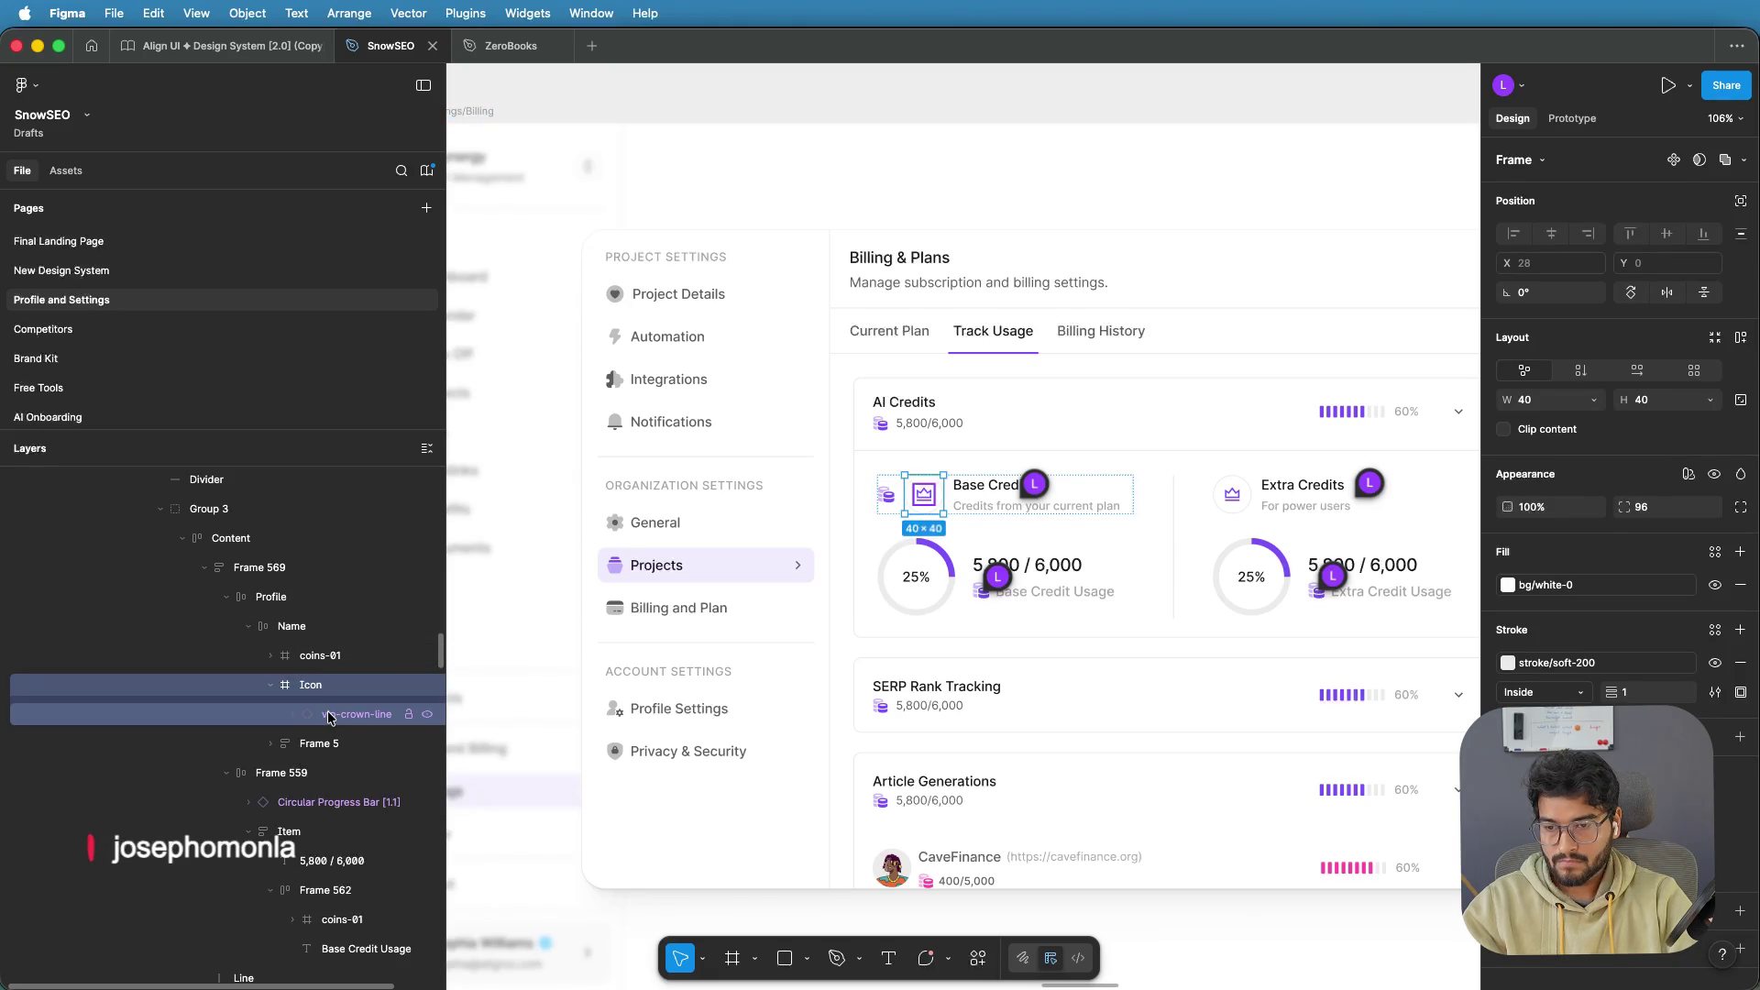
{"action": "left_click_drag", "start_coordinate": [328, 655], "coordinate": [332, 702]}
Delete the vip-crown-line graphic and centre the coins icon in the Base Credits circle
{"action": "left_click", "coordinate": [332, 714]}
{"action": "key", "text": "Delete"}
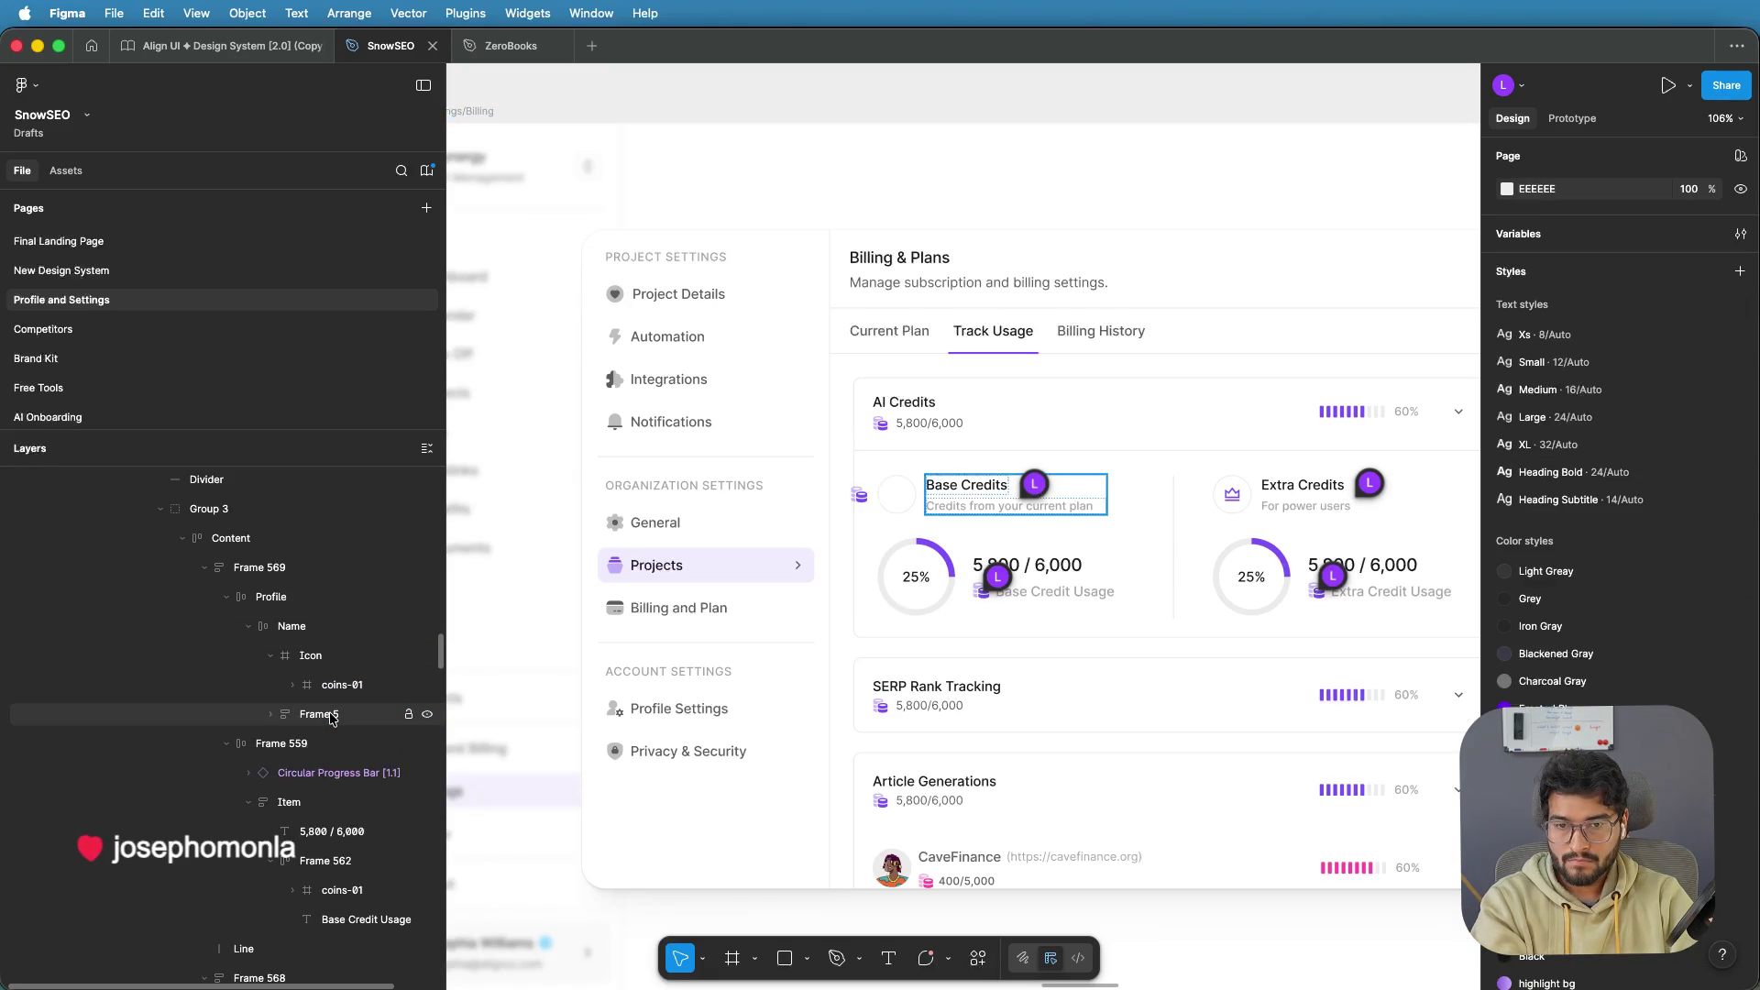
{"action": "left_click", "coordinate": [333, 683]}
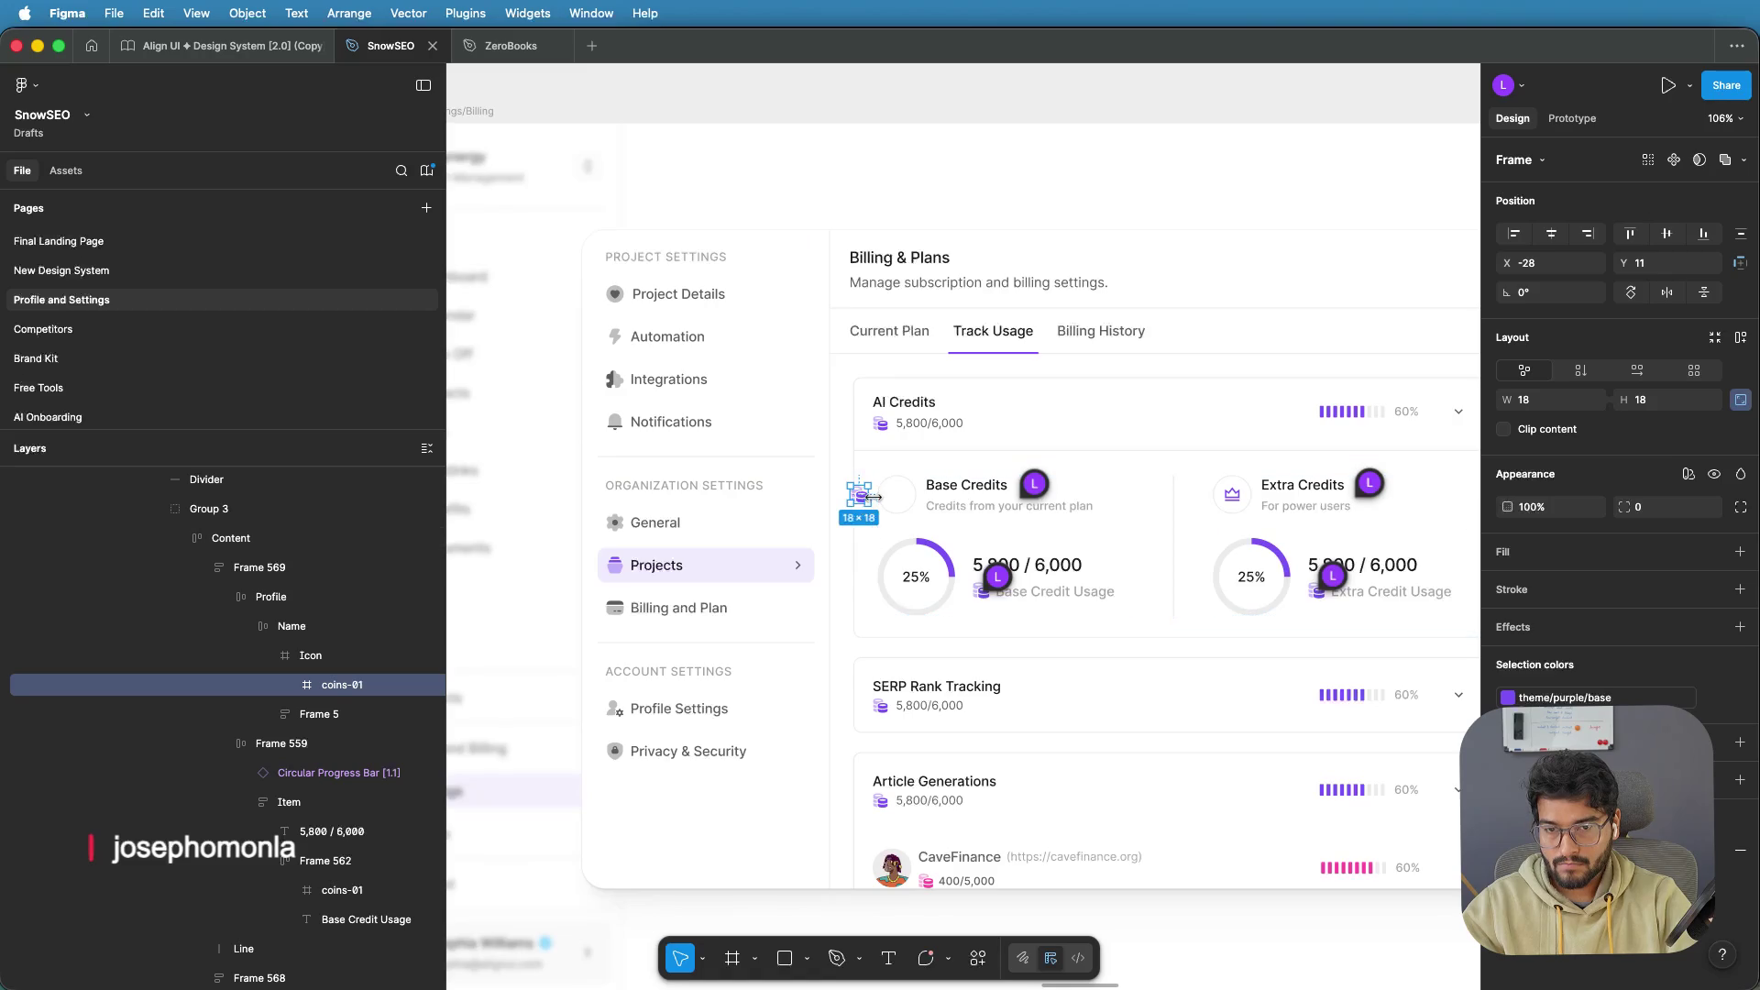
{"action": "scroll", "coordinate": [871, 497], "scroll_direction": "up", "scroll_amount": 5}
{"action": "left_click_drag", "start_coordinate": [839, 495], "coordinate": [972, 496]}
{"action": "scroll", "coordinate": [971, 496], "scroll_direction": "down", "scroll_amount": 5}
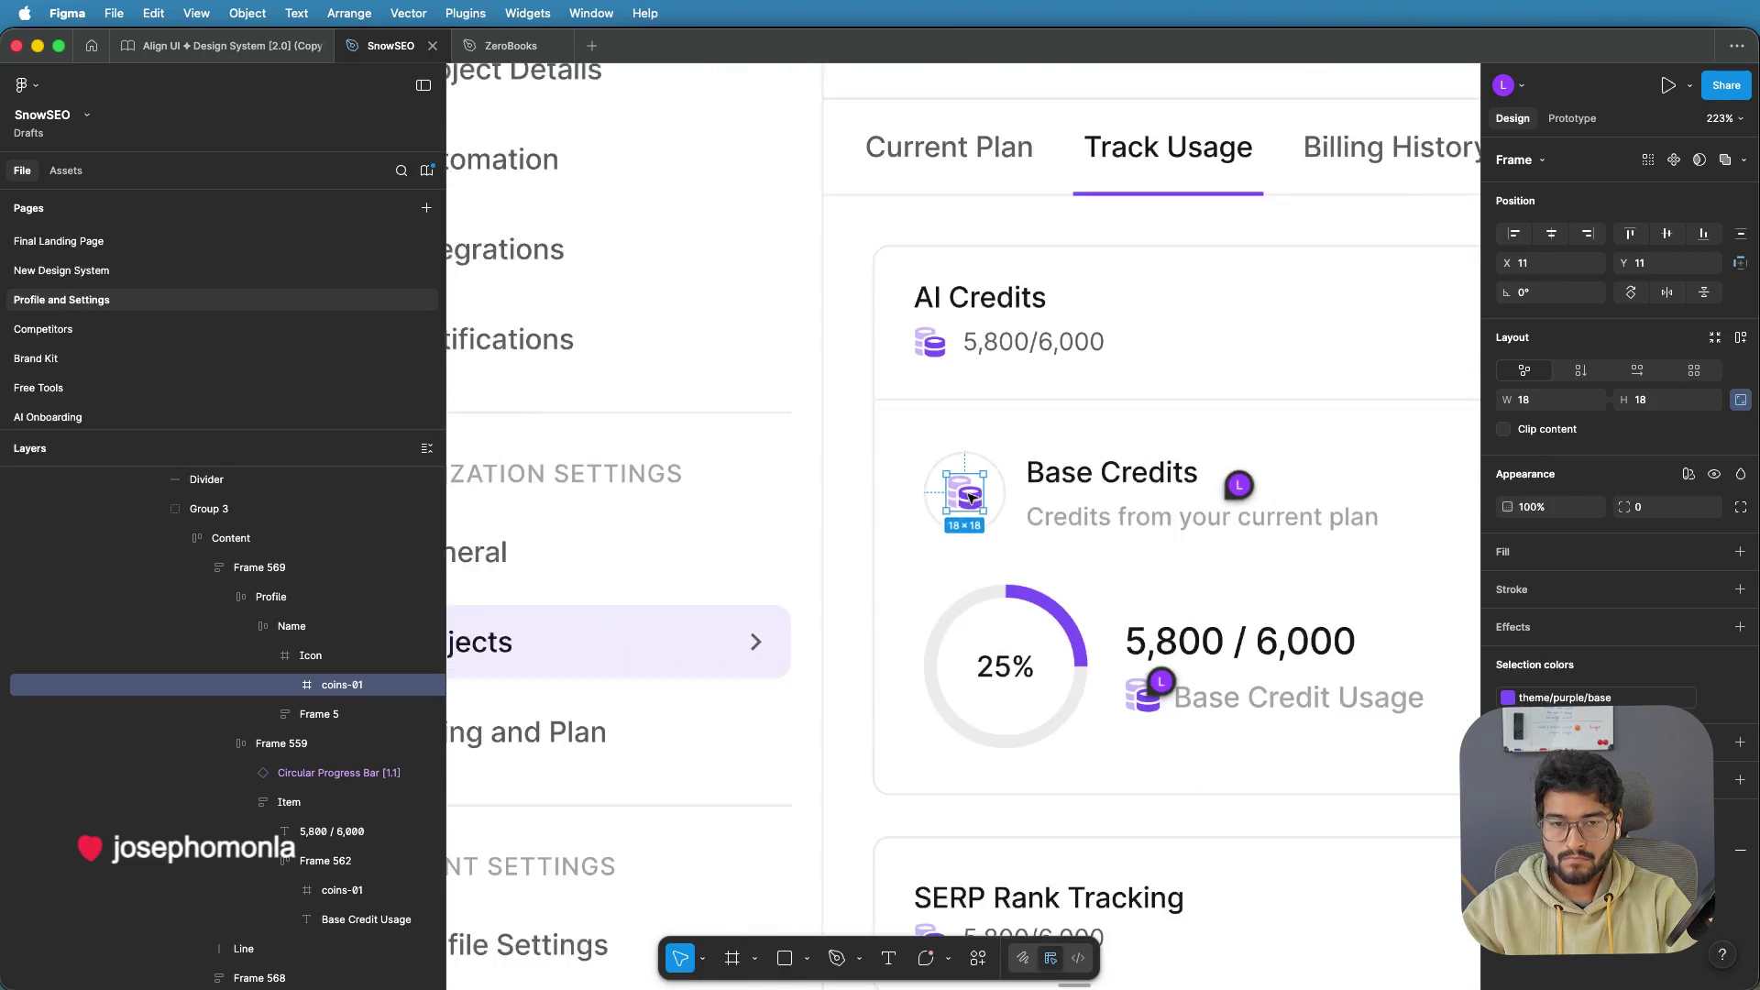
Zoom out from the Organization Settings/Billing frame and pan to the Current Plan frame's content
{"action": "left_click", "coordinate": [1026, 129]}
{"action": "scroll", "coordinate": [1026, 138], "scroll_direction": "down", "scroll_amount": 5}
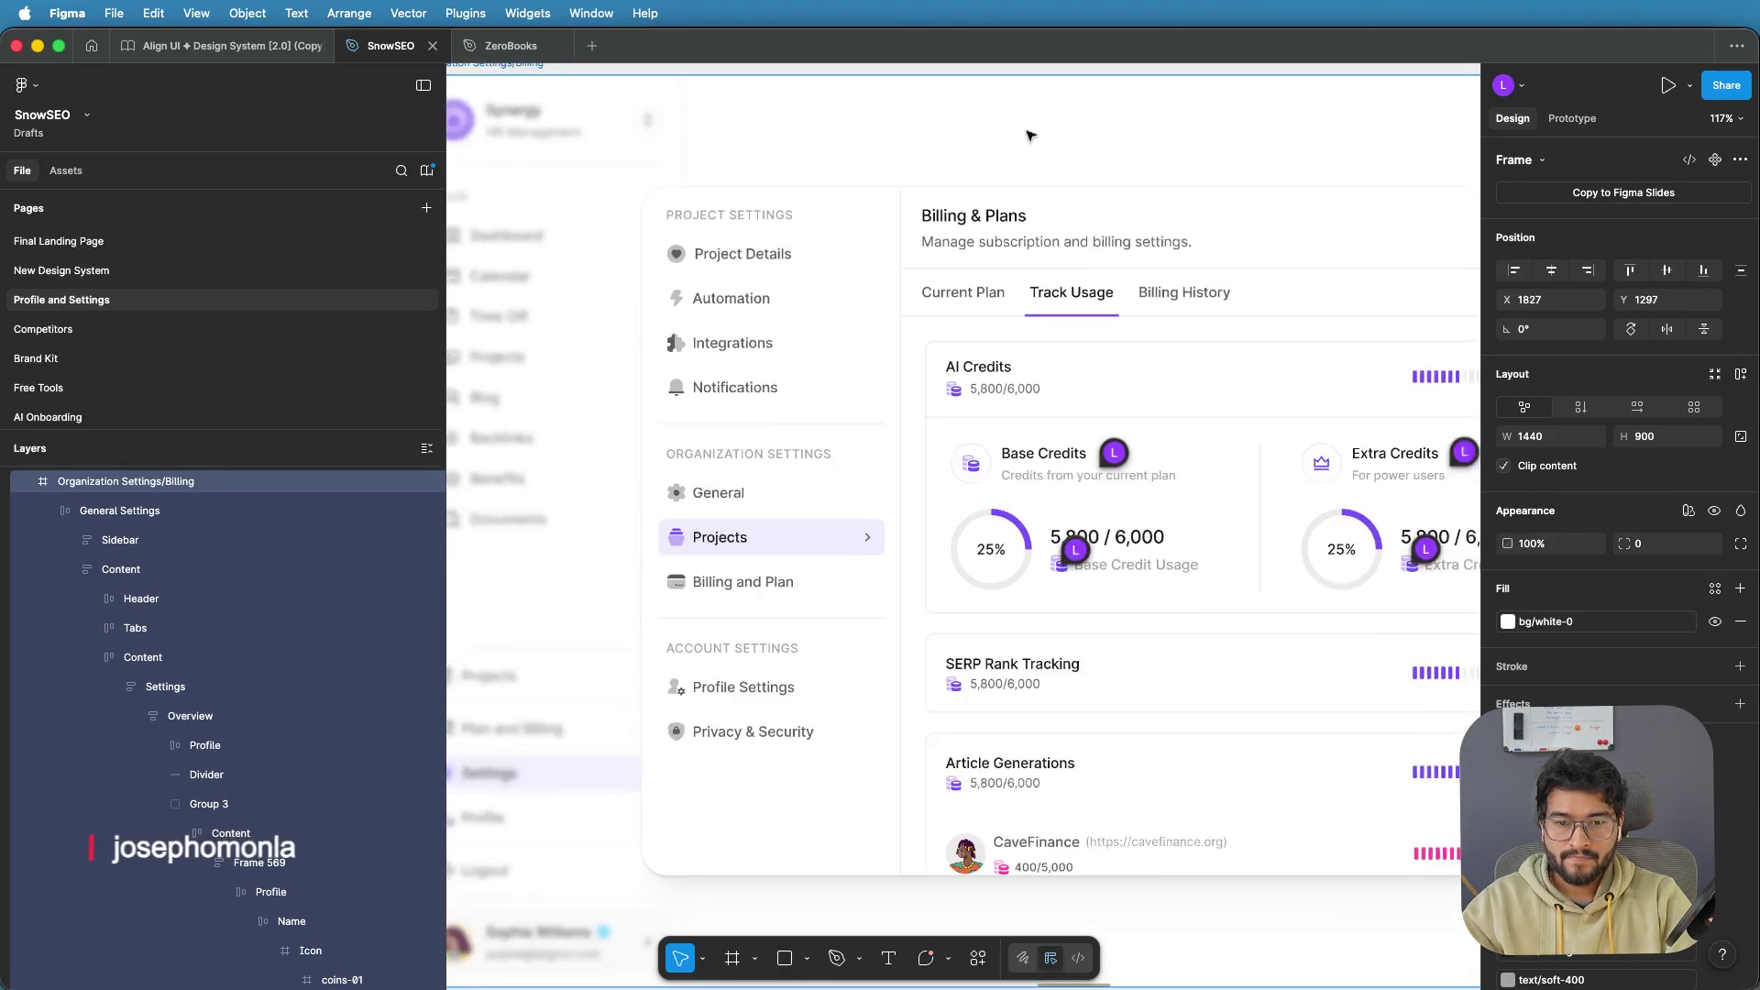
{"action": "scroll", "coordinate": [975, 129], "scroll_direction": "up", "scroll_amount": 3}
{"action": "scroll", "coordinate": [867, 191], "scroll_direction": "down", "scroll_amount": 2}
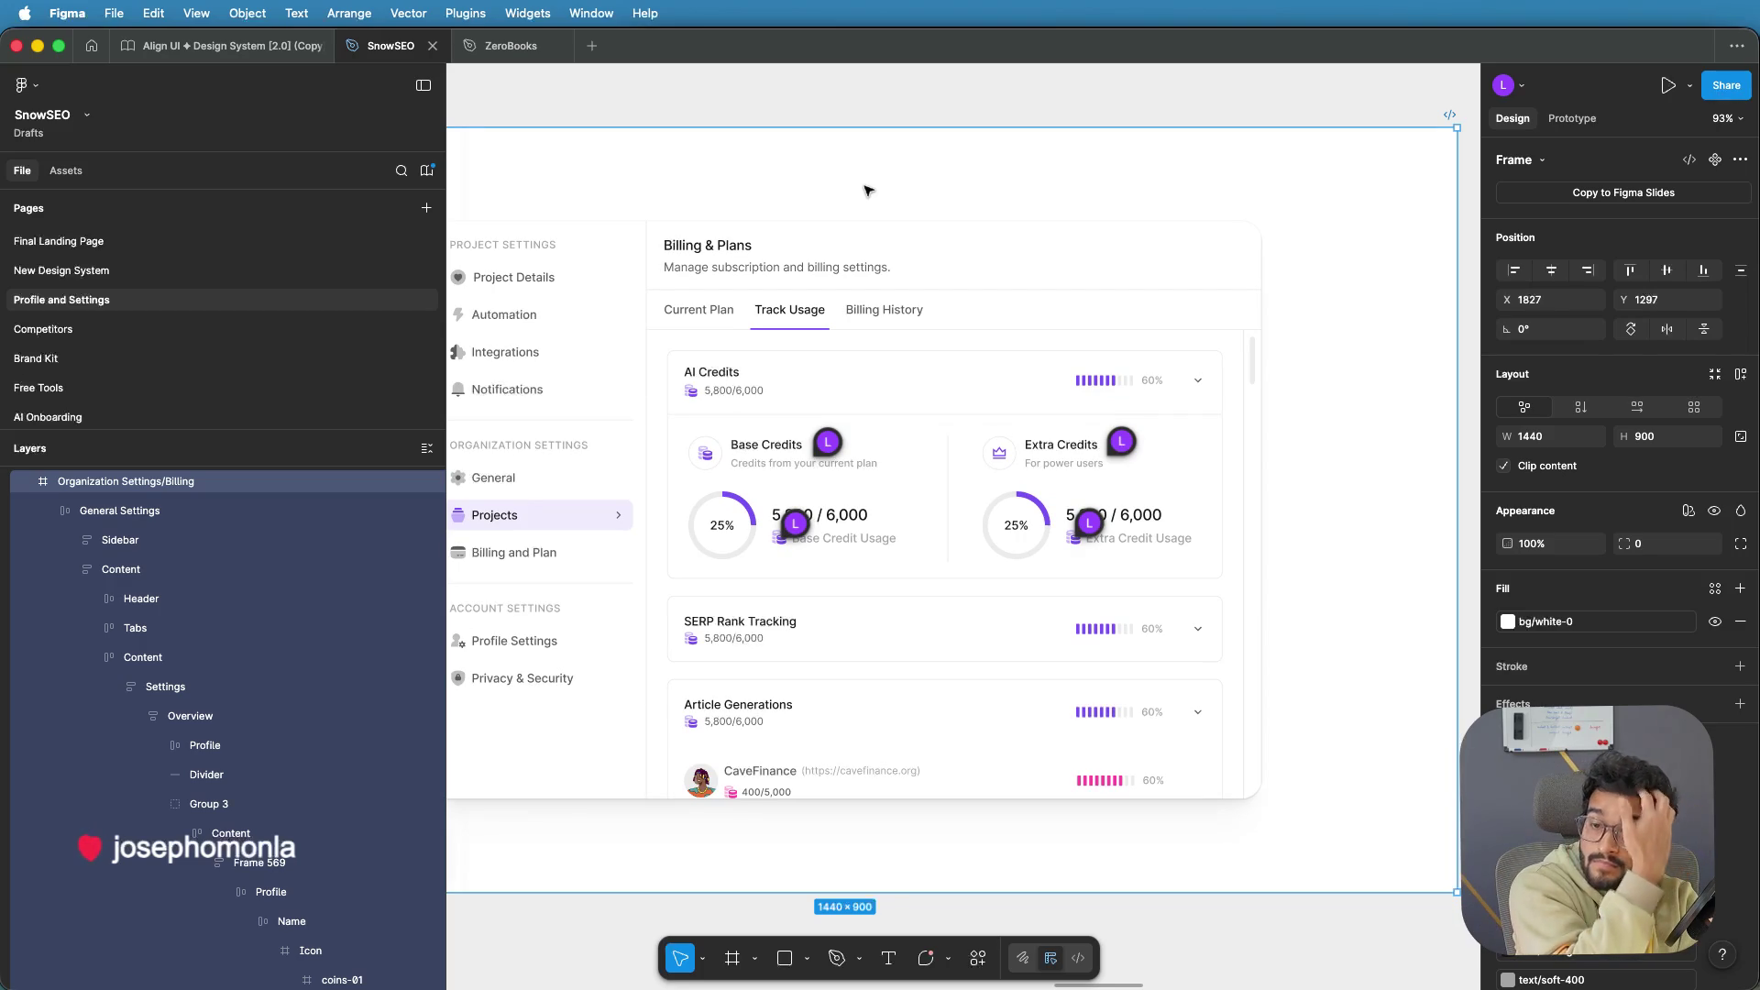
{"action": "scroll", "coordinate": [867, 191], "scroll_direction": "down", "scroll_amount": 2}
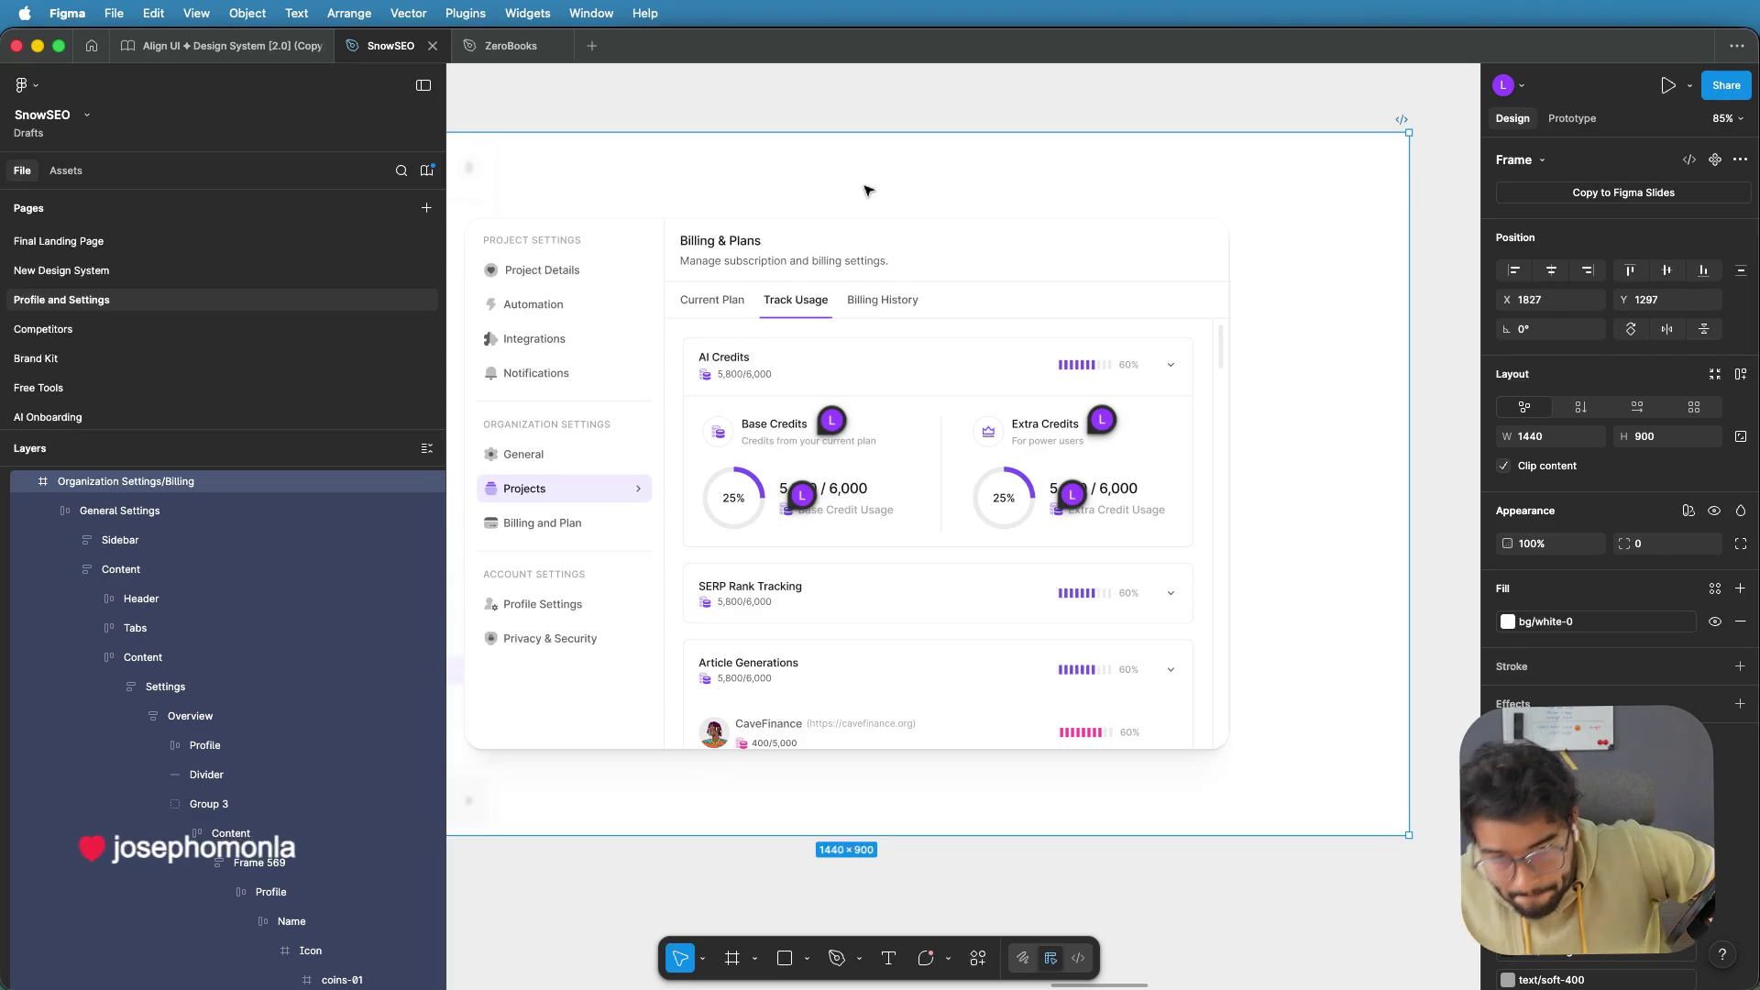
{"action": "scroll", "coordinate": [869, 190], "scroll_direction": "down", "scroll_amount": 3}
{"action": "scroll", "coordinate": [1084, 235], "scroll_direction": "left", "scroll_amount": 10}
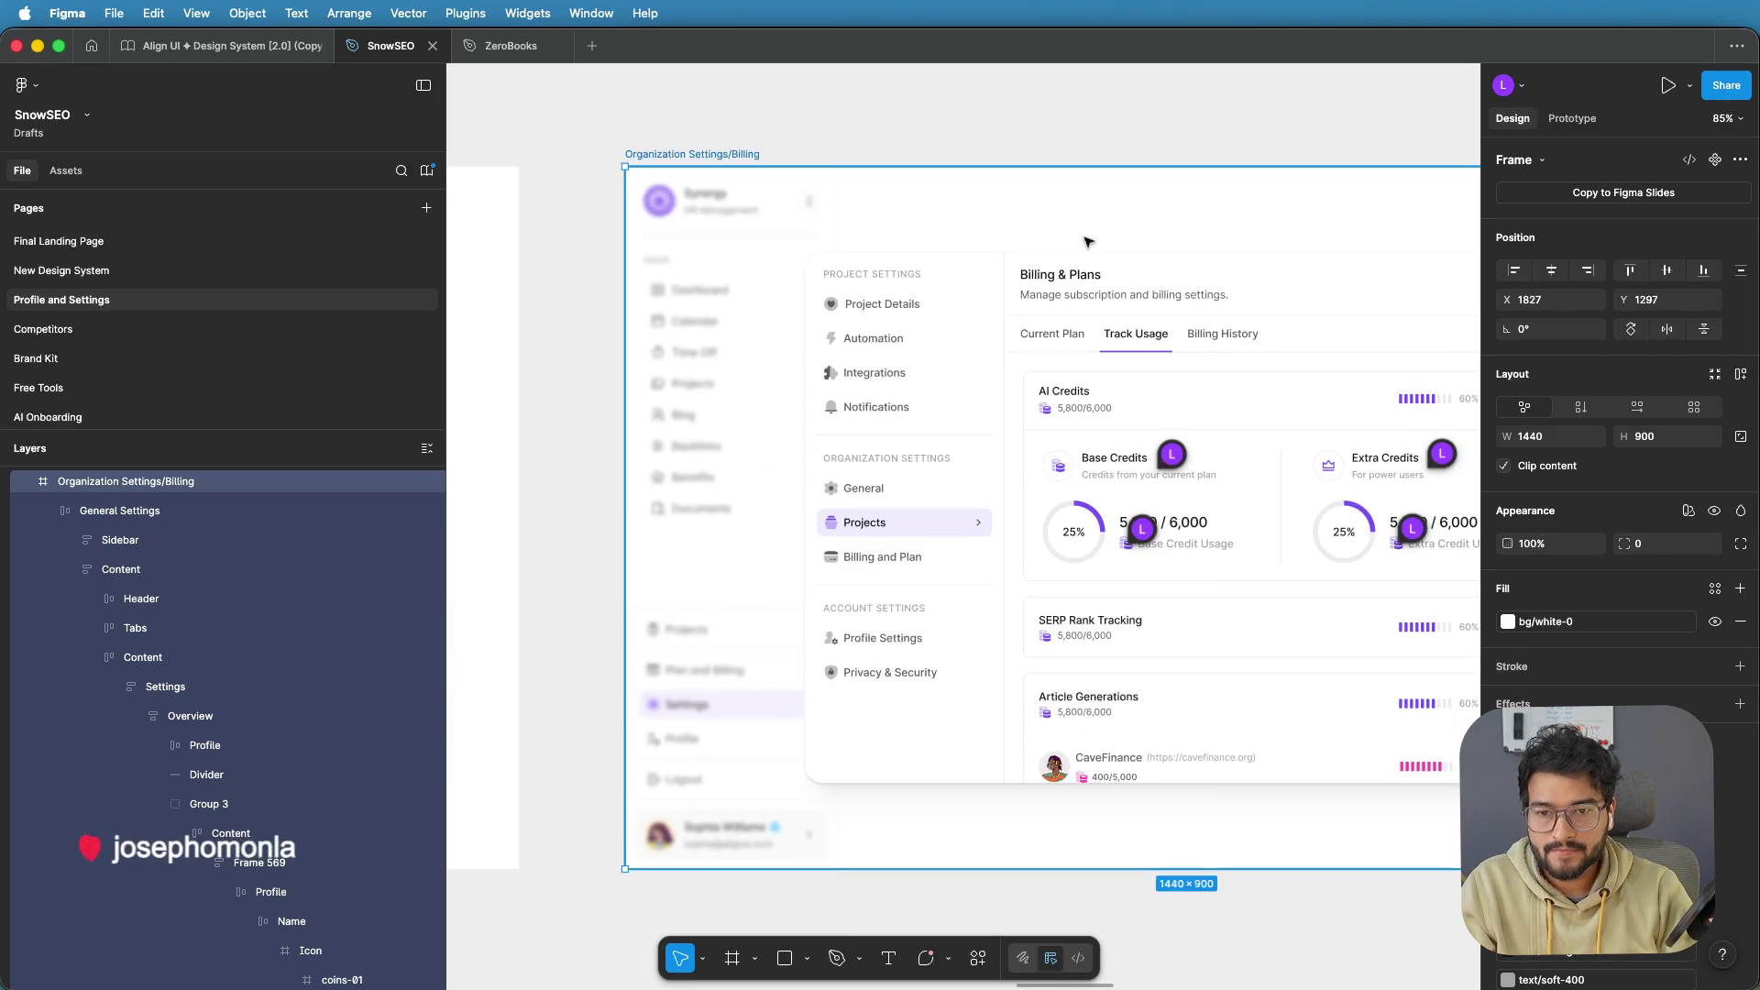
{"action": "double_click", "coordinate": [825, 284]}
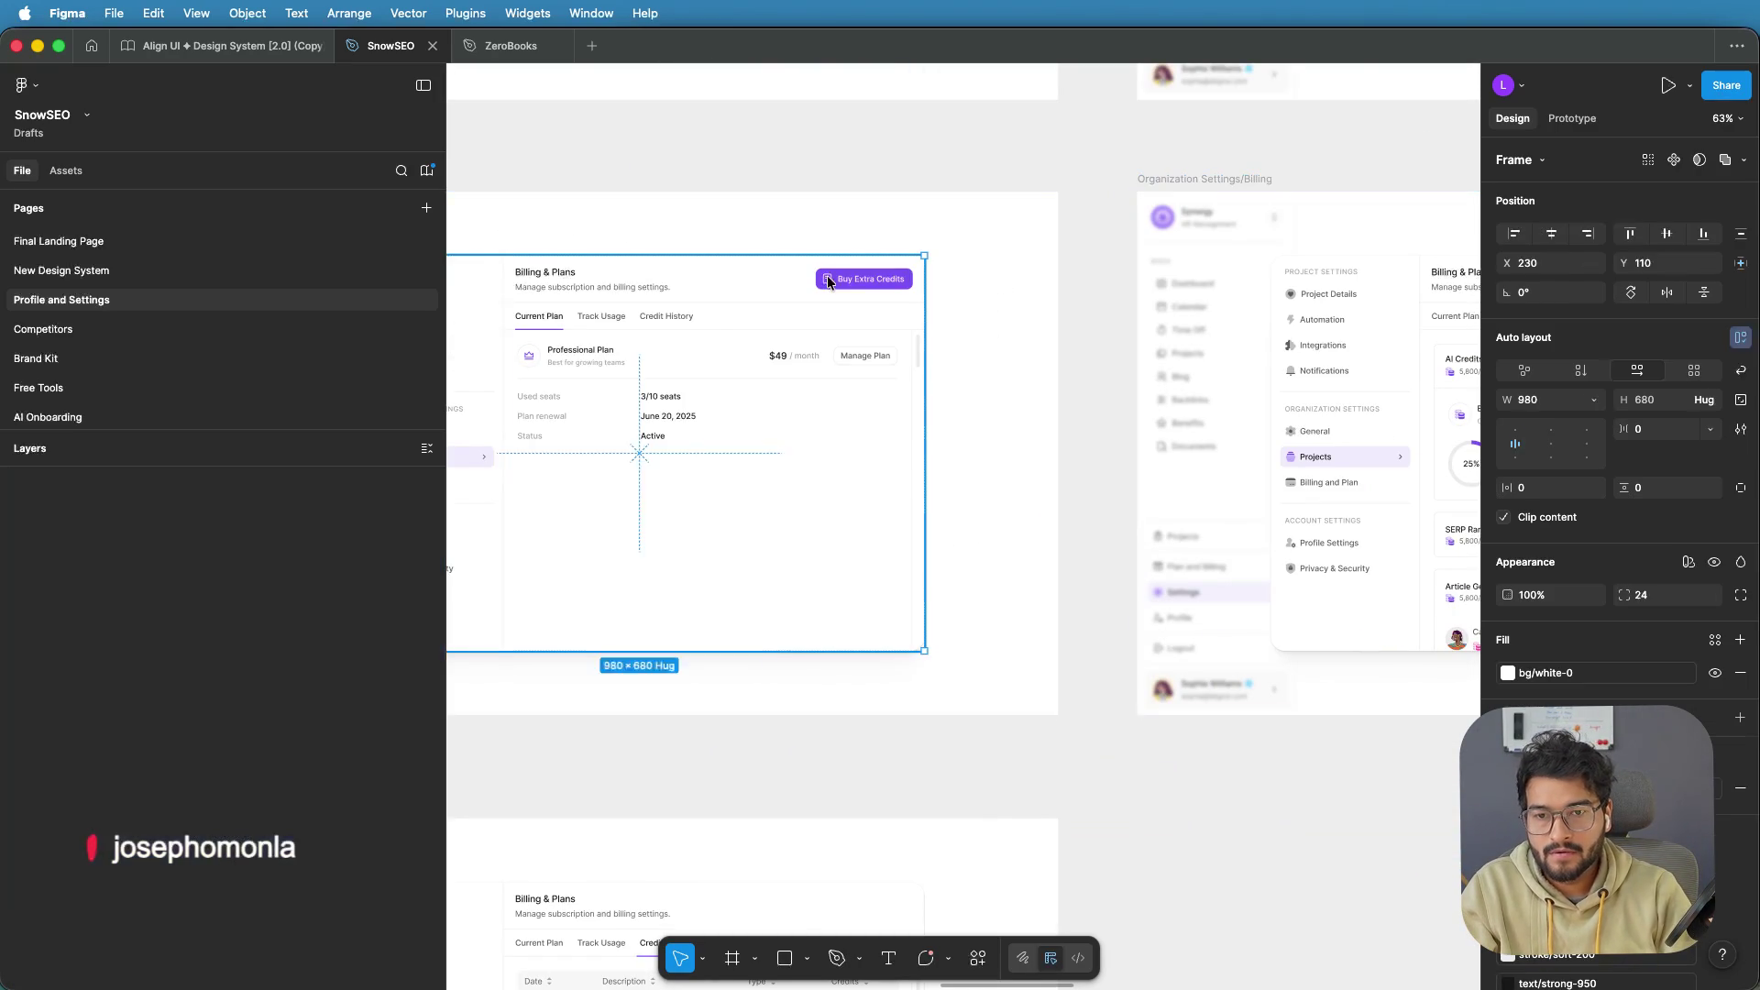
Select the invoice-01 icon in the Buy Extra Credits button and launch Hugeicons Icon Library
{"action": "scroll", "coordinate": [1187, 307], "scroll_direction": "left", "scroll_amount": 5}
{"action": "scroll", "coordinate": [1187, 307], "scroll_direction": "up", "scroll_amount": 2}
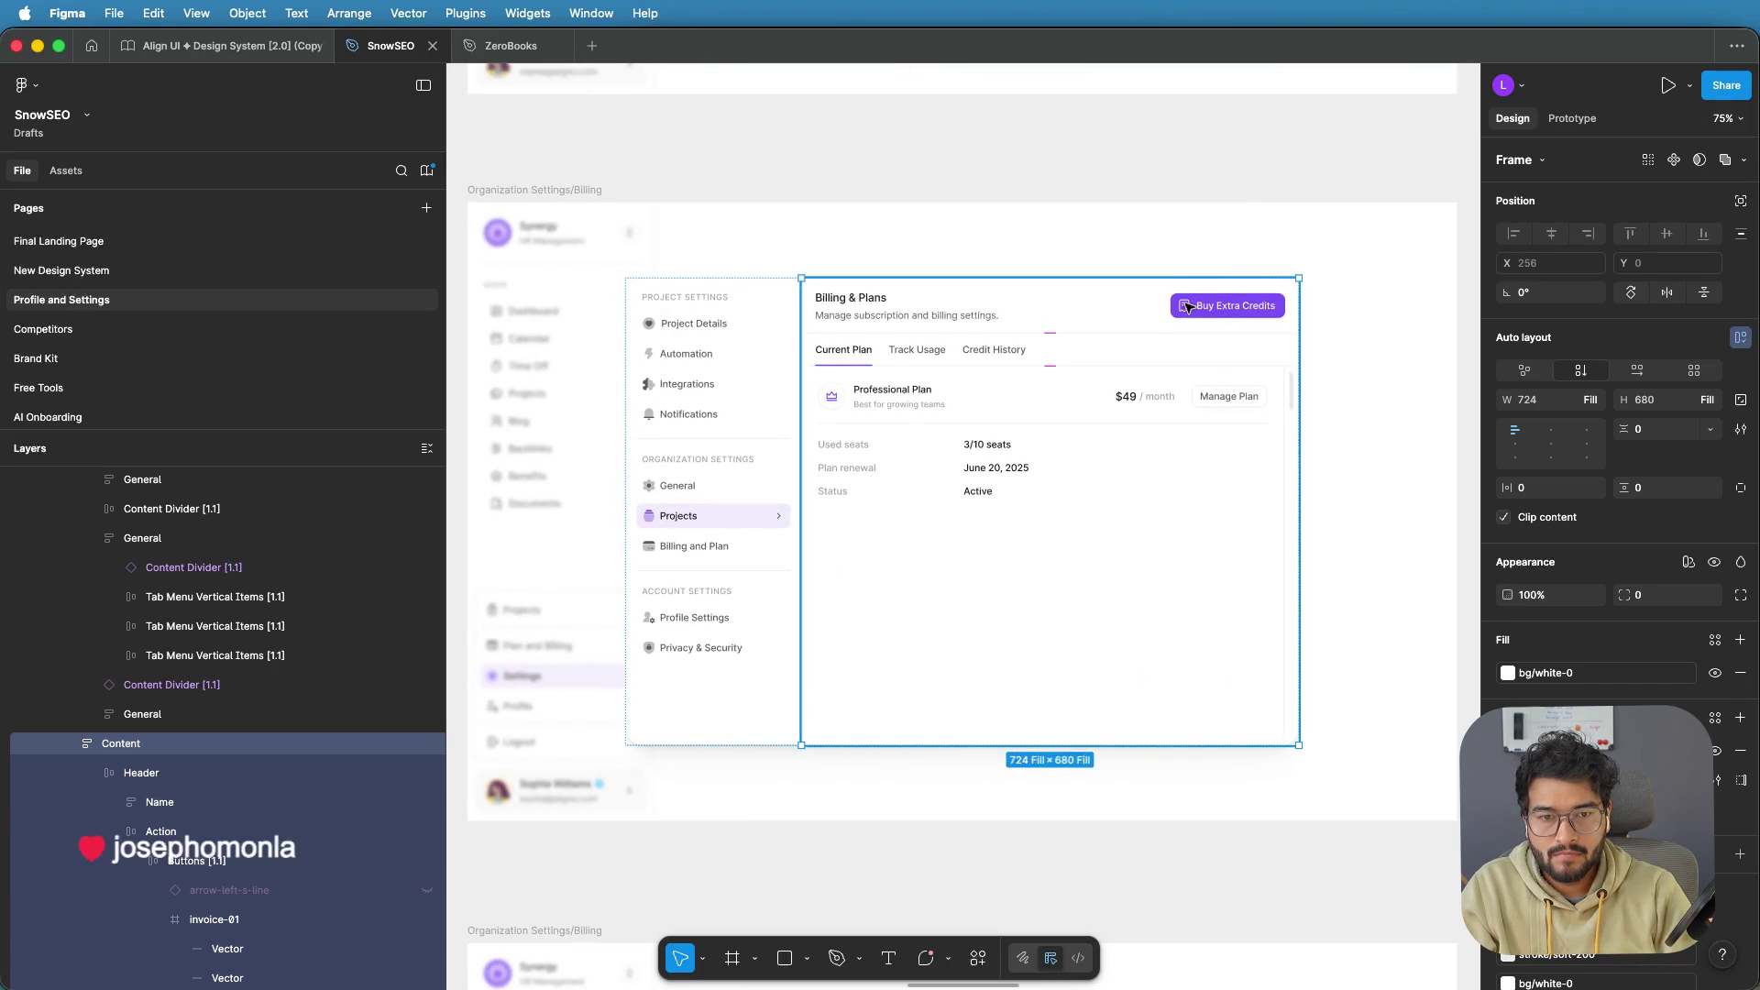
{"action": "left_click", "coordinate": [1185, 306], "text": "super"}
{"action": "left_click", "coordinate": [1184, 305], "text": "super"}
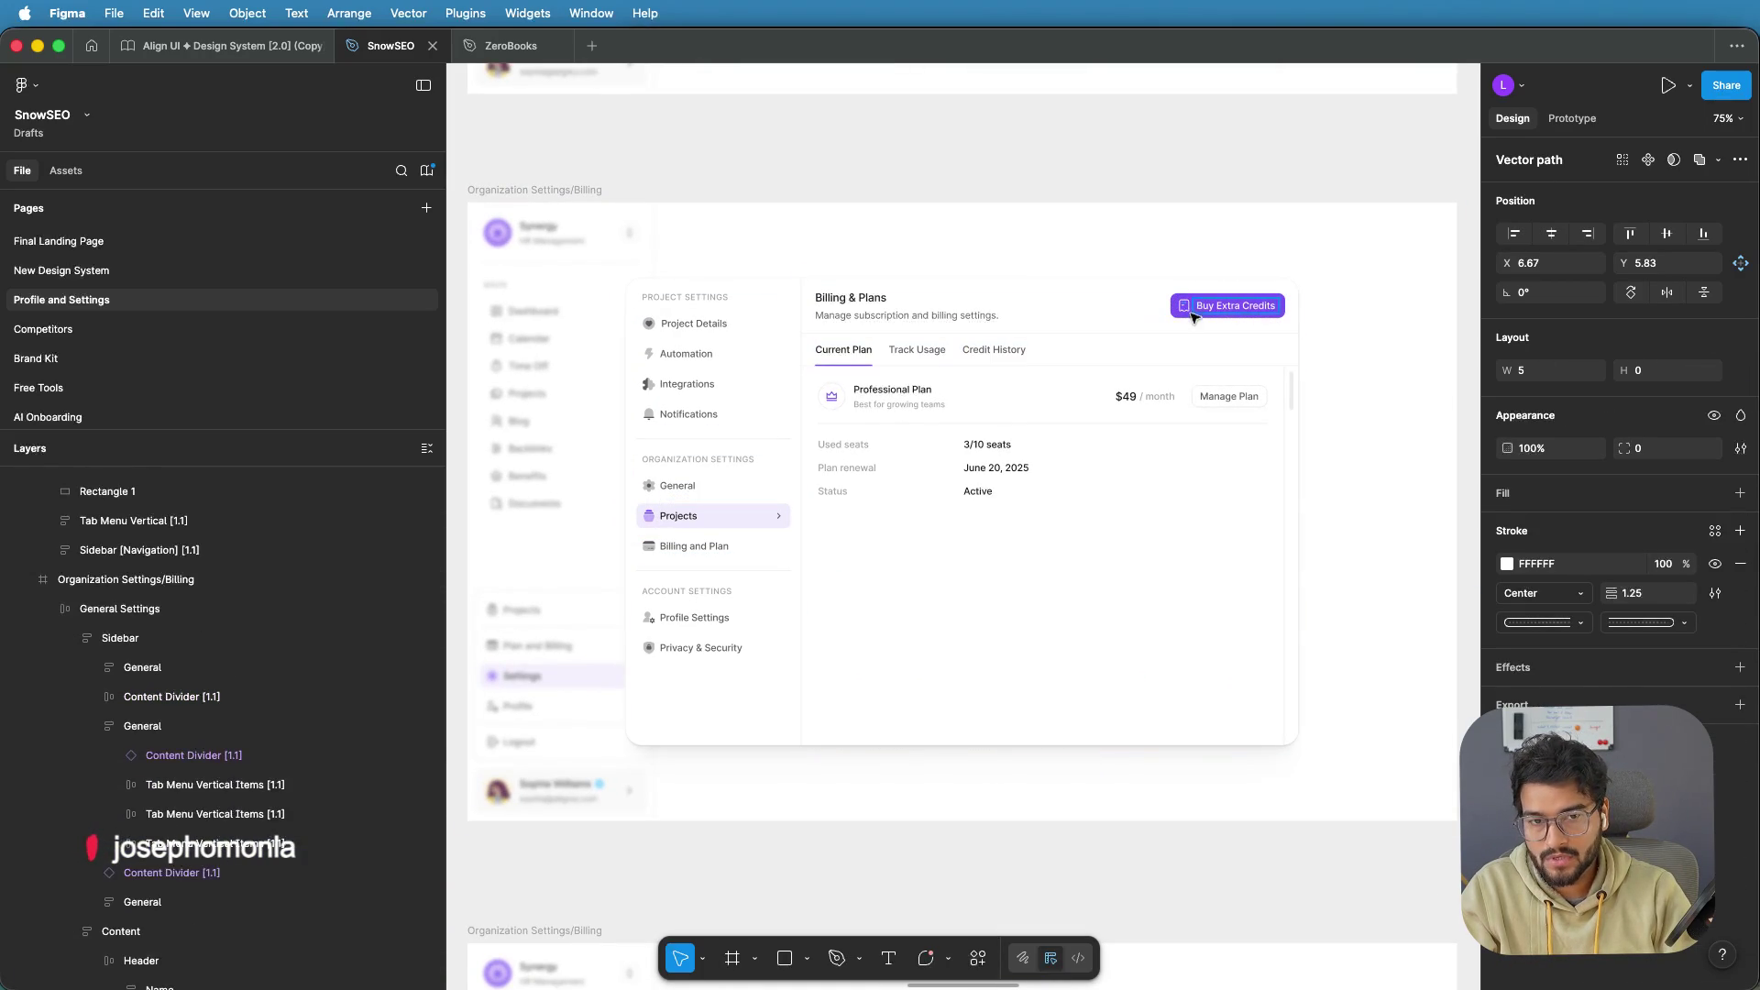
{"action": "key", "text": "Tab"}
{"action": "key", "text": "Tab"}
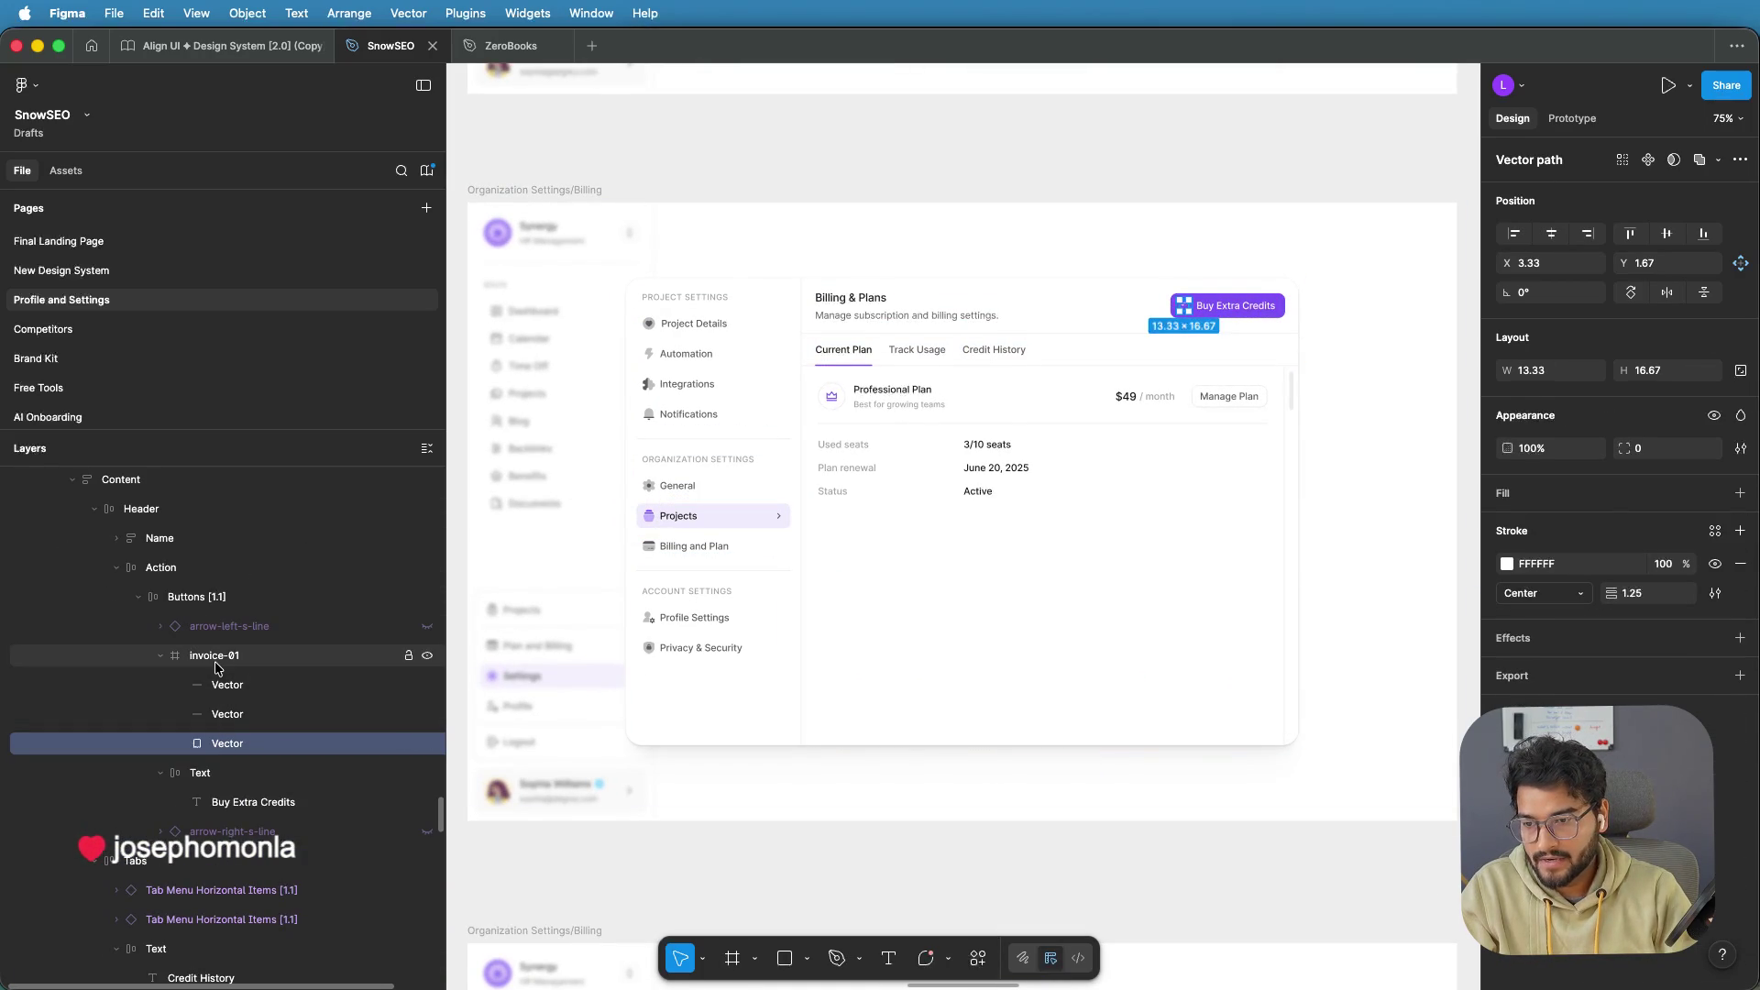
{"action": "left_click", "coordinate": [219, 661]}
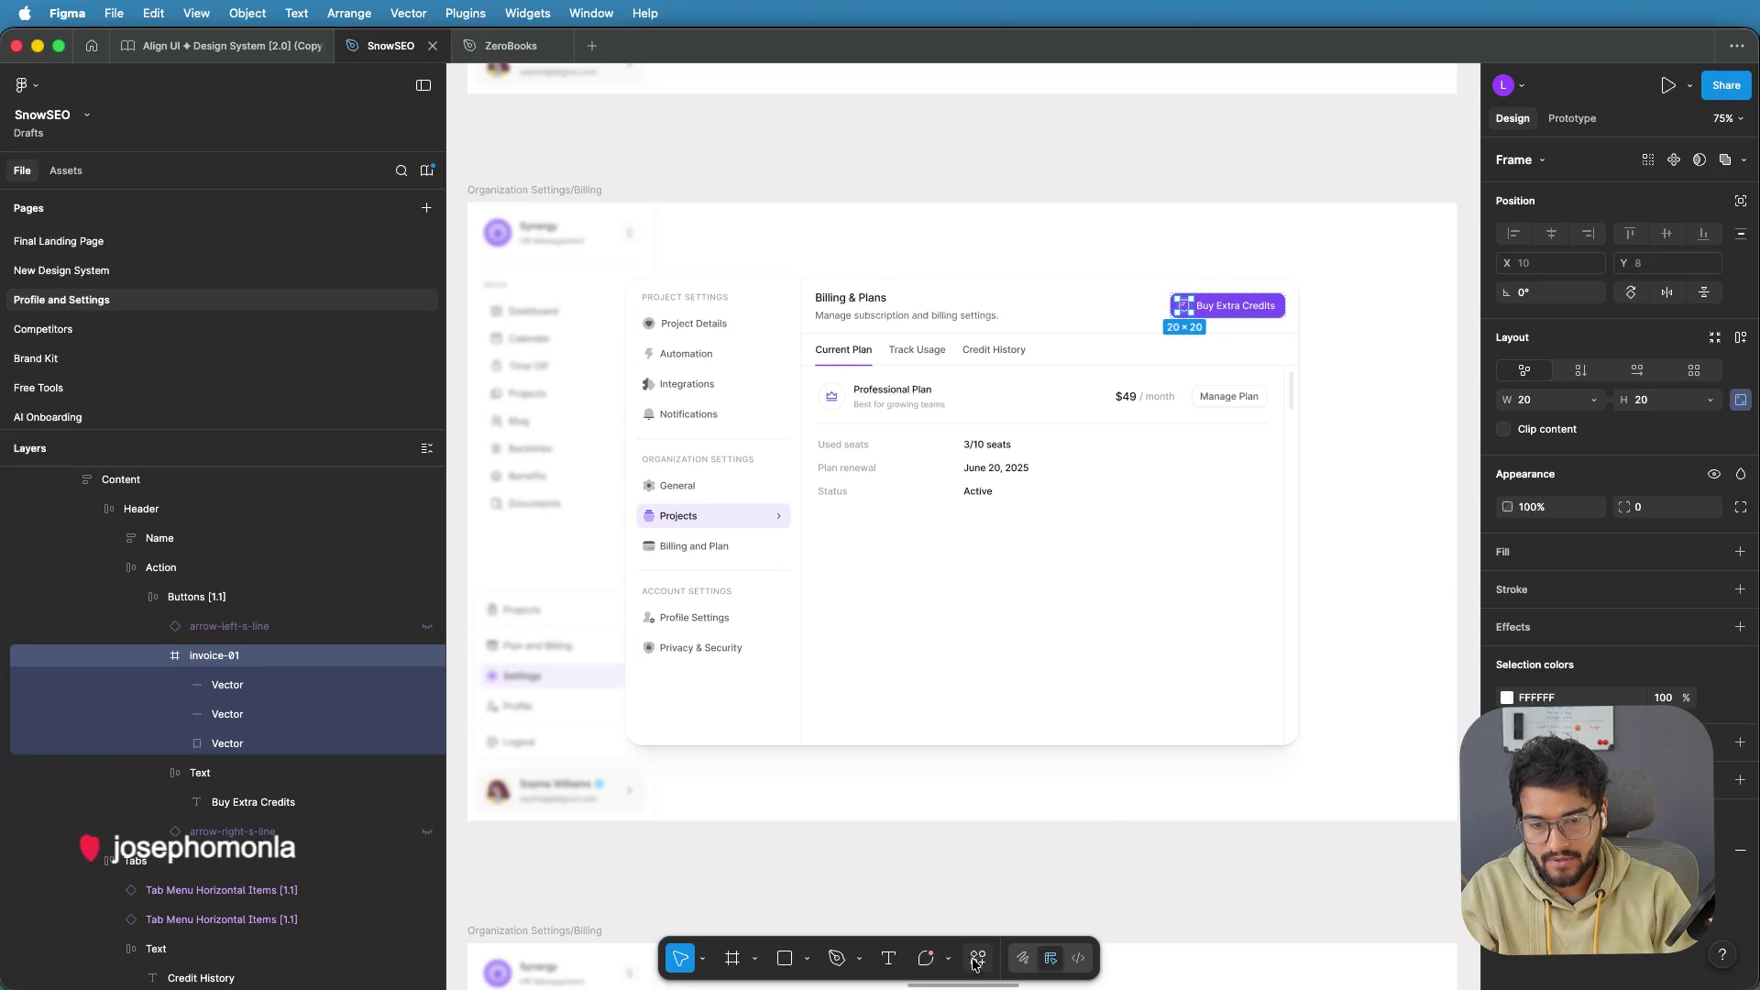
{"action": "left_click", "coordinate": [978, 958]}
{"action": "left_click", "coordinate": [791, 711]}
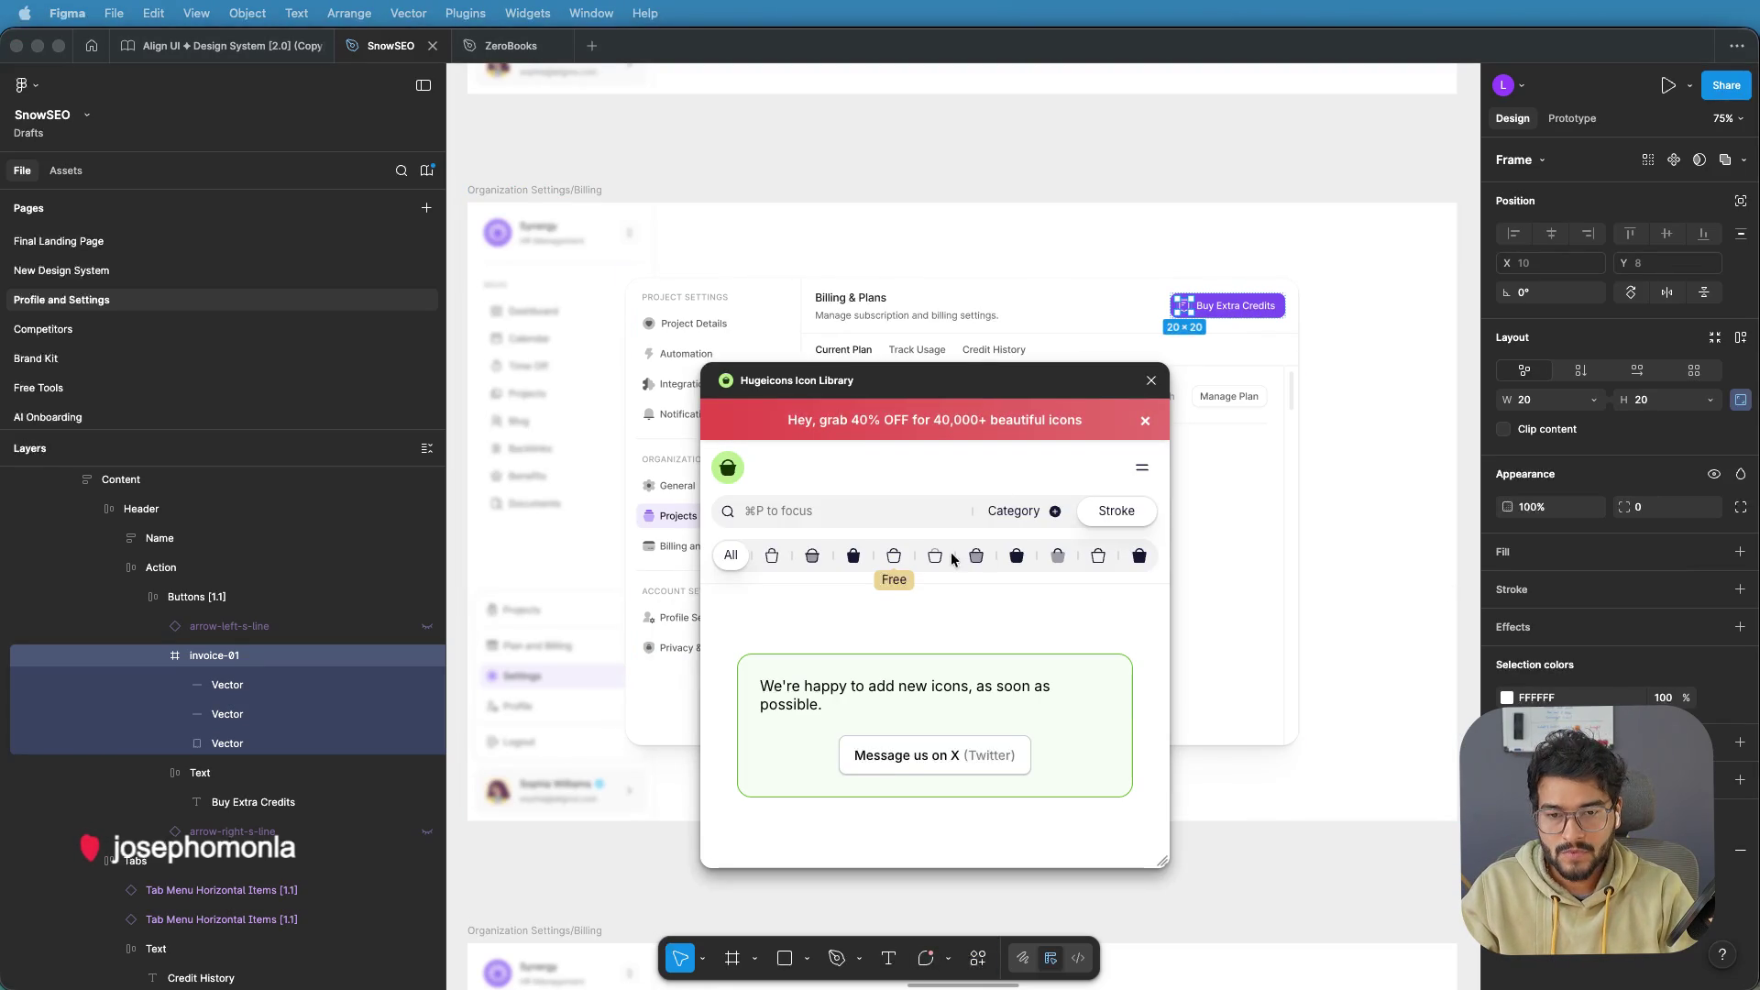
Swap the Buy Extra Credits icon for the Stroke Rounded coins-dollar icon and close Hugeicons
{"action": "left_click", "coordinate": [894, 550]}
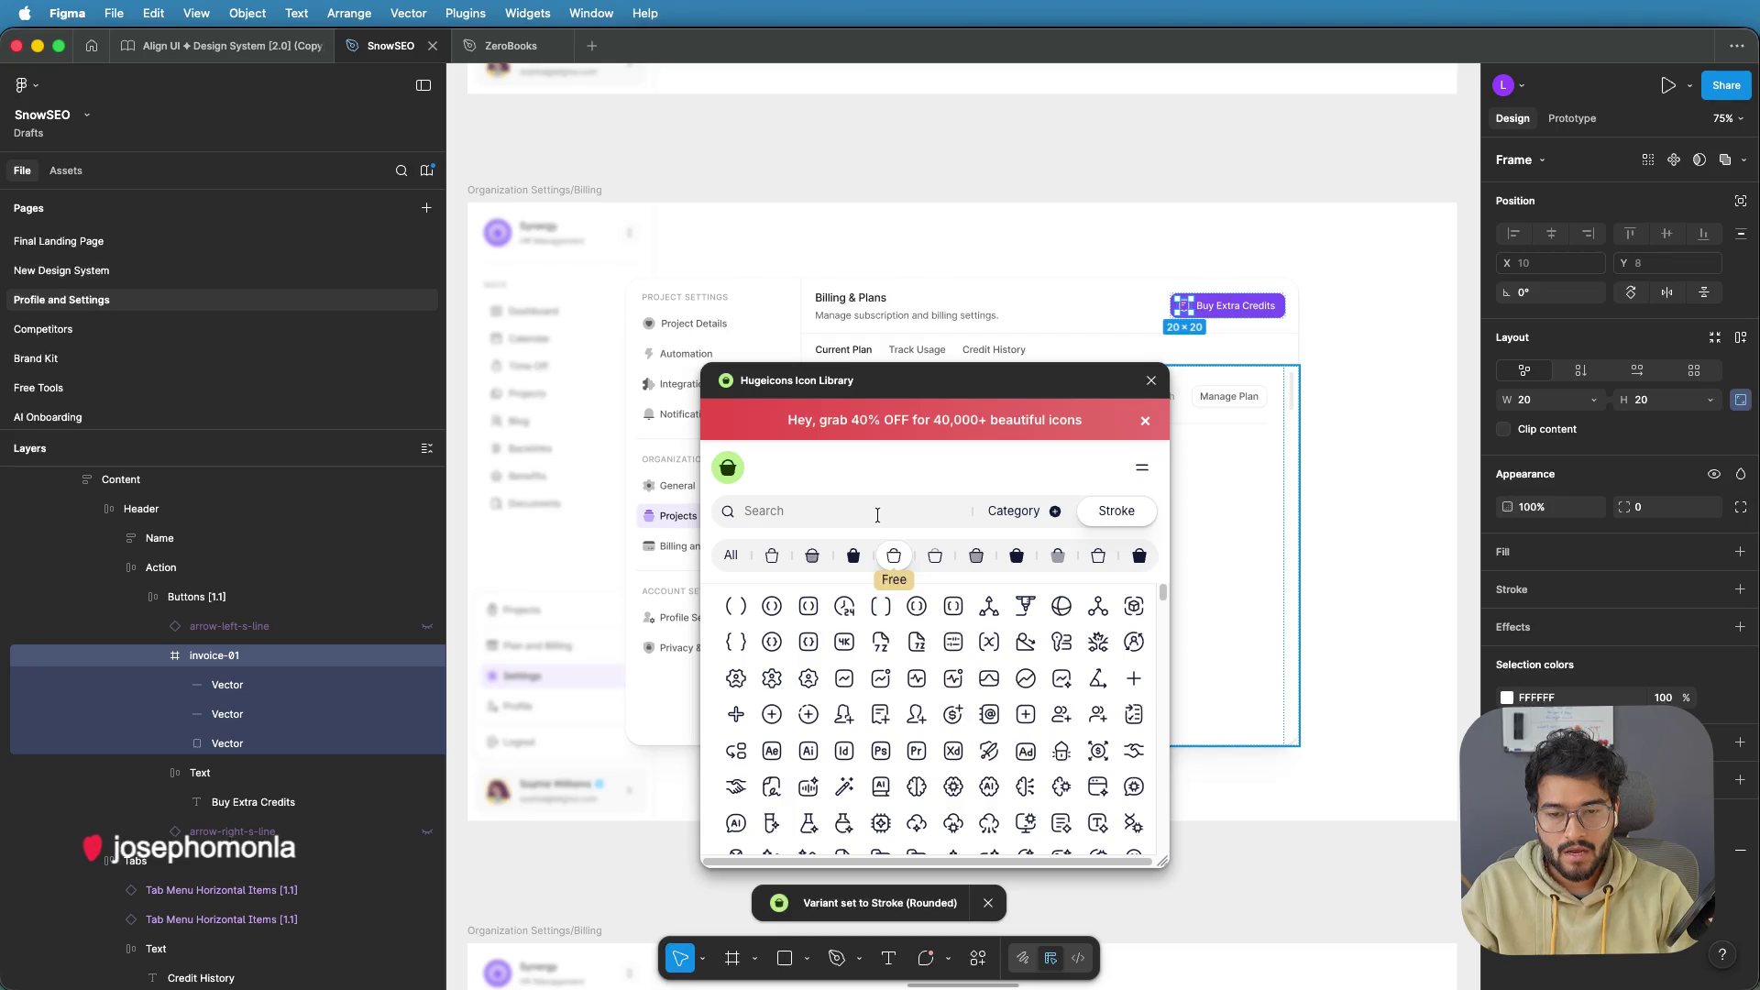
{"action": "mouse_move", "coordinate": [877, 396]}
{"action": "left_mouse_down"}
{"action": "mouse_move", "coordinate": [659, 366]}
{"action": "mouse_move", "coordinate": [944, 411]}
{"action": "mouse_move", "coordinate": [889, 420]}
{"action": "left_mouse_up"}
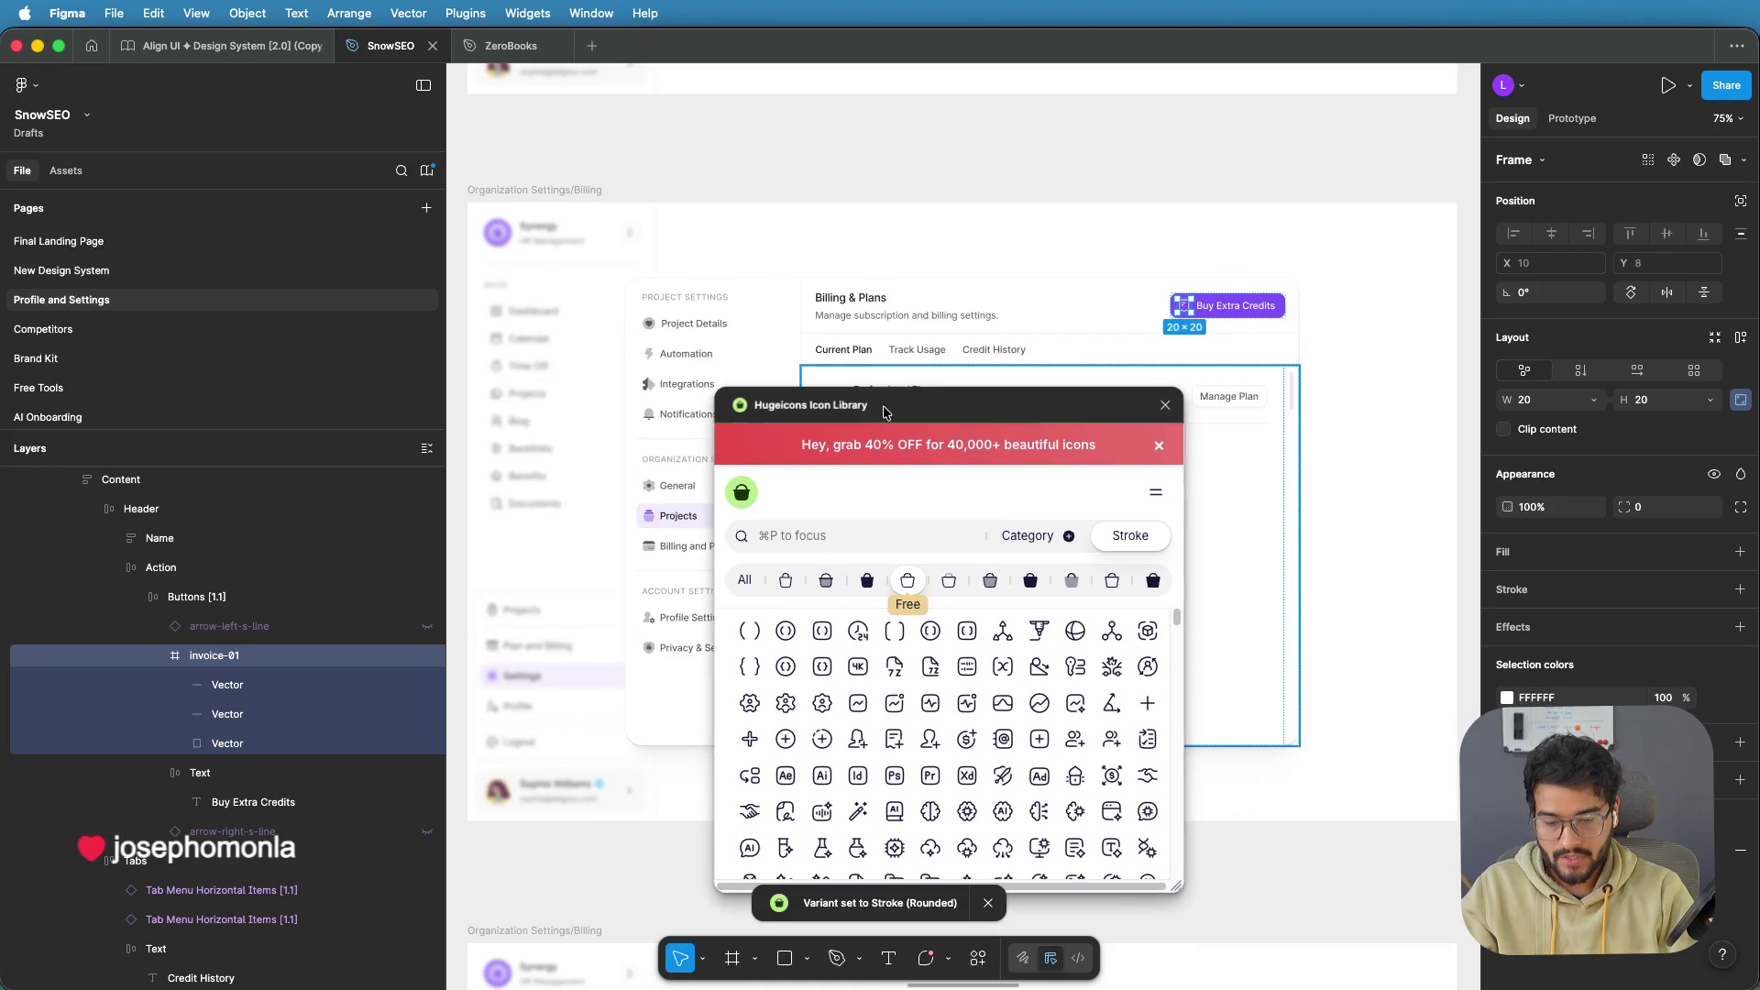
{"action": "left_click", "coordinate": [828, 529]}
{"action": "type", "text": "credit"}
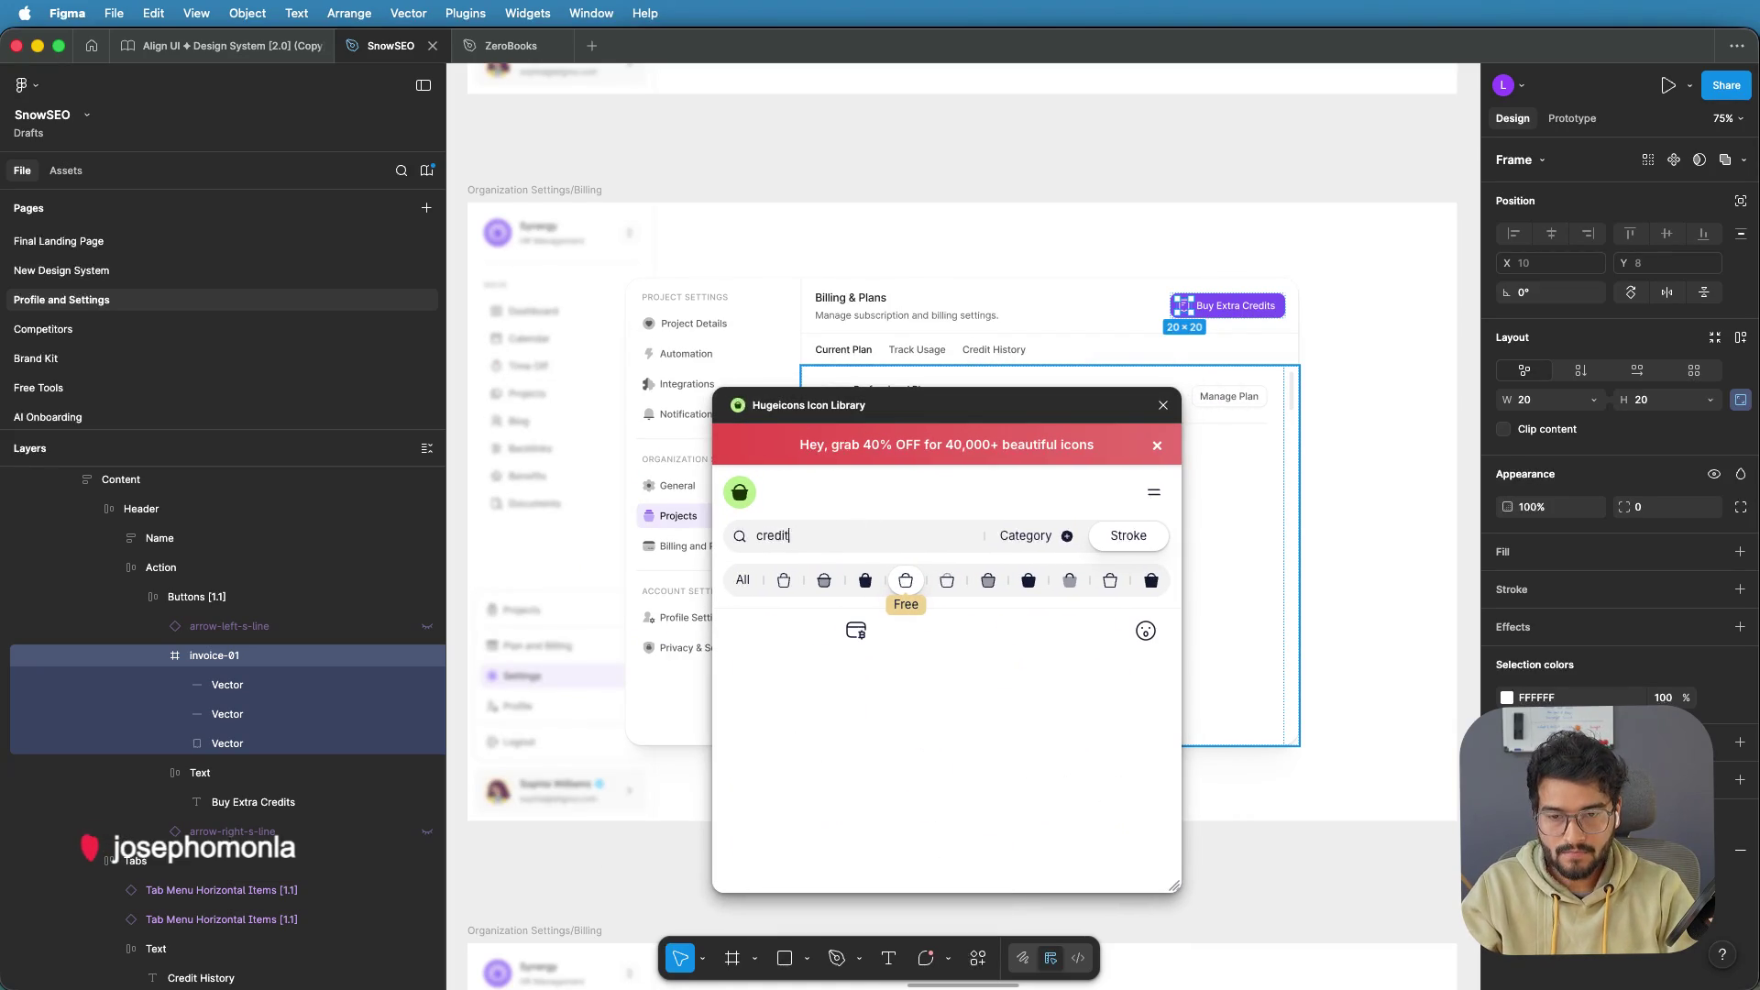
{"action": "key", "text": "super+a"}
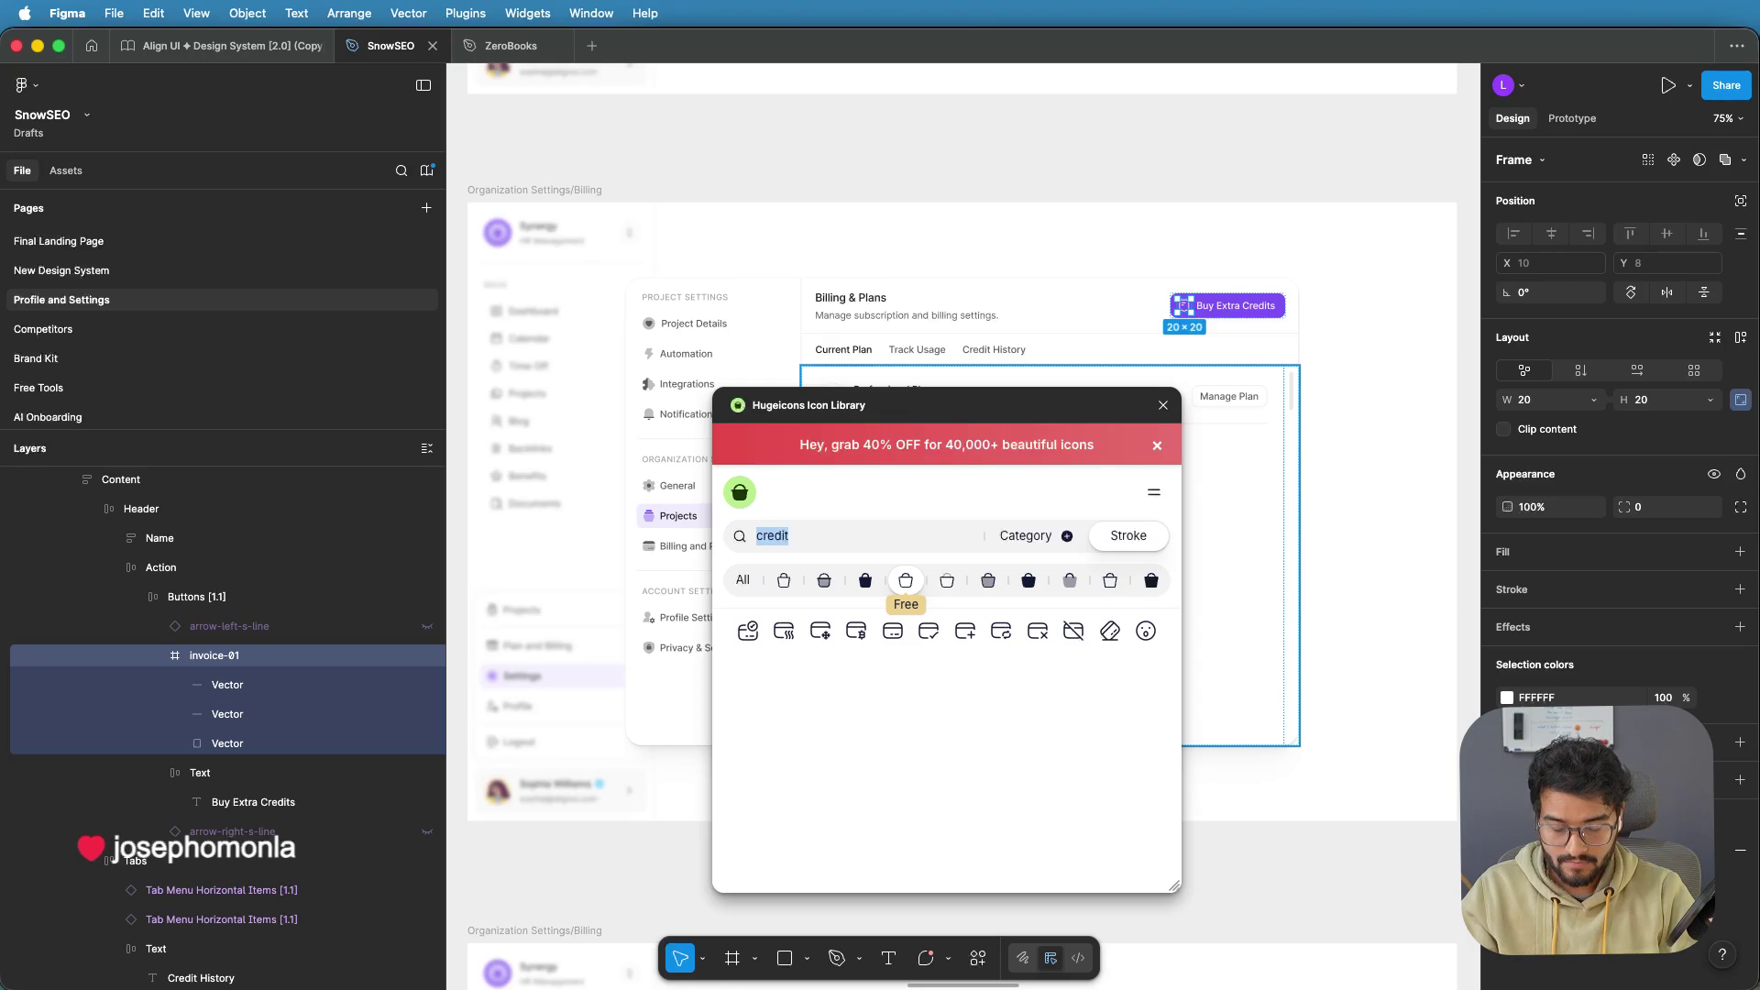
{"action": "type", "text": "doll"}
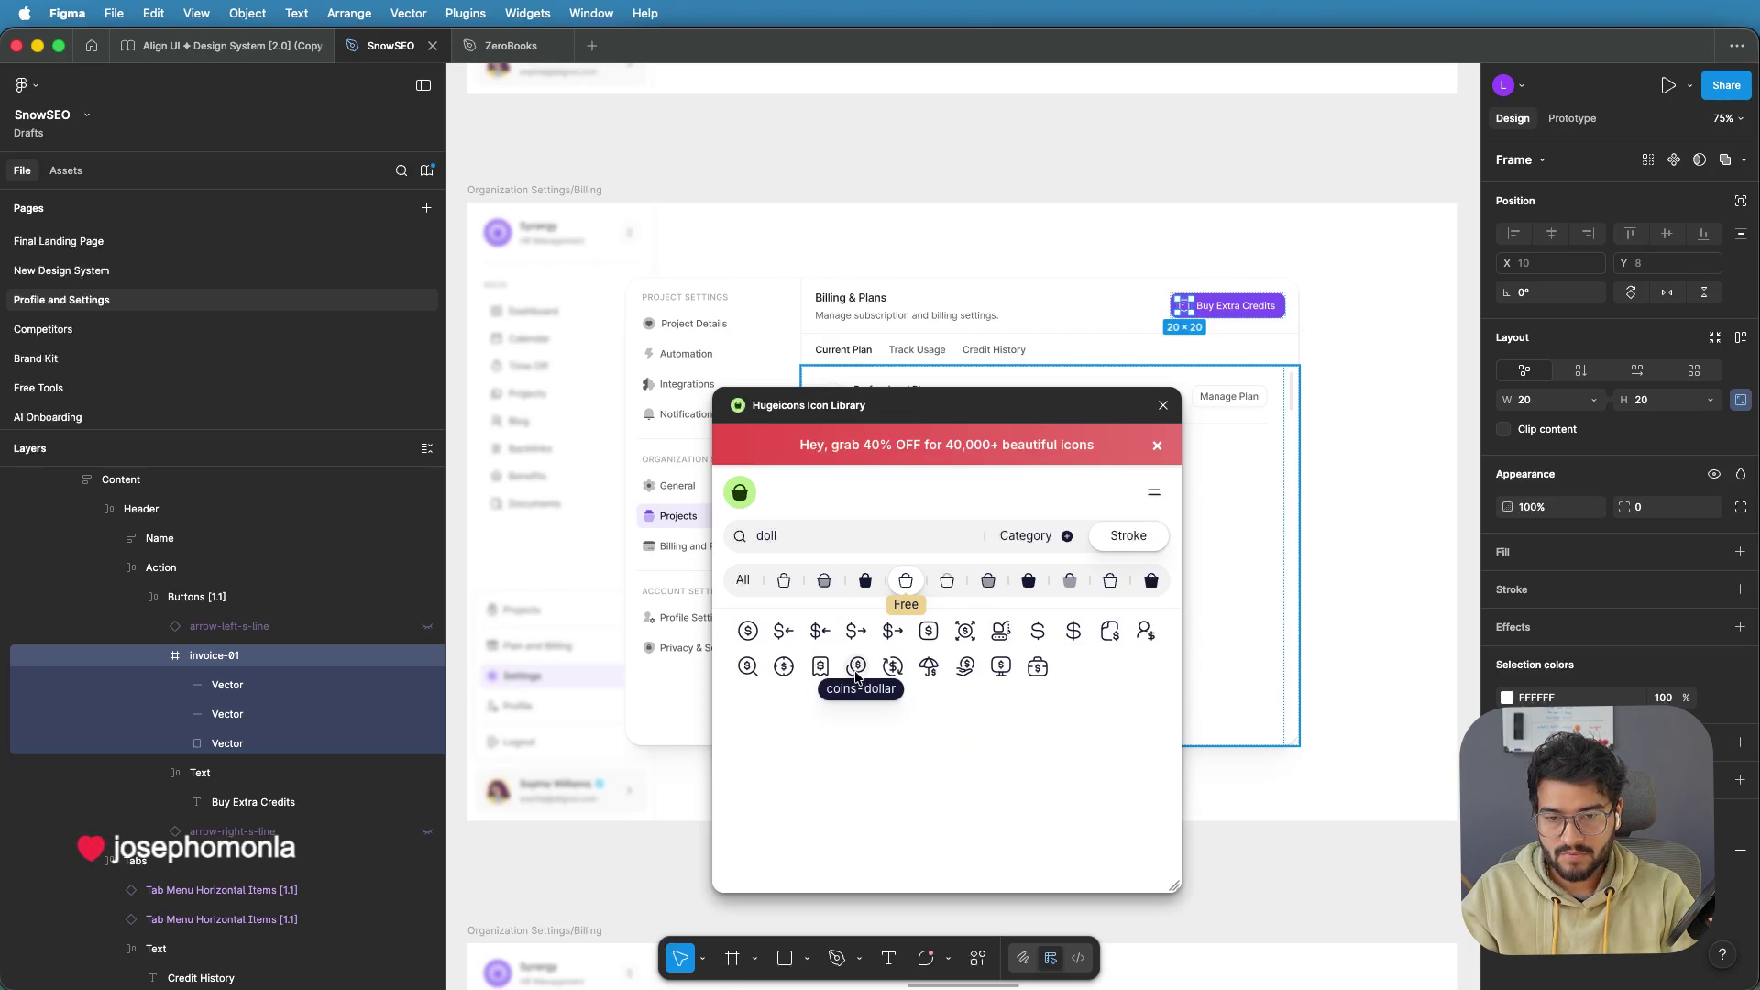
{"action": "left_click", "coordinate": [857, 666]}
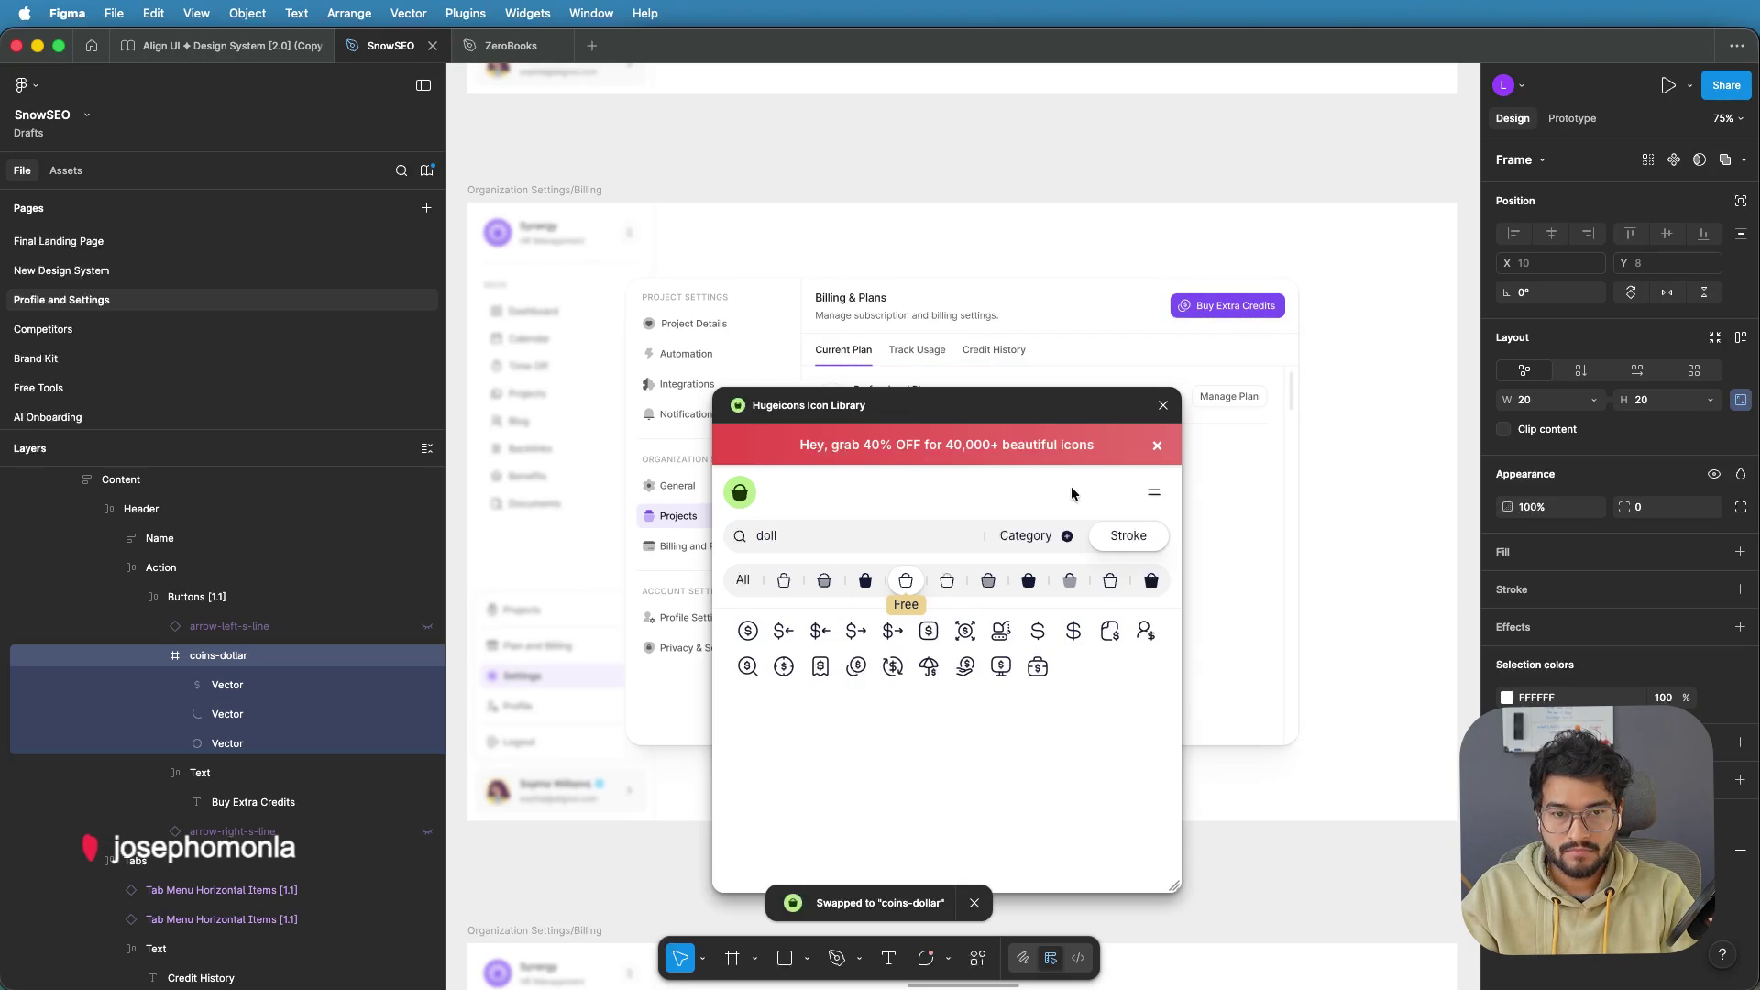
{"action": "left_click", "coordinate": [1162, 406]}
{"action": "key", "text": "Escape"}
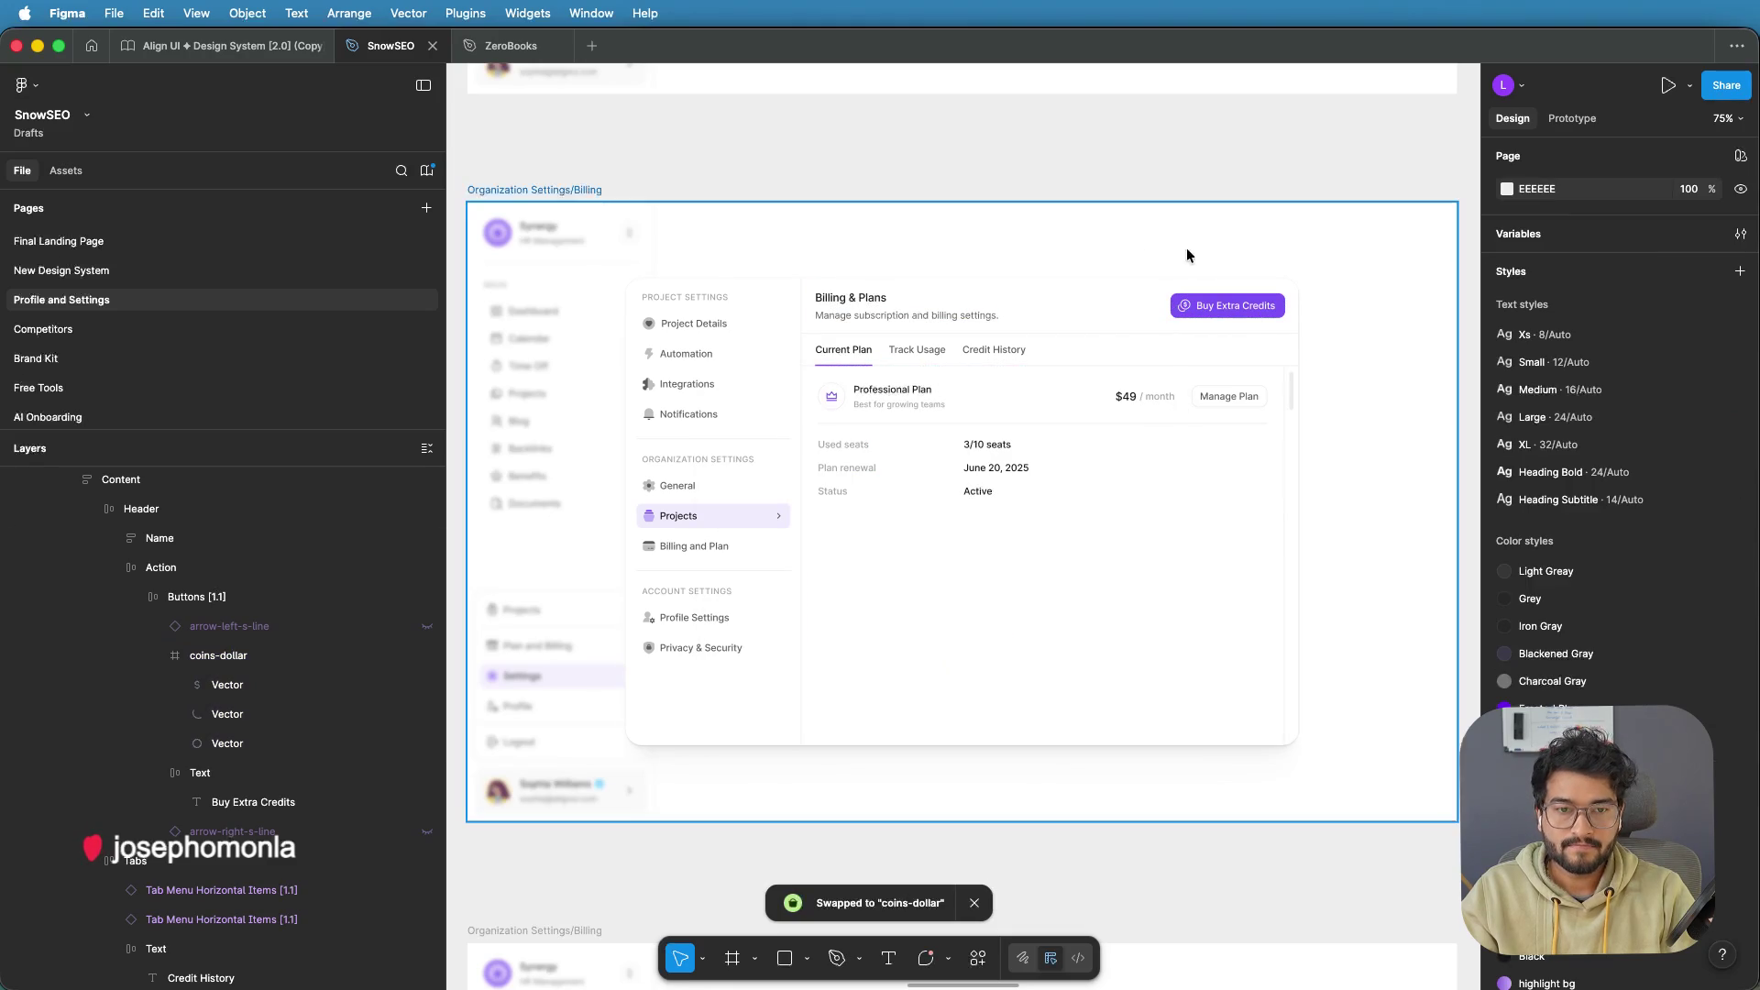
Return to the Track Usage frame and resolve the Extra Credits new-icon-and-colour comment
{"action": "left_click_drag", "start_coordinate": [1288, 350], "coordinate": [987, 357]}
{"action": "left_click_drag", "start_coordinate": [1192, 383], "coordinate": [601, 366]}
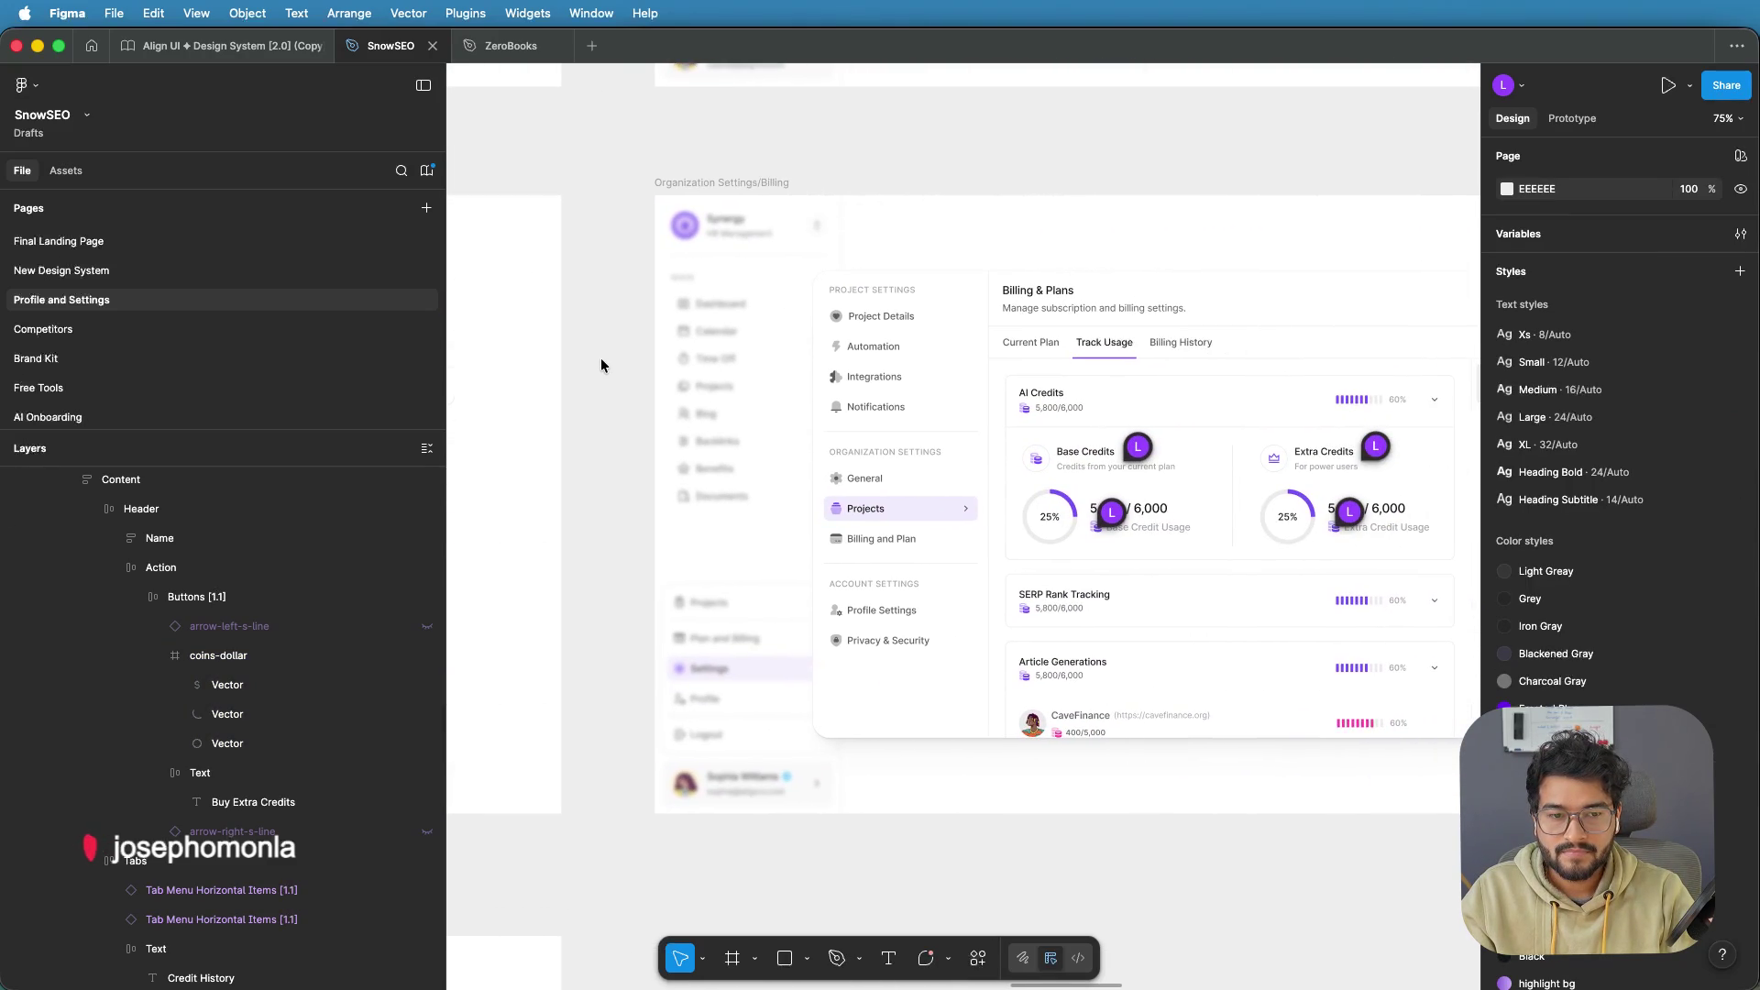
{"action": "mouse_move", "coordinate": [1345, 518]}
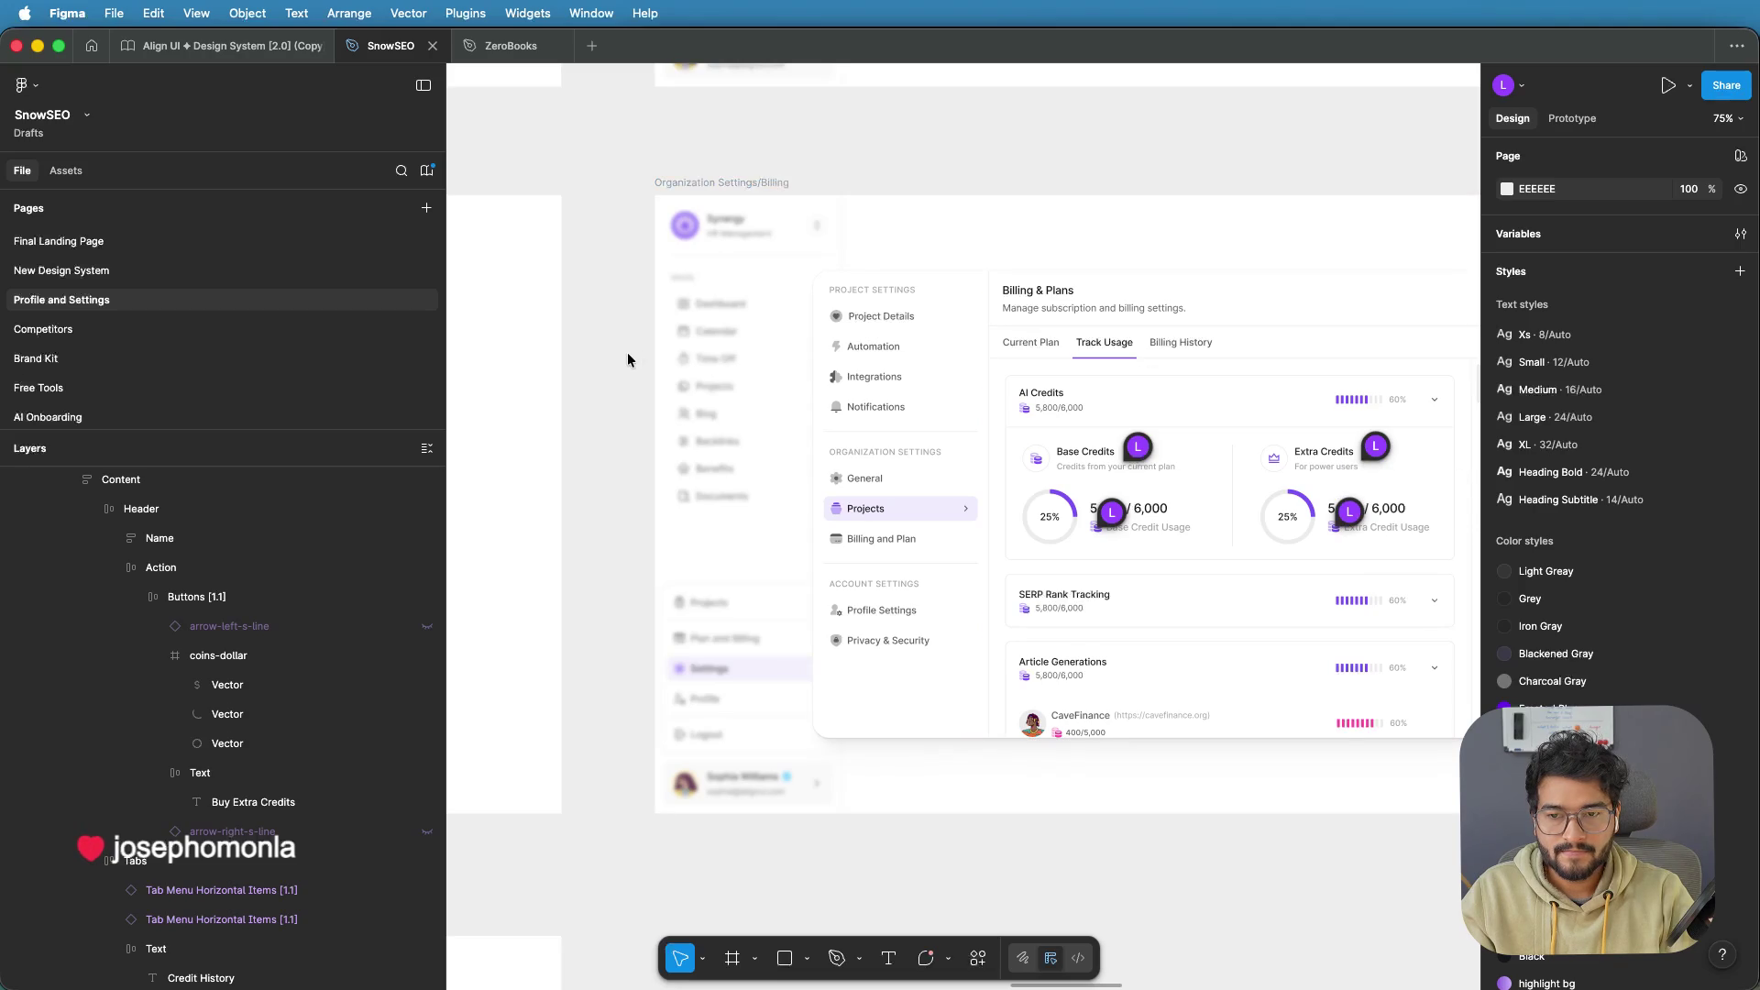
{"action": "left_click_drag", "start_coordinate": [627, 352], "coordinate": [994, 369]}
{"action": "scroll", "coordinate": [997, 372], "scroll_direction": "right", "scroll_amount": 5}
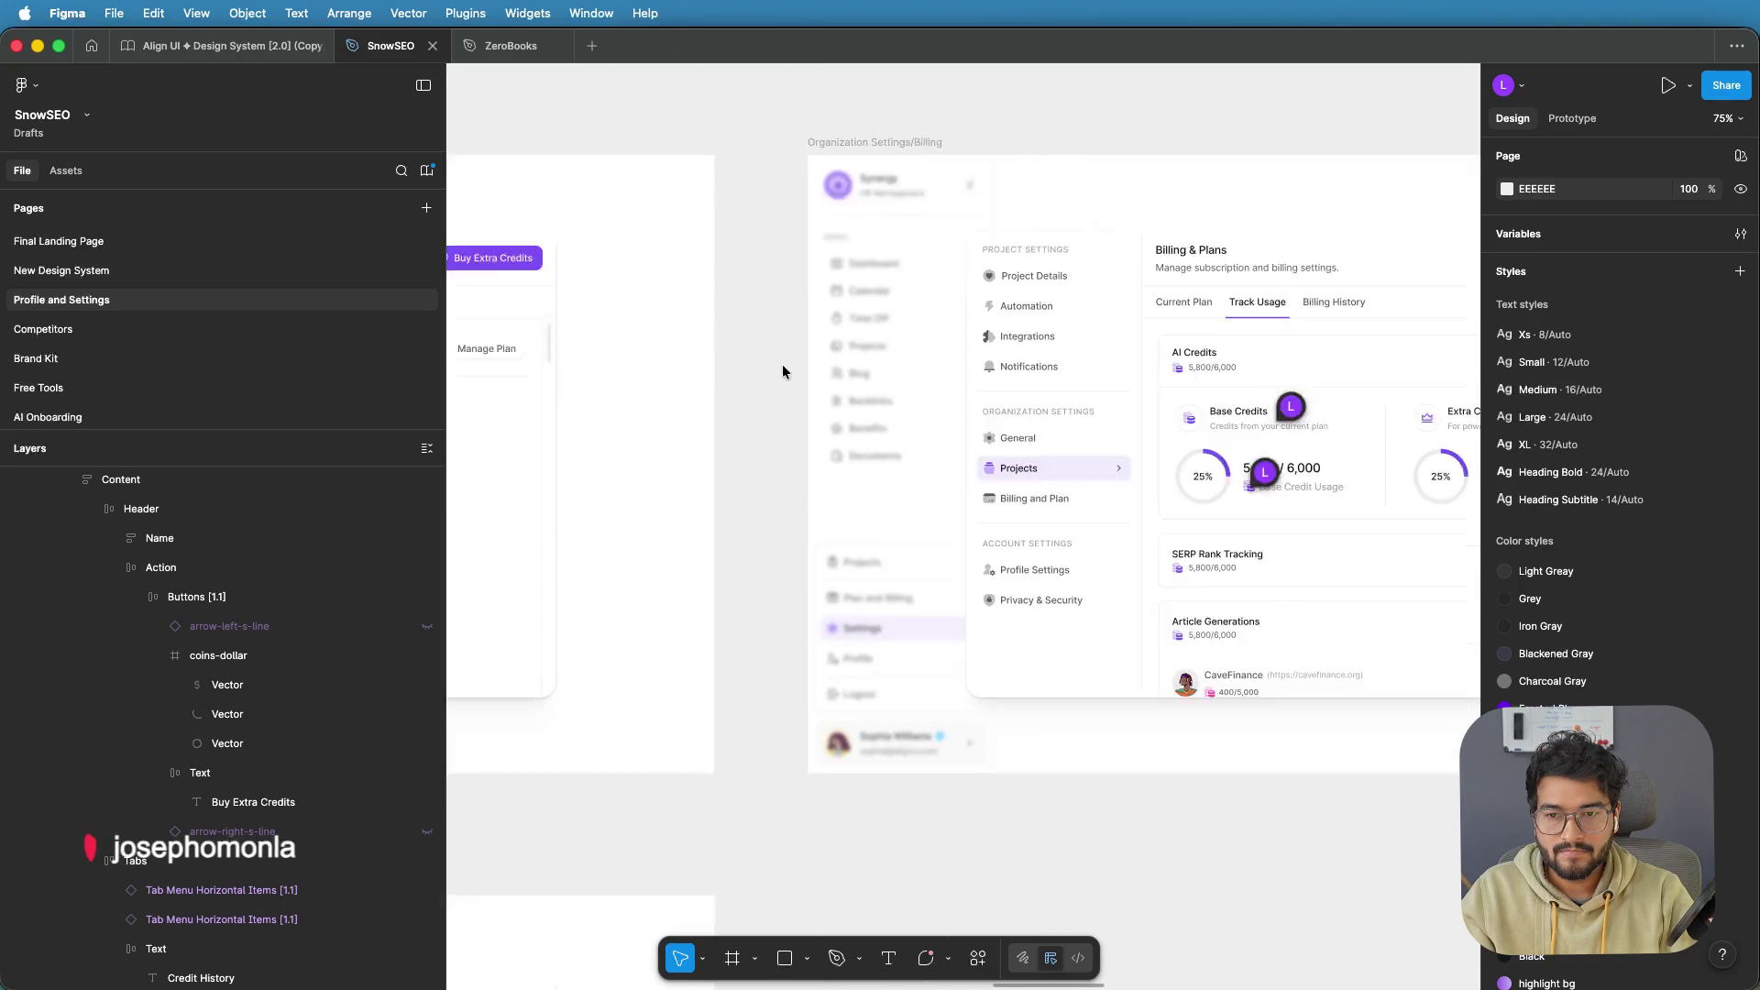
{"action": "mouse_move", "coordinate": [1346, 459]}
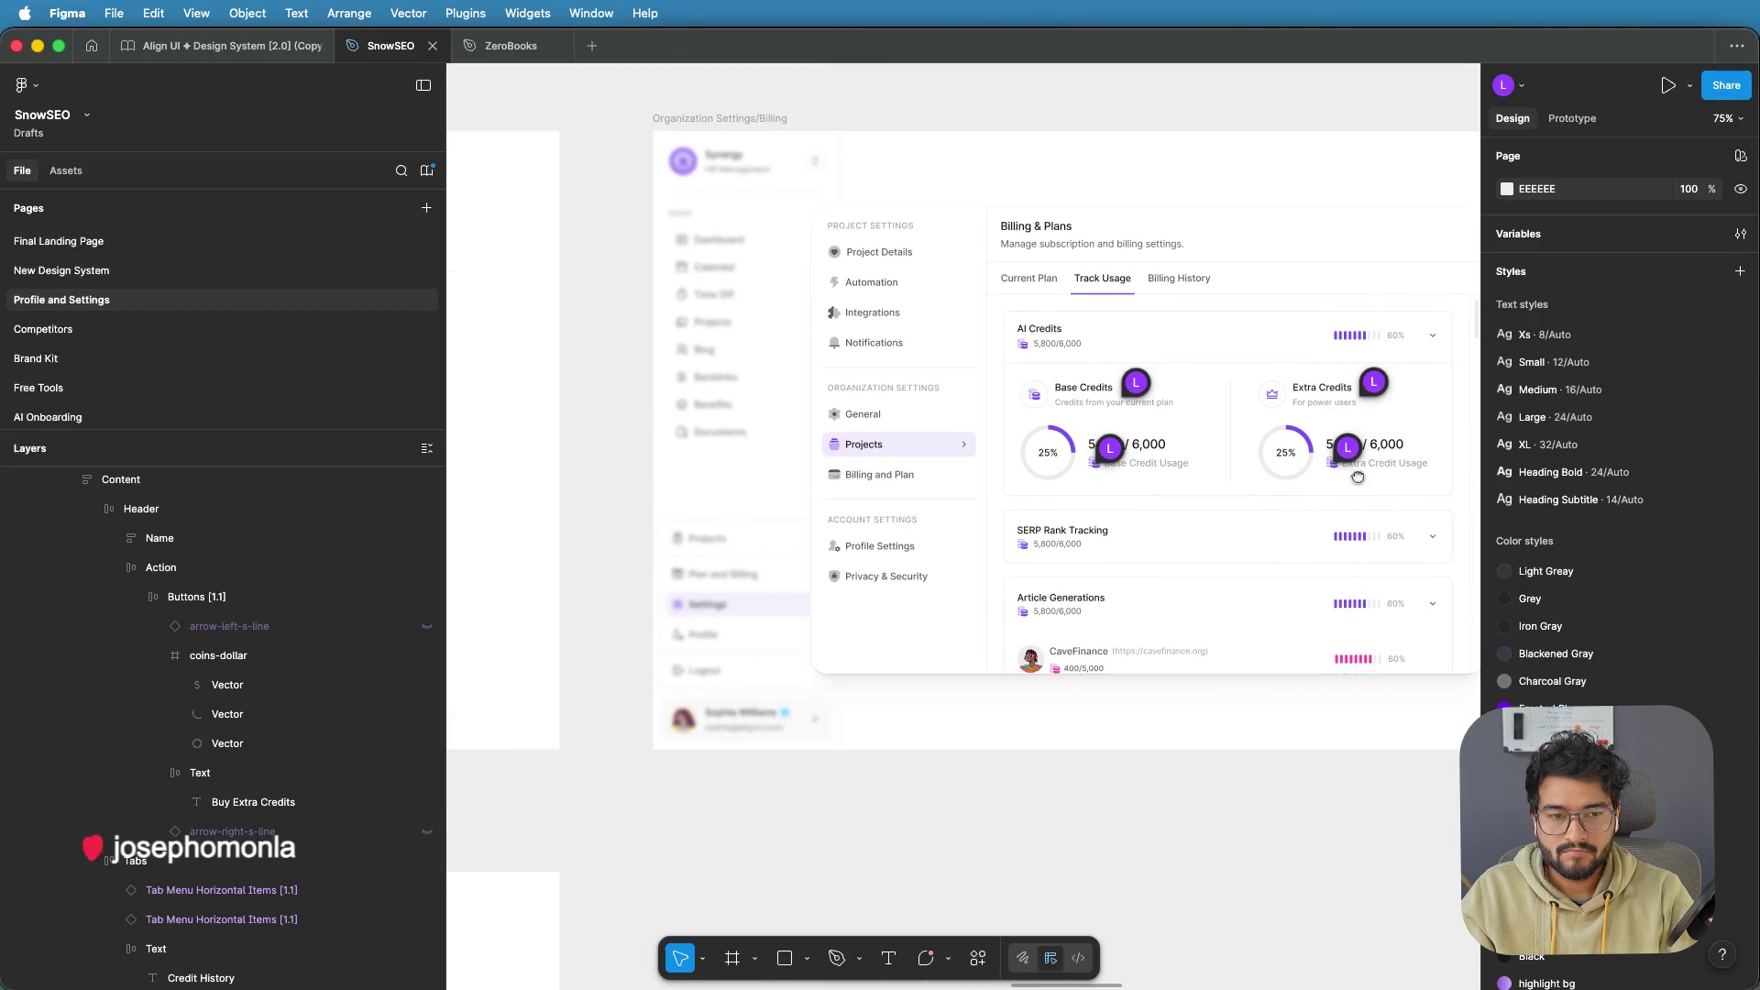
{"action": "scroll", "coordinate": [1229, 469], "scroll_direction": "right", "scroll_amount": 3}
{"action": "mouse_move", "coordinate": [1236, 463]}
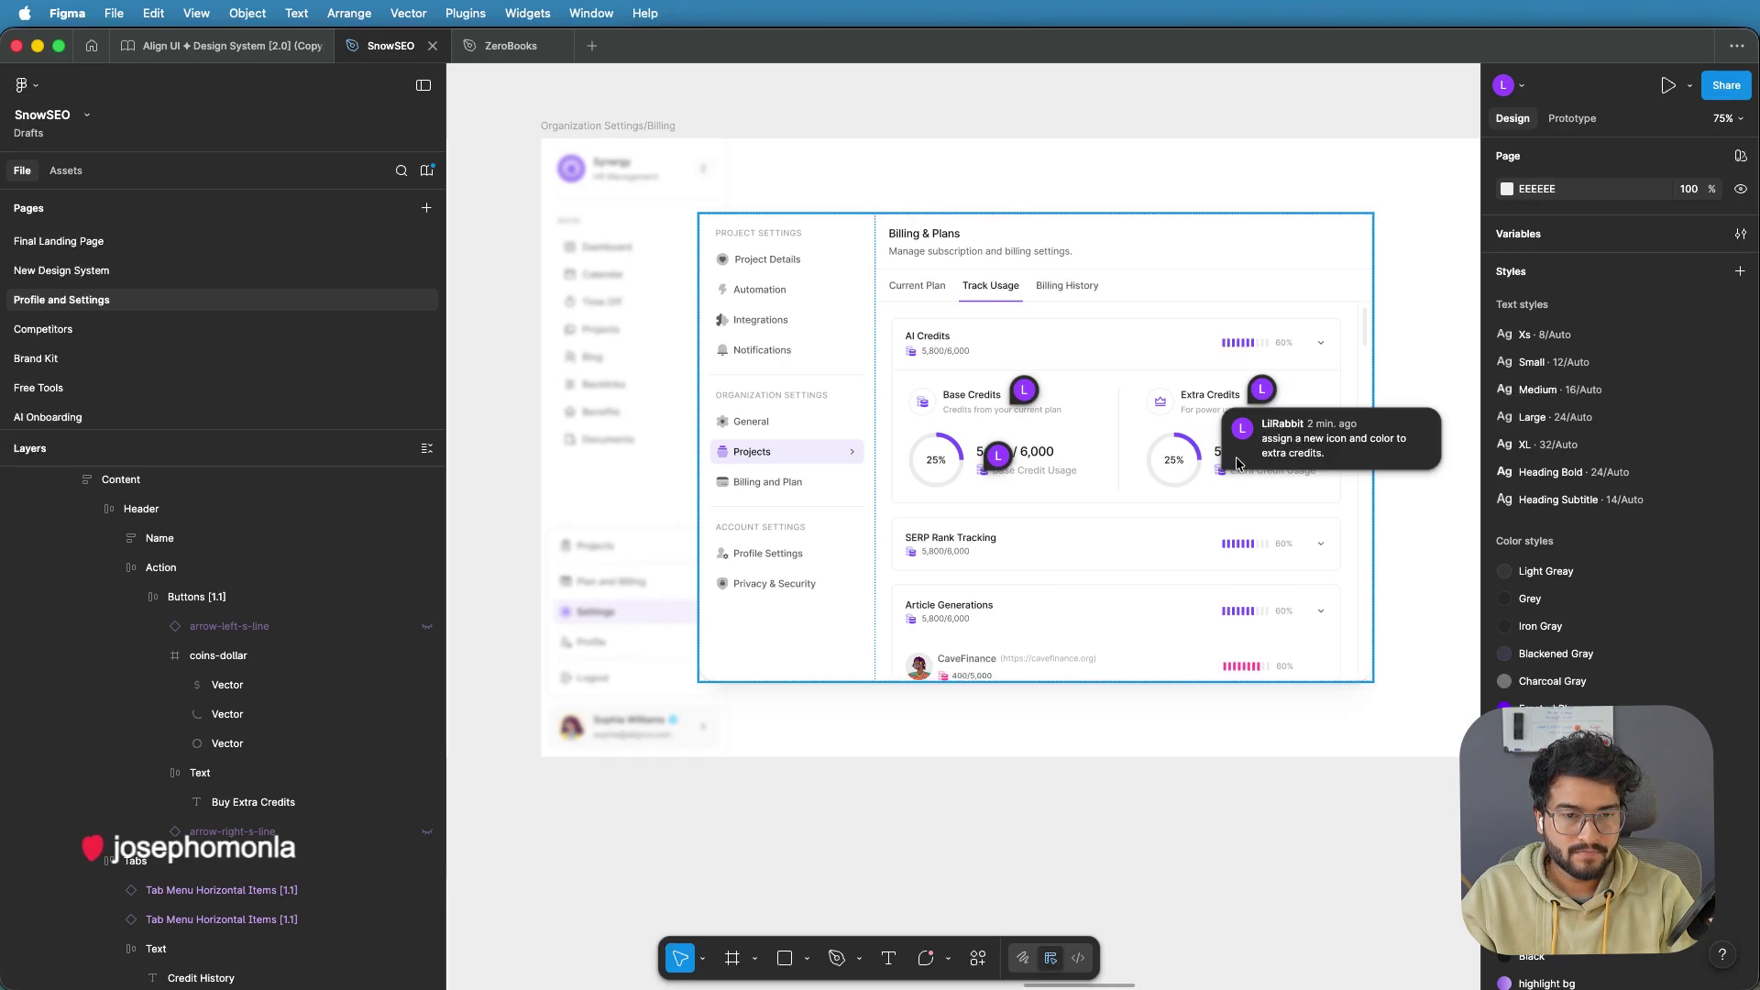
{"action": "left_click", "coordinate": [1236, 463]}
{"action": "left_click", "coordinate": [1168, 440]}
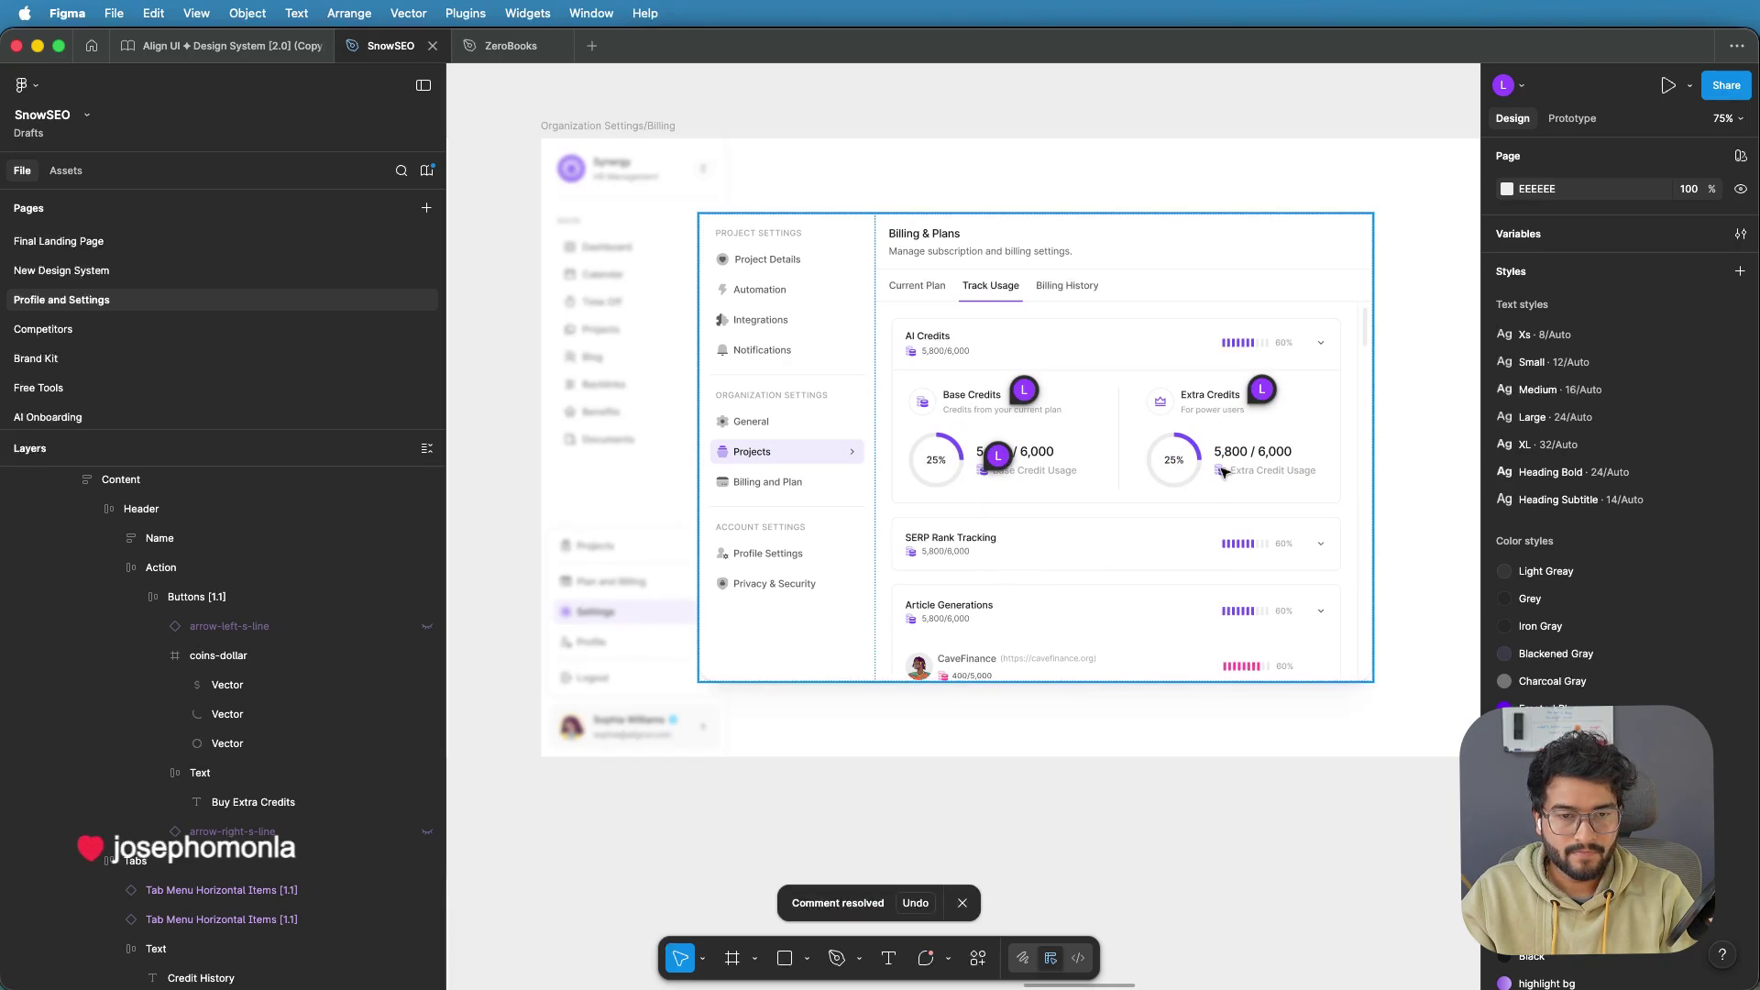
{"action": "double_click", "coordinate": [1224, 472]}
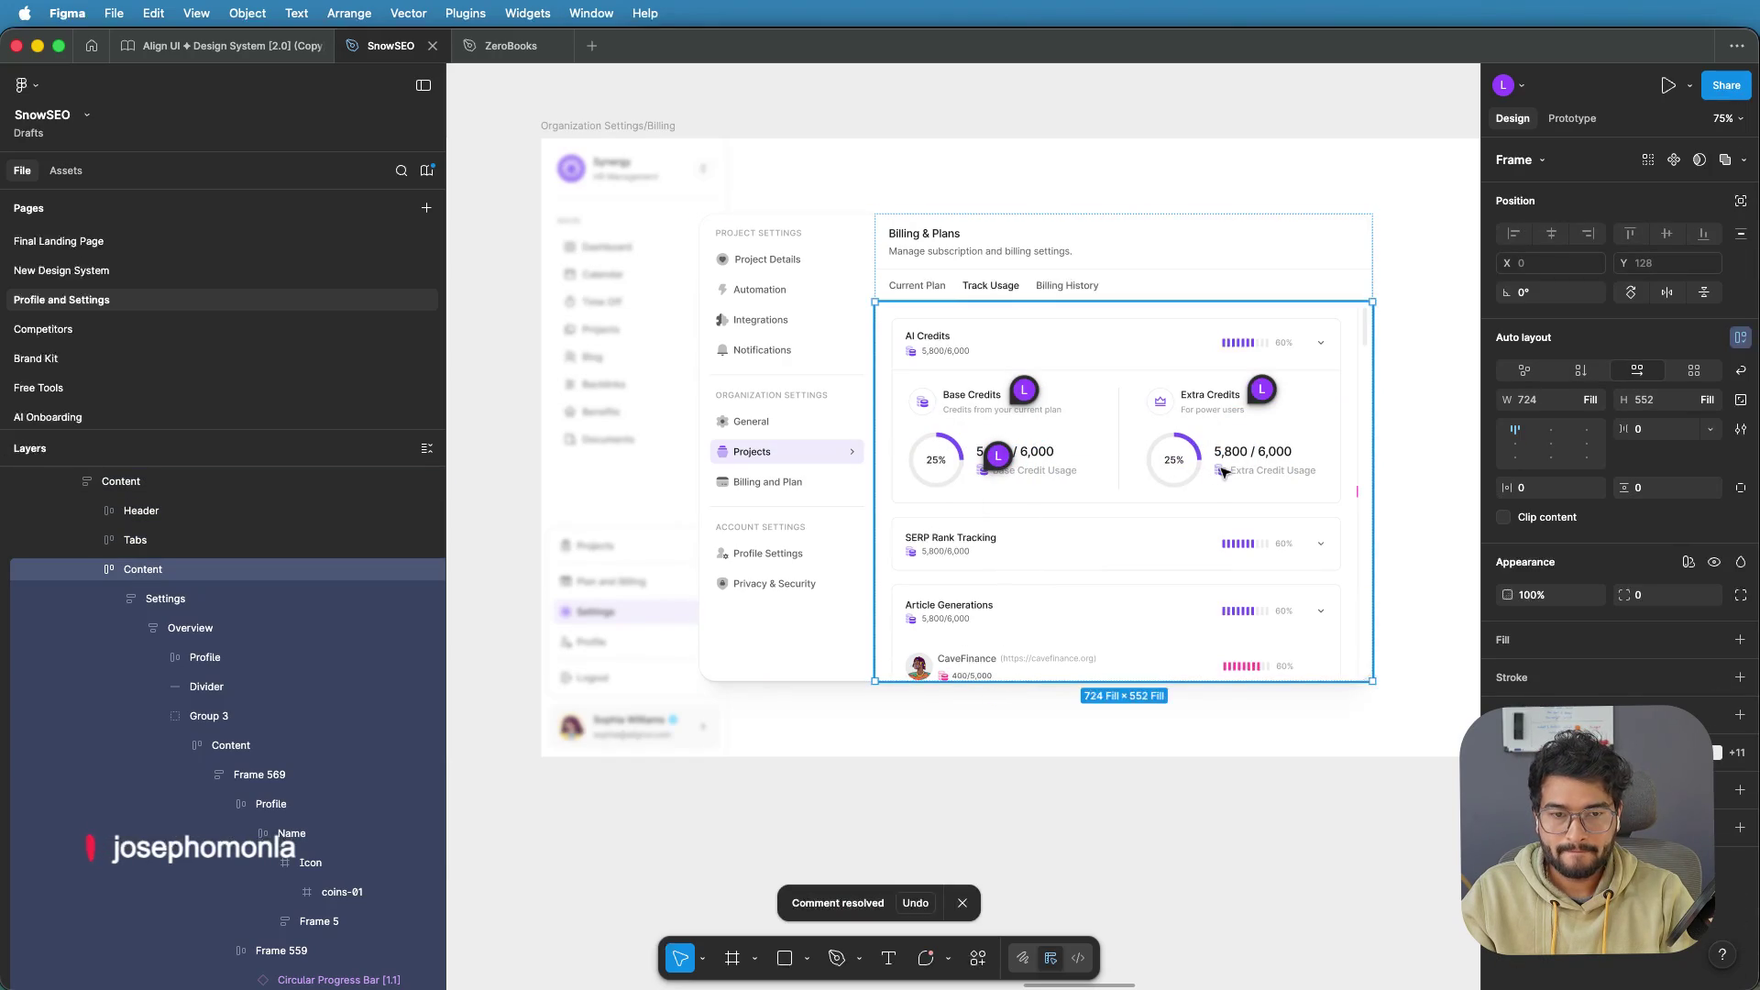
Select the coins-01 icon beside Extra Credit Usage through Group 3 and open Actions
{"action": "scroll", "coordinate": [1220, 468], "scroll_direction": "up", "scroll_amount": 3}
{"action": "double_click", "coordinate": [1223, 472]}
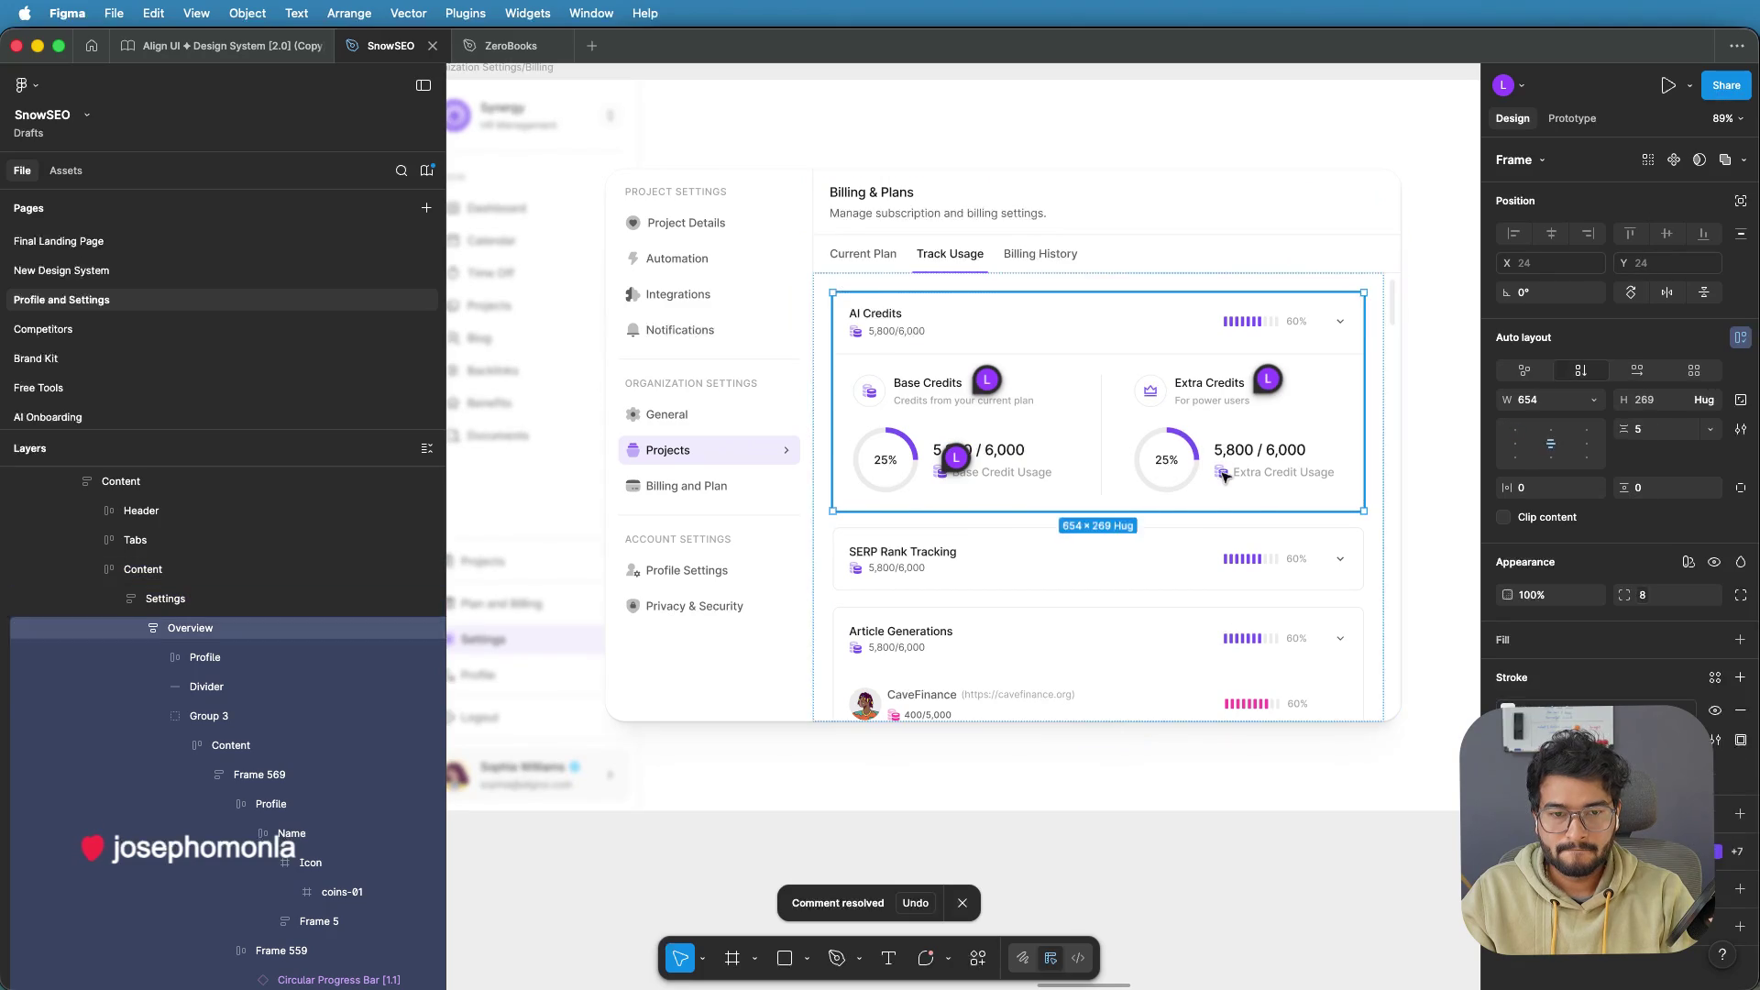
{"action": "double_click", "coordinate": [1224, 475]}
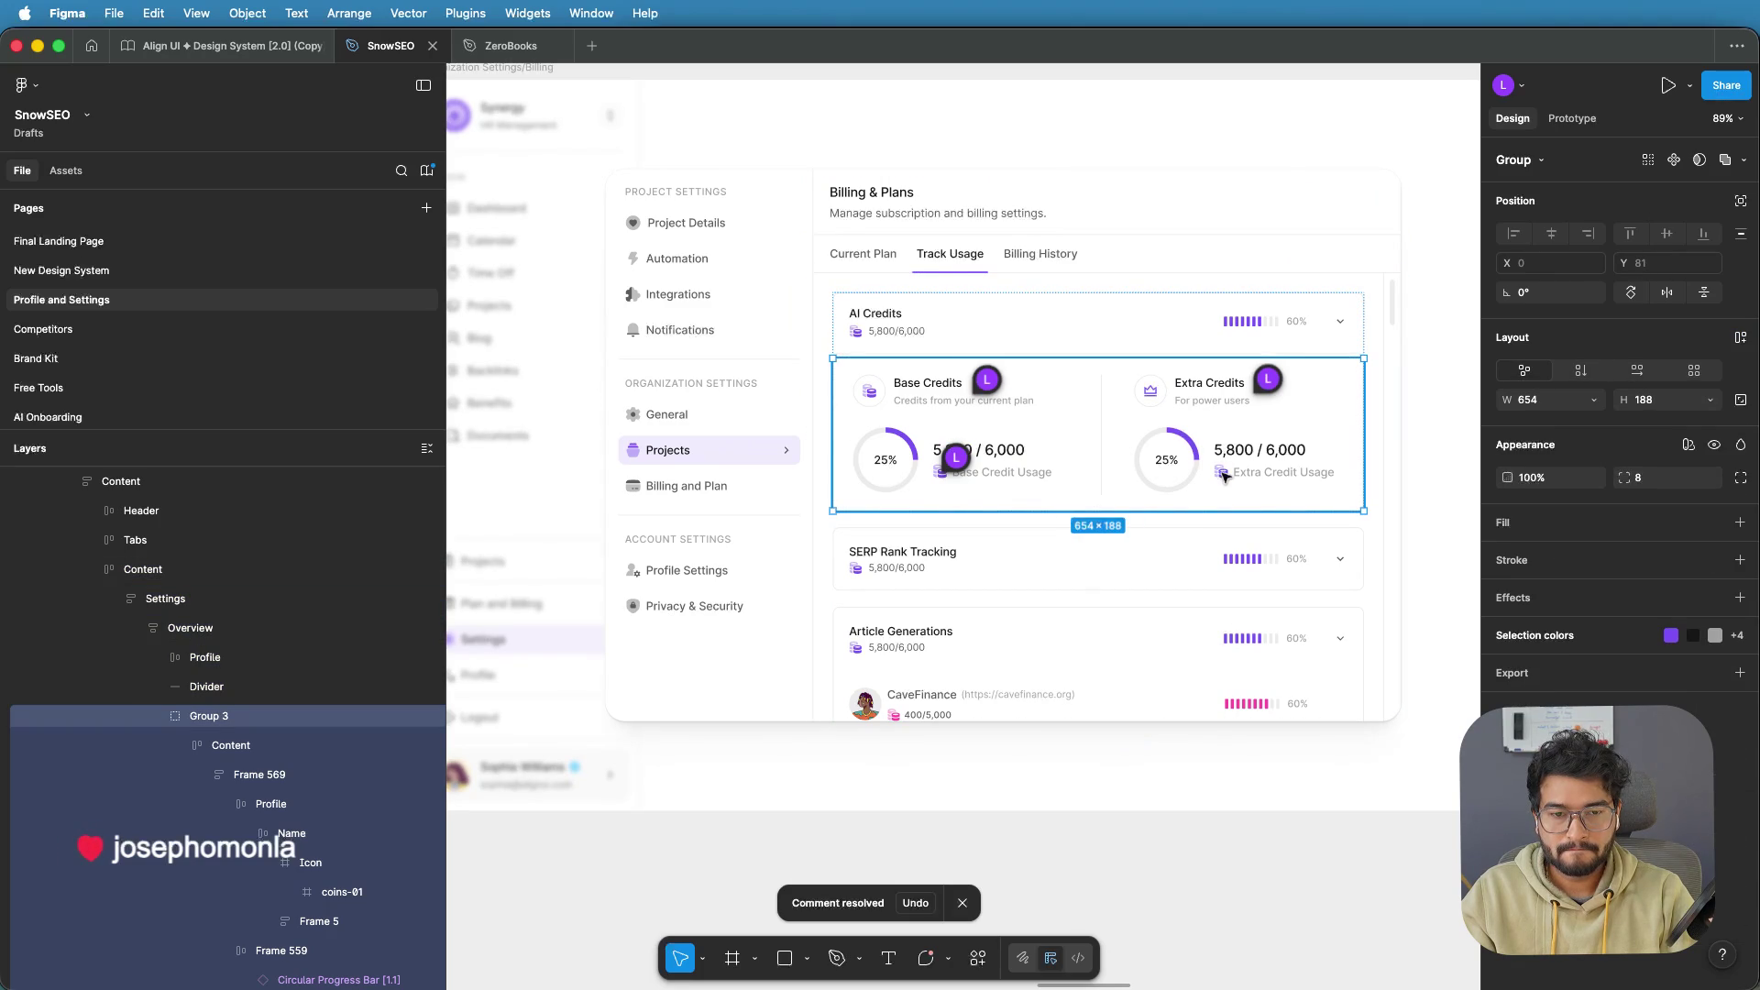
{"action": "double_click", "coordinate": [1224, 475]}
{"action": "double_click", "coordinate": [1224, 474]}
{"action": "double_click", "coordinate": [1224, 475]}
{"action": "double_click", "coordinate": [1223, 475]}
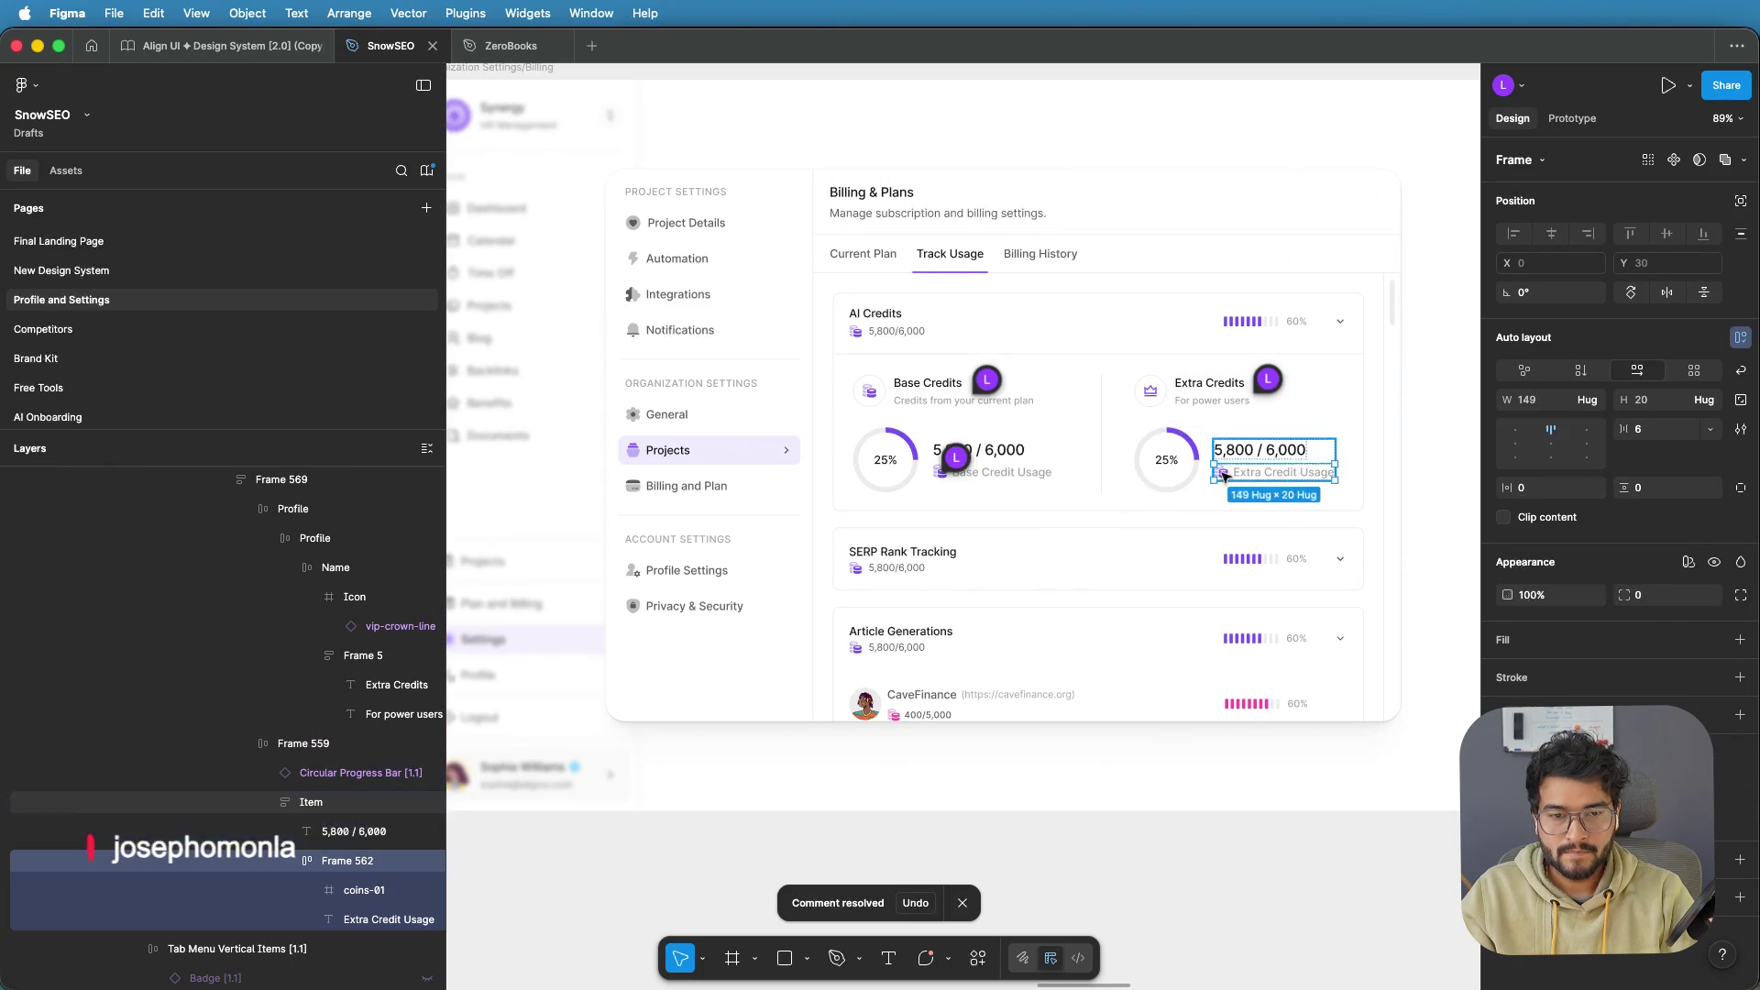
{"action": "double_click", "coordinate": [1223, 475]}
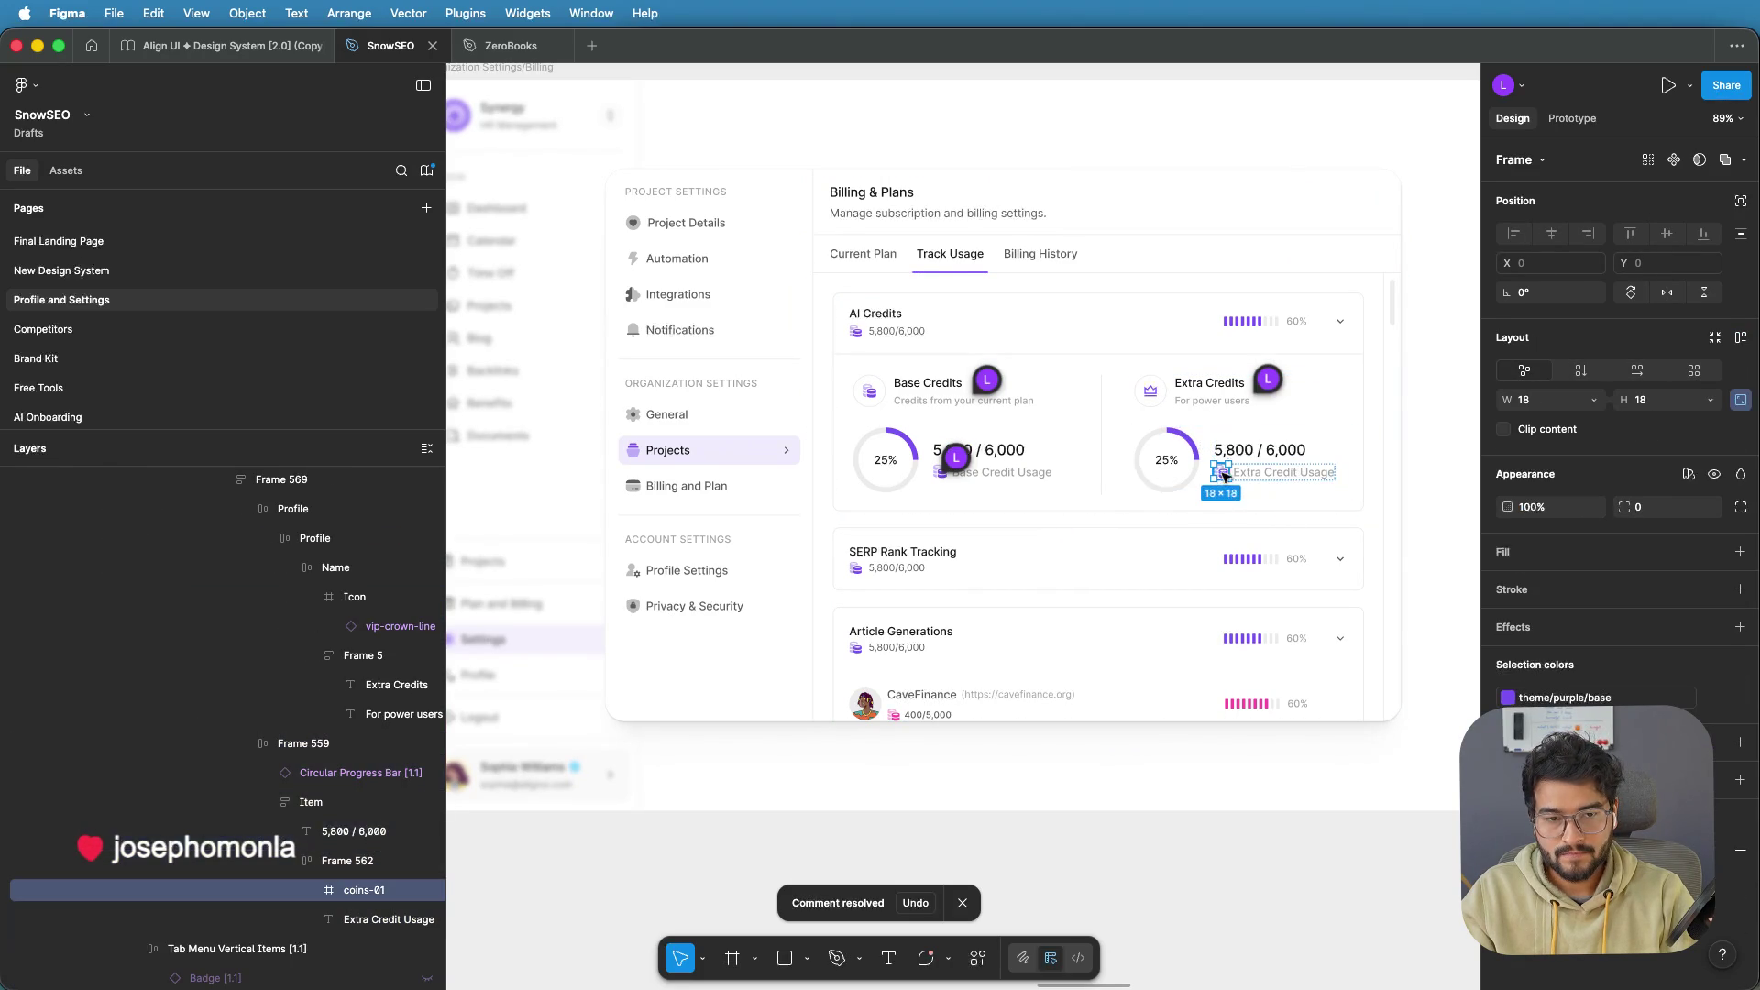
{"action": "left_click", "coordinate": [979, 963]}
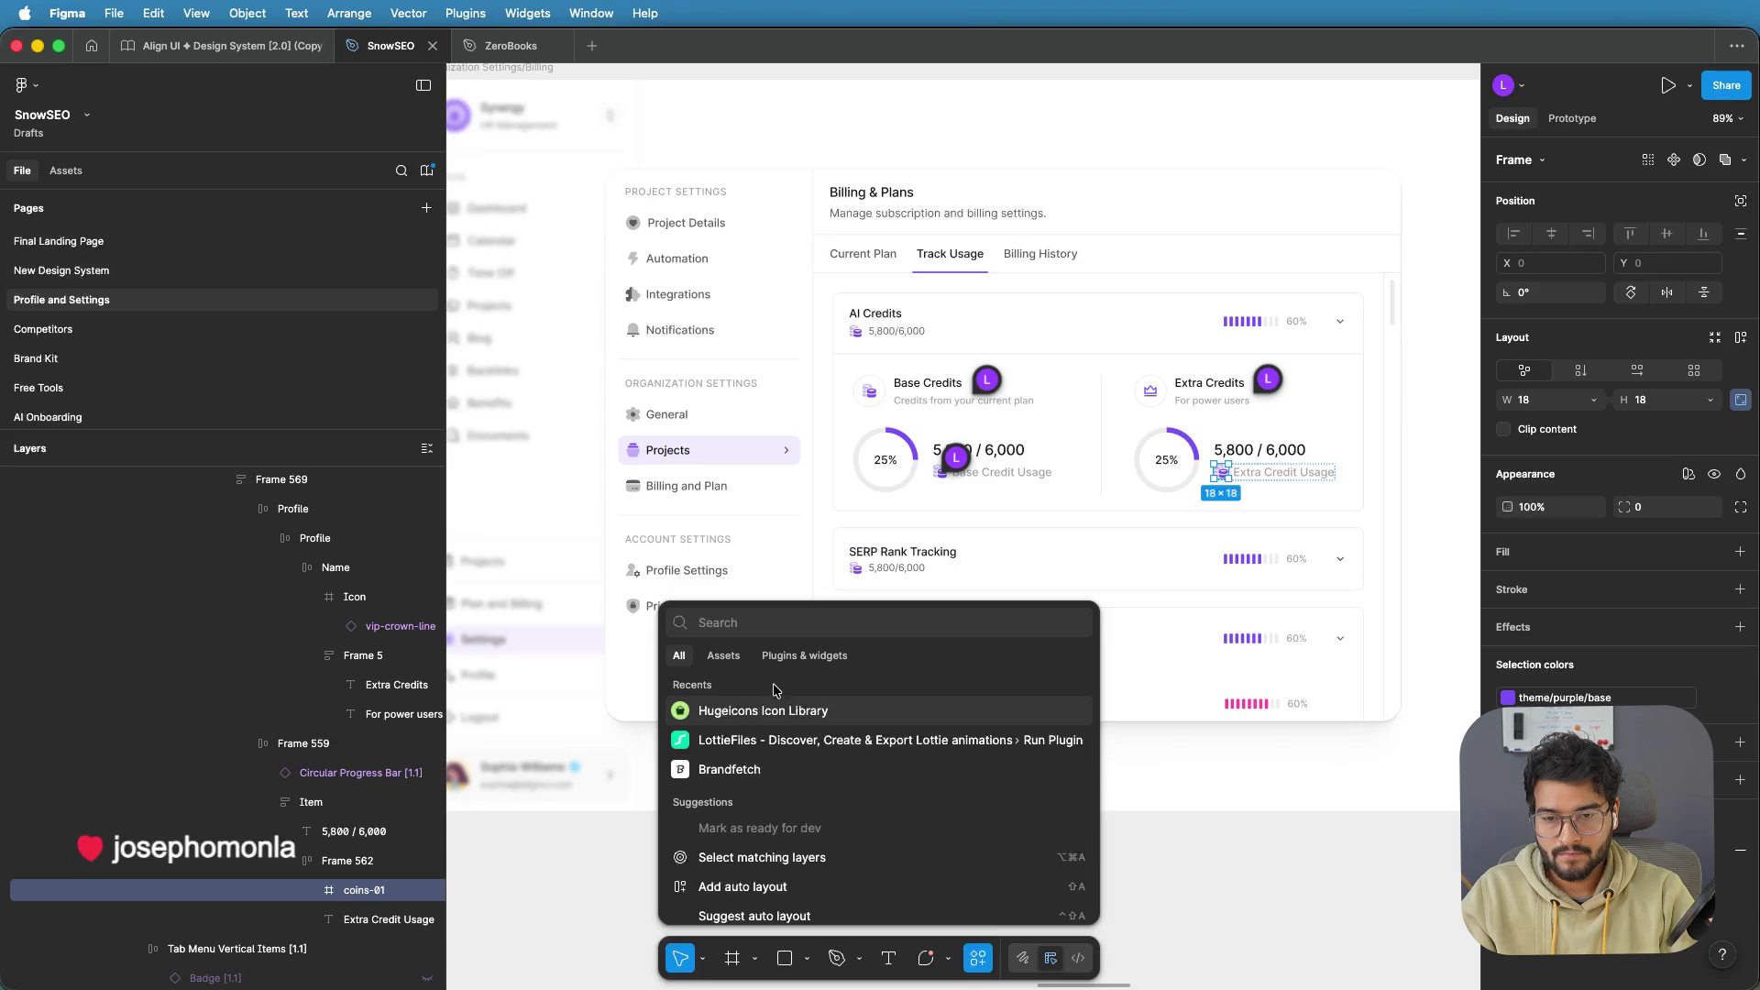
In Hugeicons, pick Stroke Rounded, search 'dollar' and swap the Extra Credit Usage coin for coins-dollar
{"action": "left_click", "coordinate": [758, 713]}
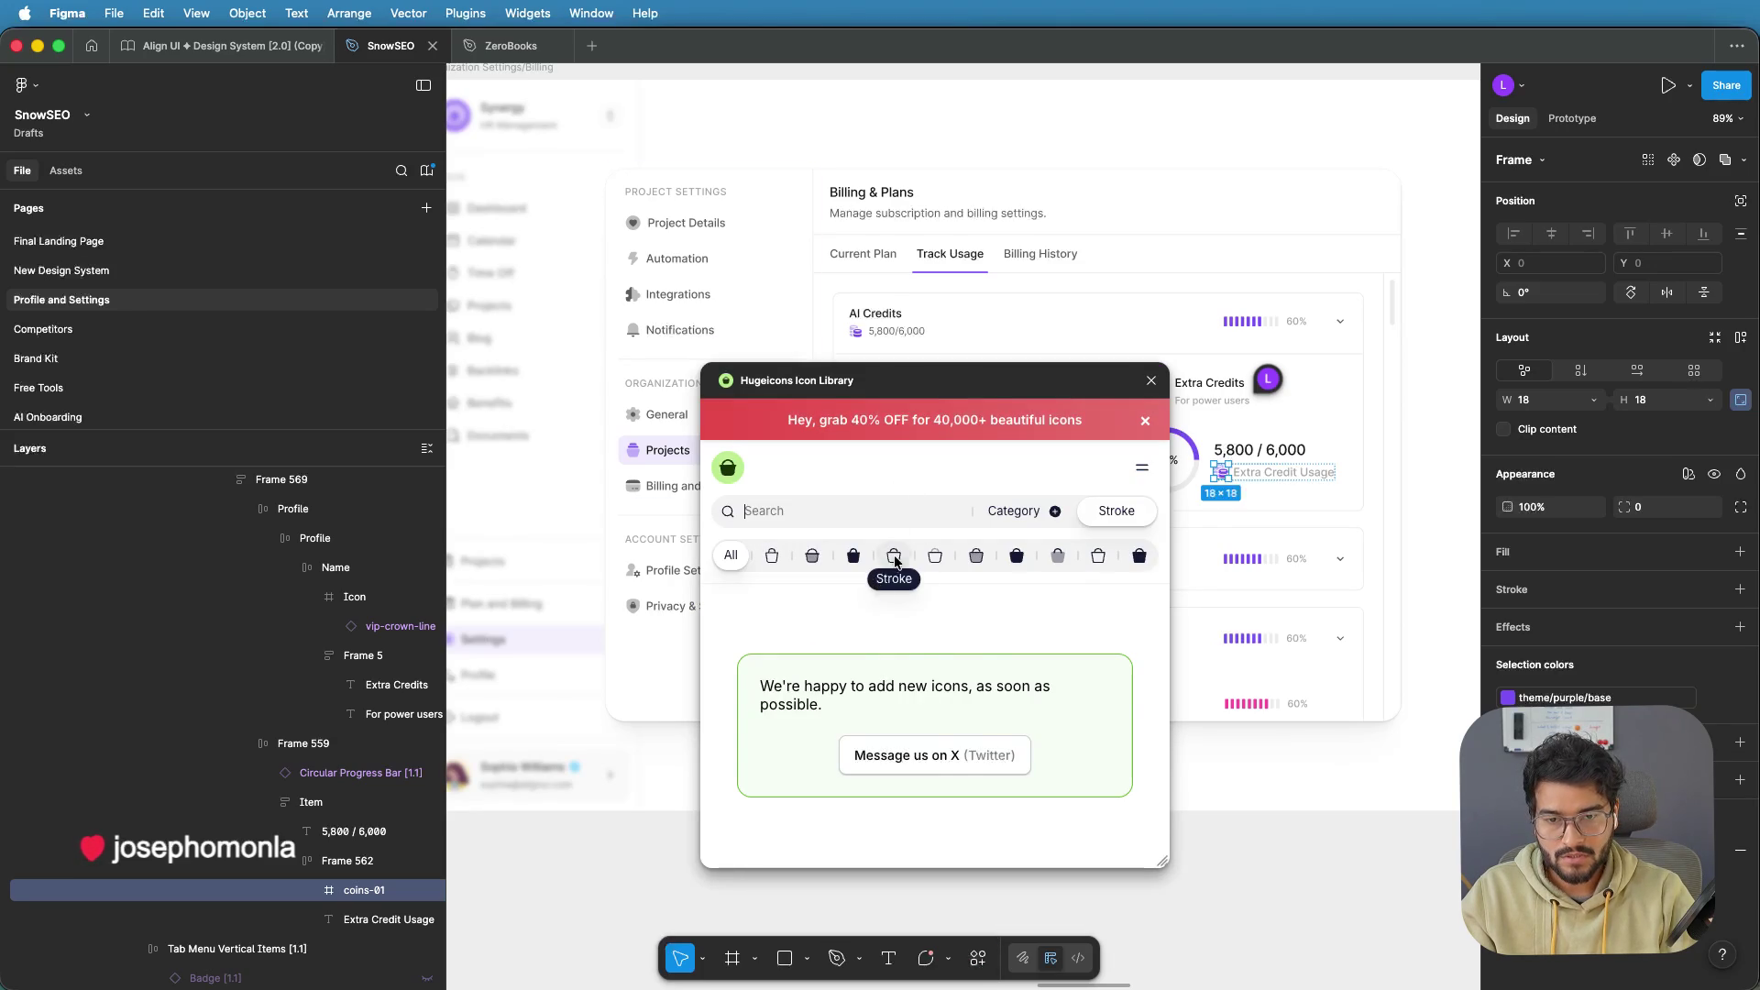
{"action": "left_click", "coordinate": [894, 560]}
{"action": "left_click", "coordinate": [879, 516]}
{"action": "type", "text": "dollar"}
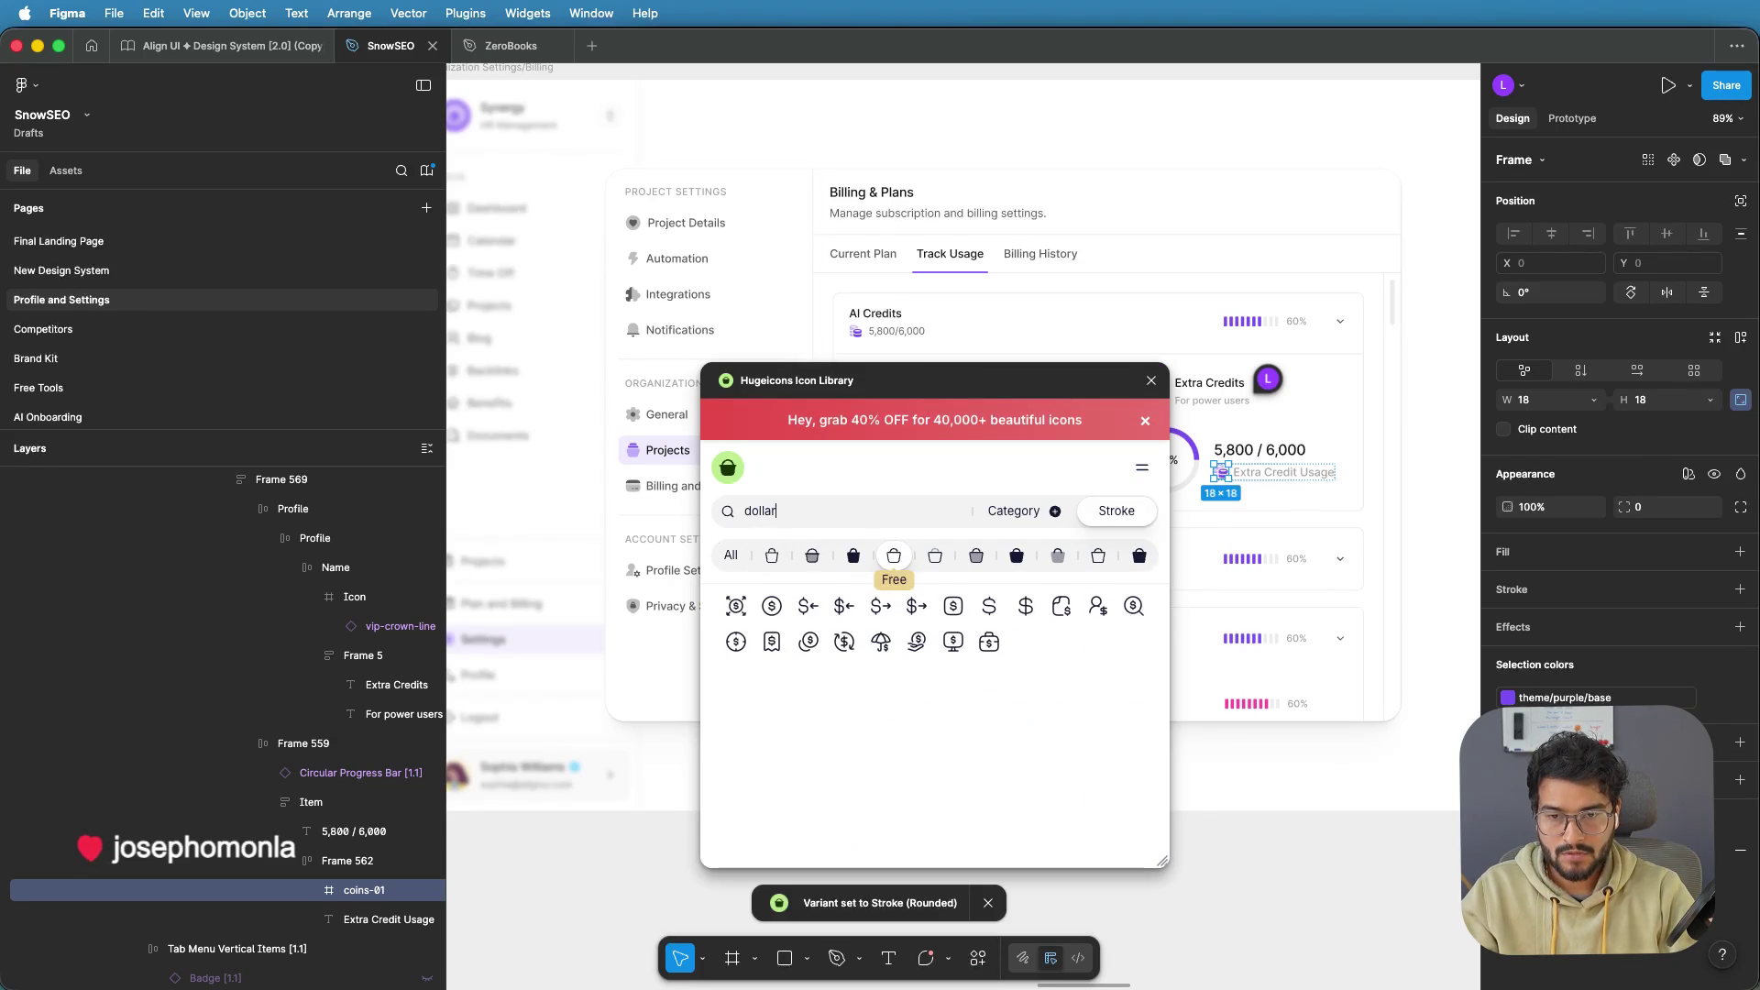
{"action": "left_click", "coordinate": [814, 642]}
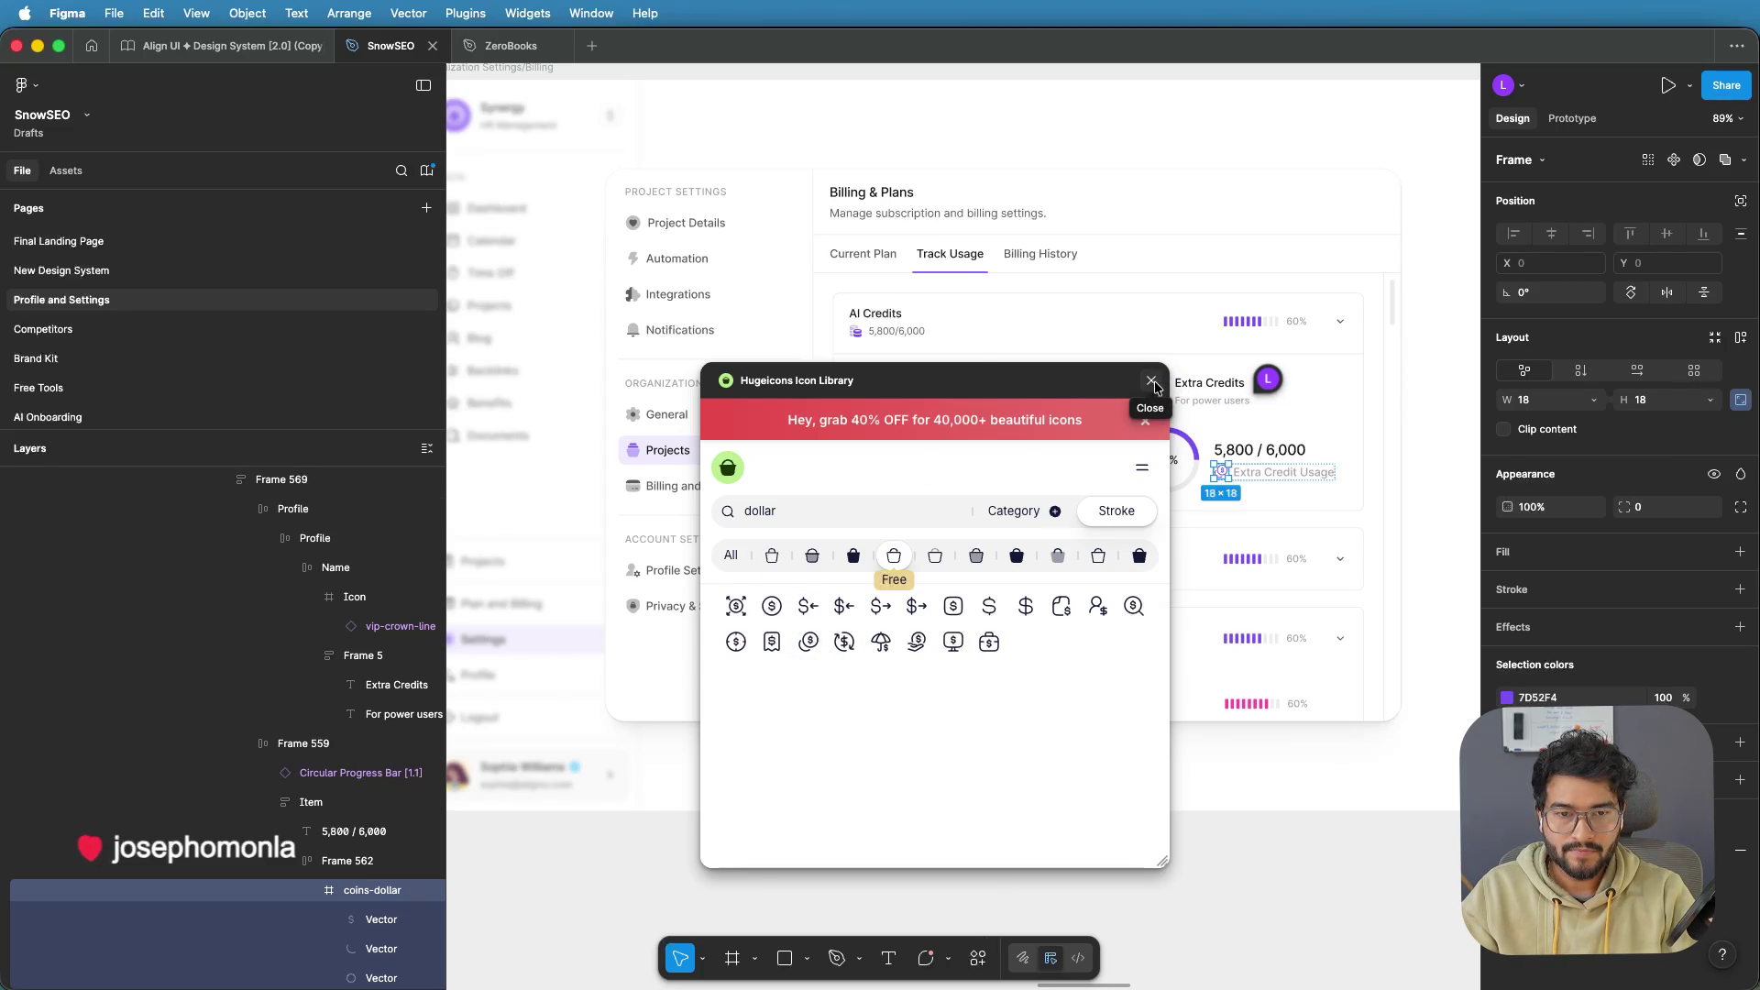
{"action": "left_click", "coordinate": [1153, 381]}
{"action": "left_click", "coordinate": [1154, 397]}
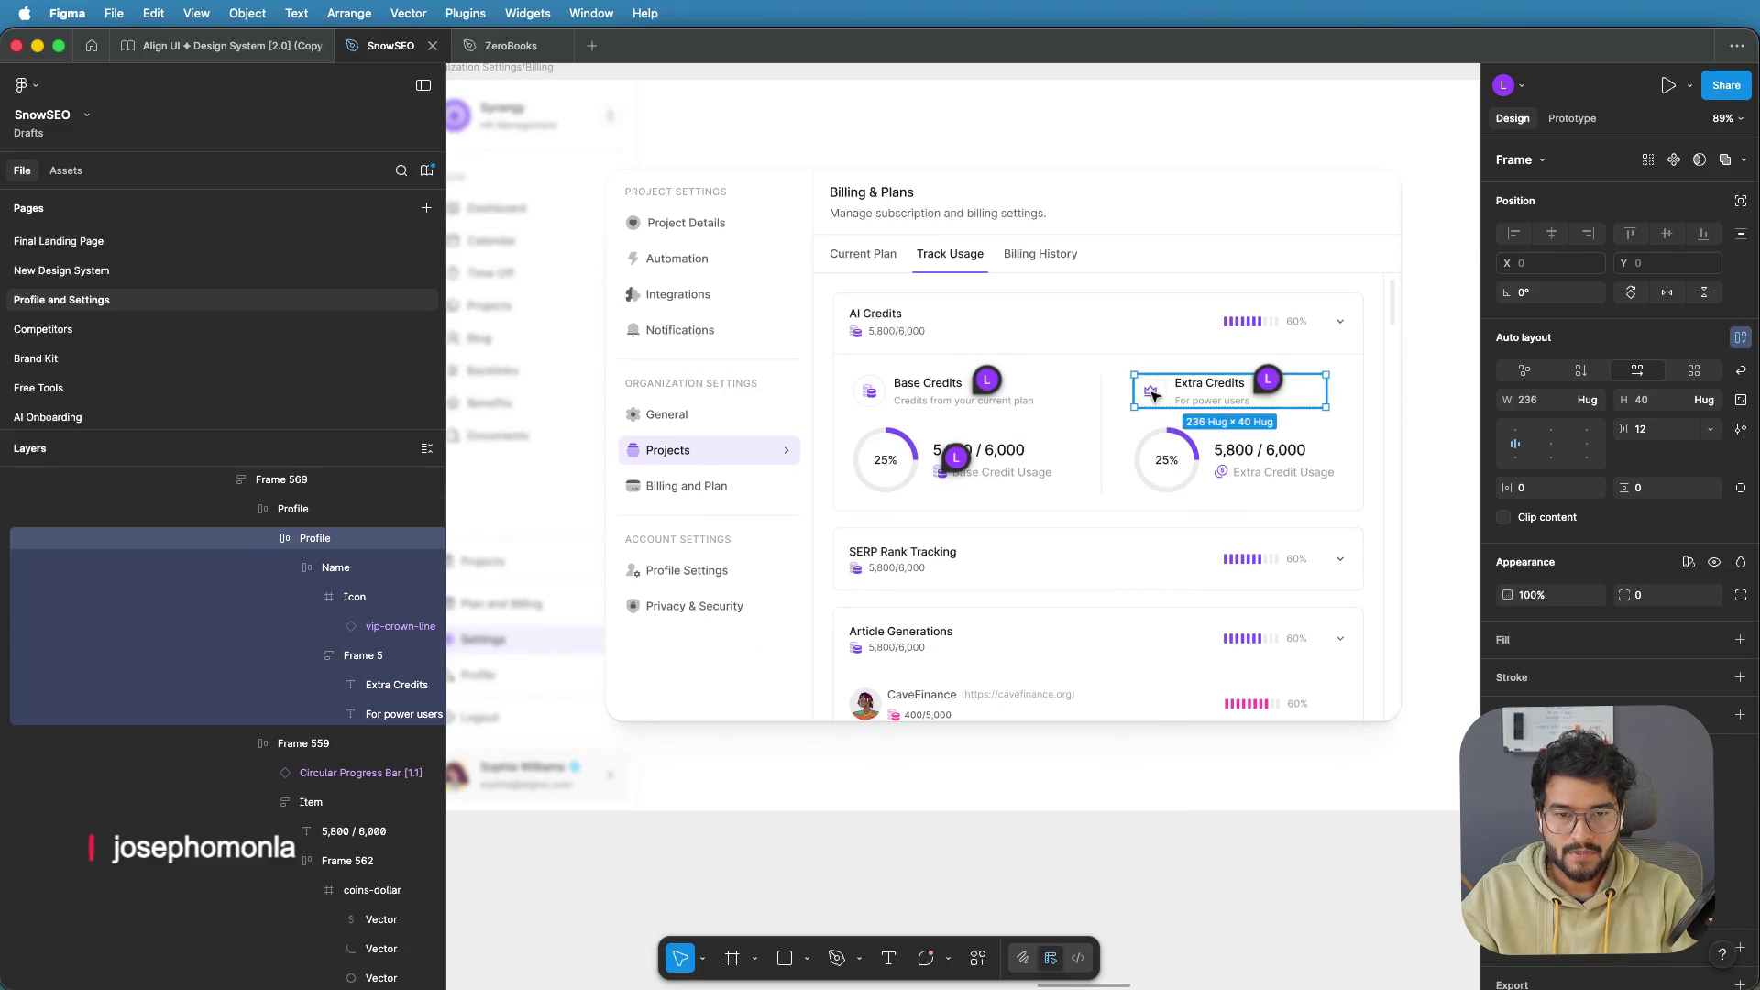
Select the Extra Credits crown icon and briefly reopen then close the Hugeicons plugin
{"action": "left_click", "coordinate": [1154, 394]}
{"action": "left_click", "coordinate": [1152, 394]}
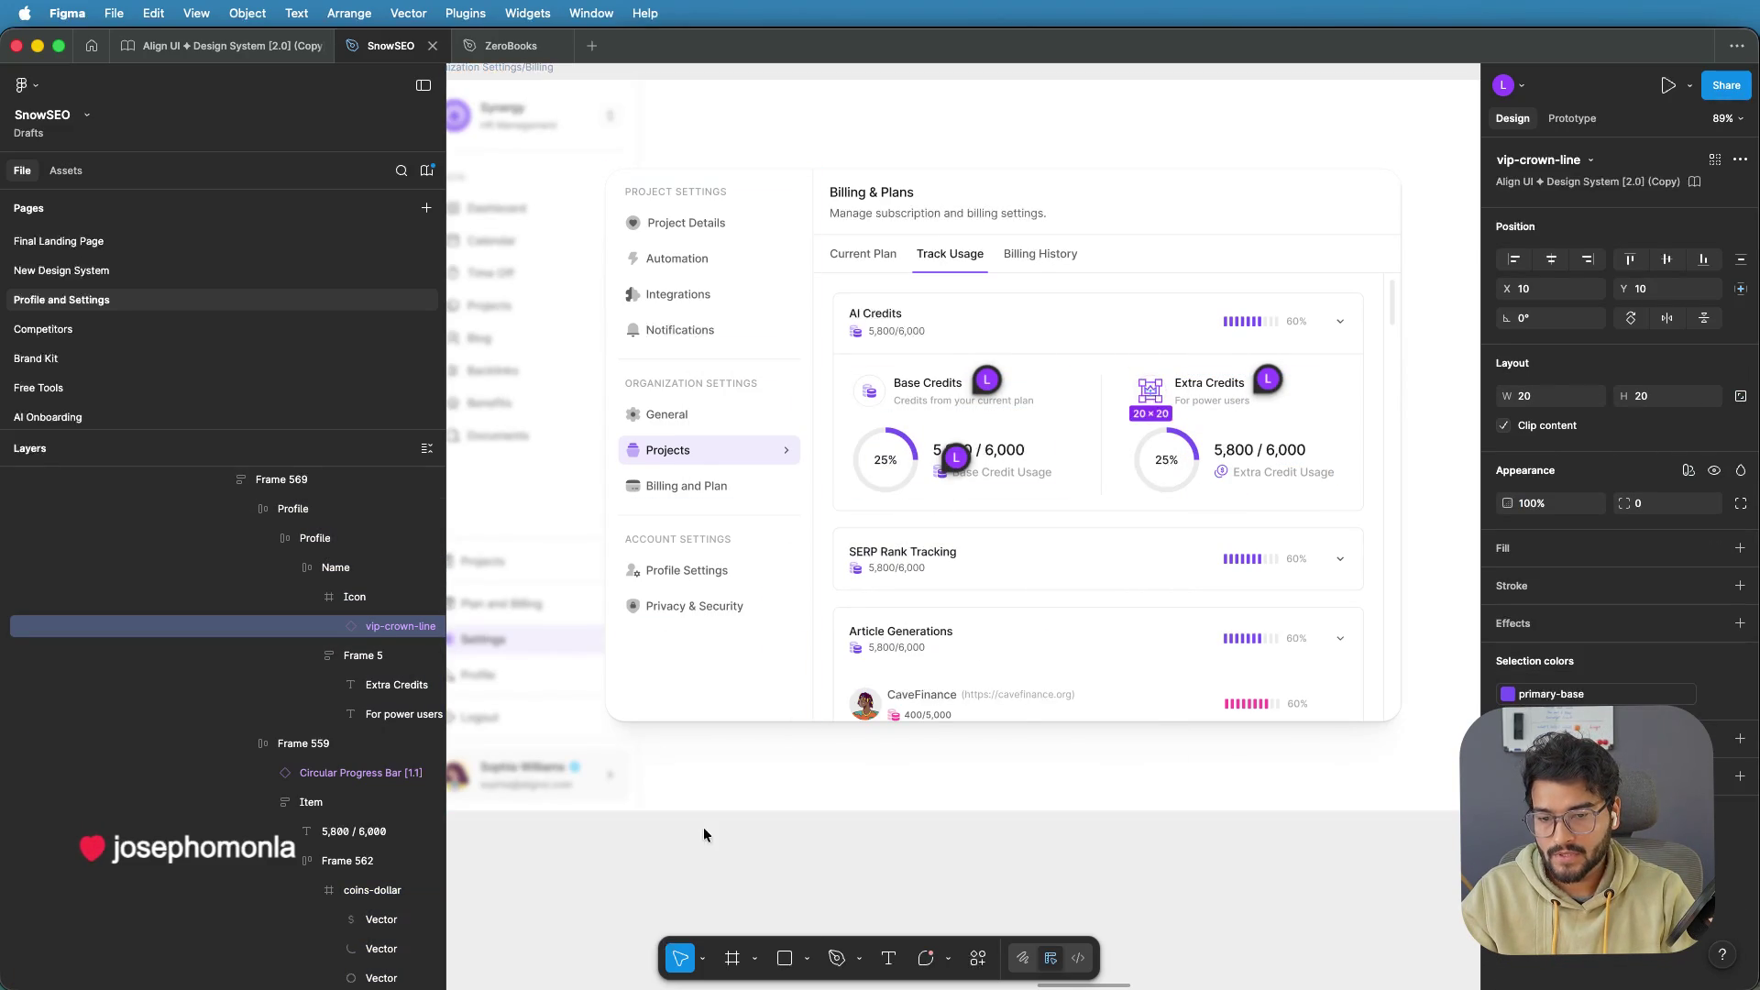
{"action": "left_click", "coordinate": [926, 959]}
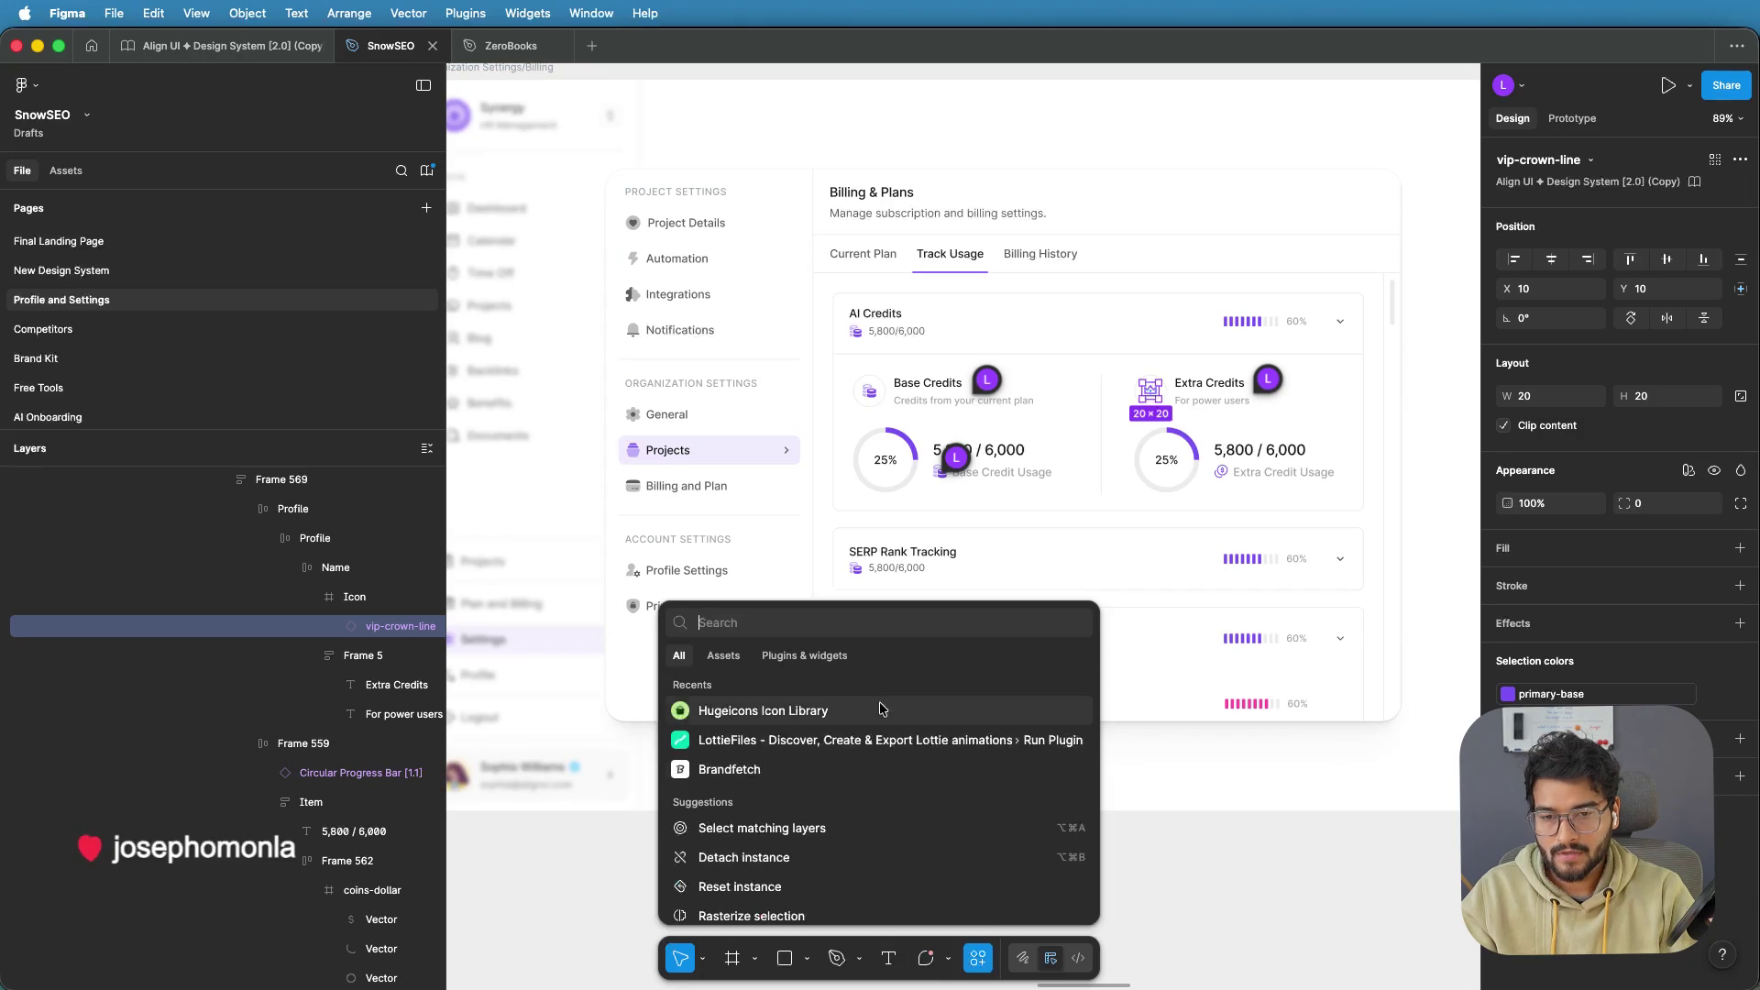
{"action": "key", "text": "Escape"}
{"action": "left_click", "coordinate": [721, 716]}
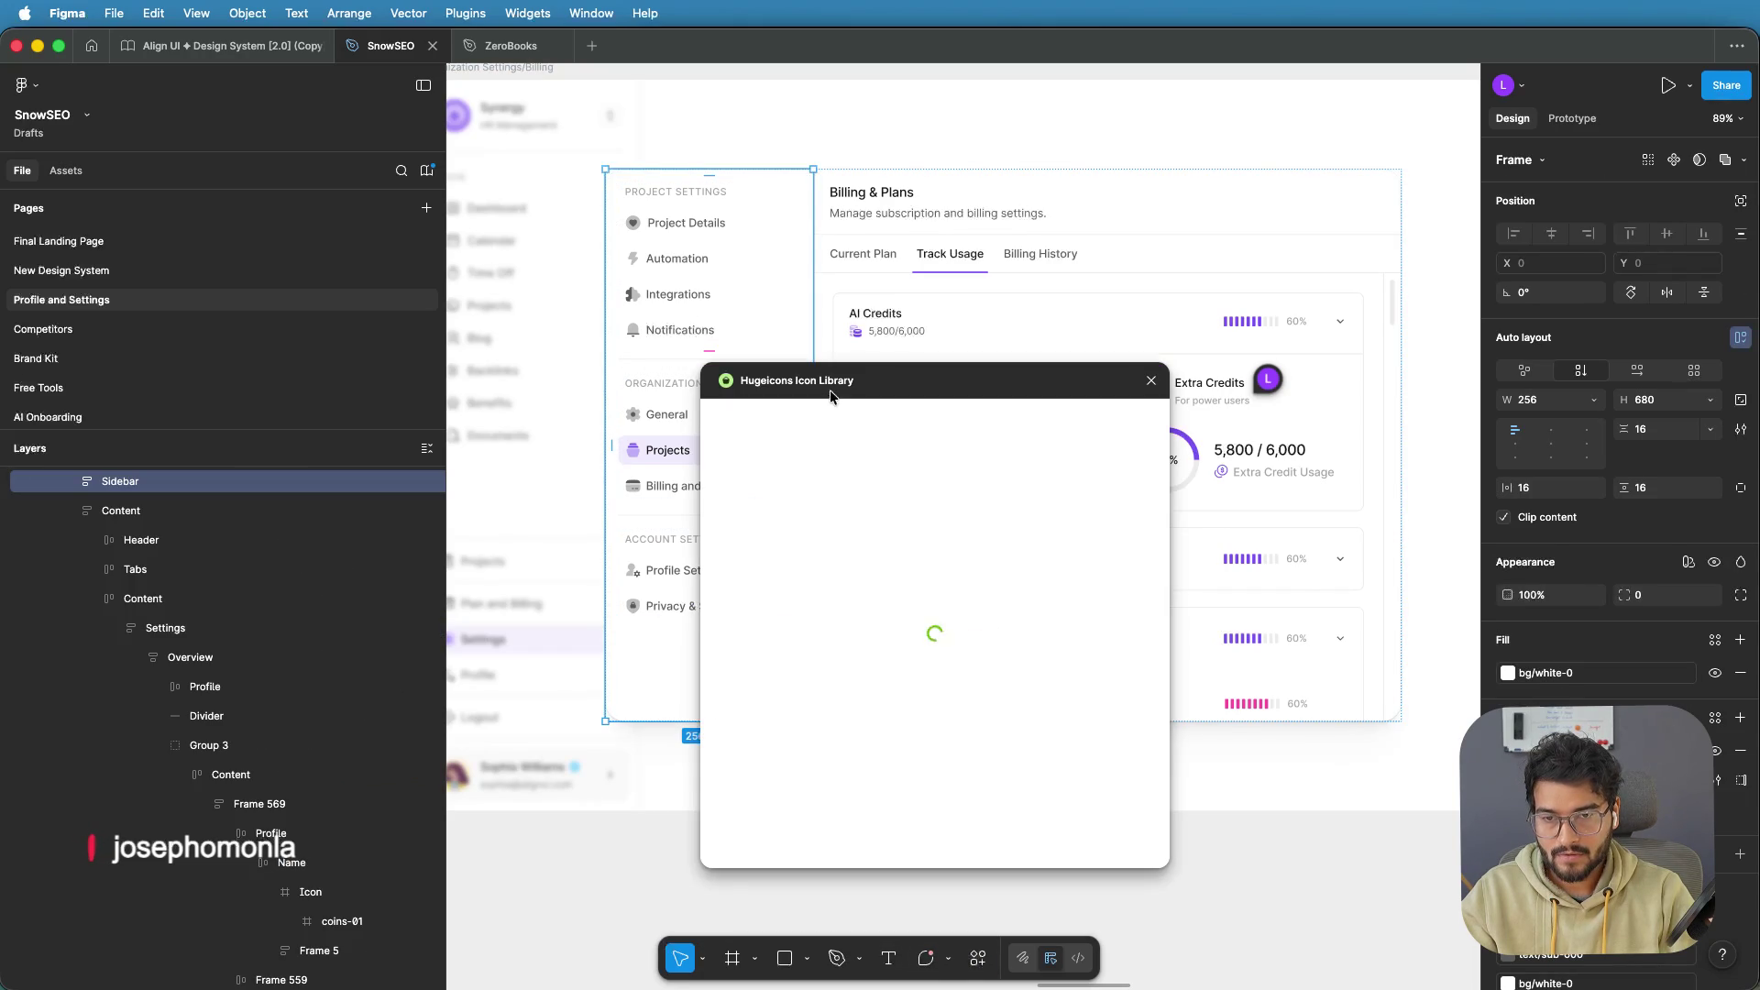
{"action": "left_click", "coordinate": [1151, 380]}
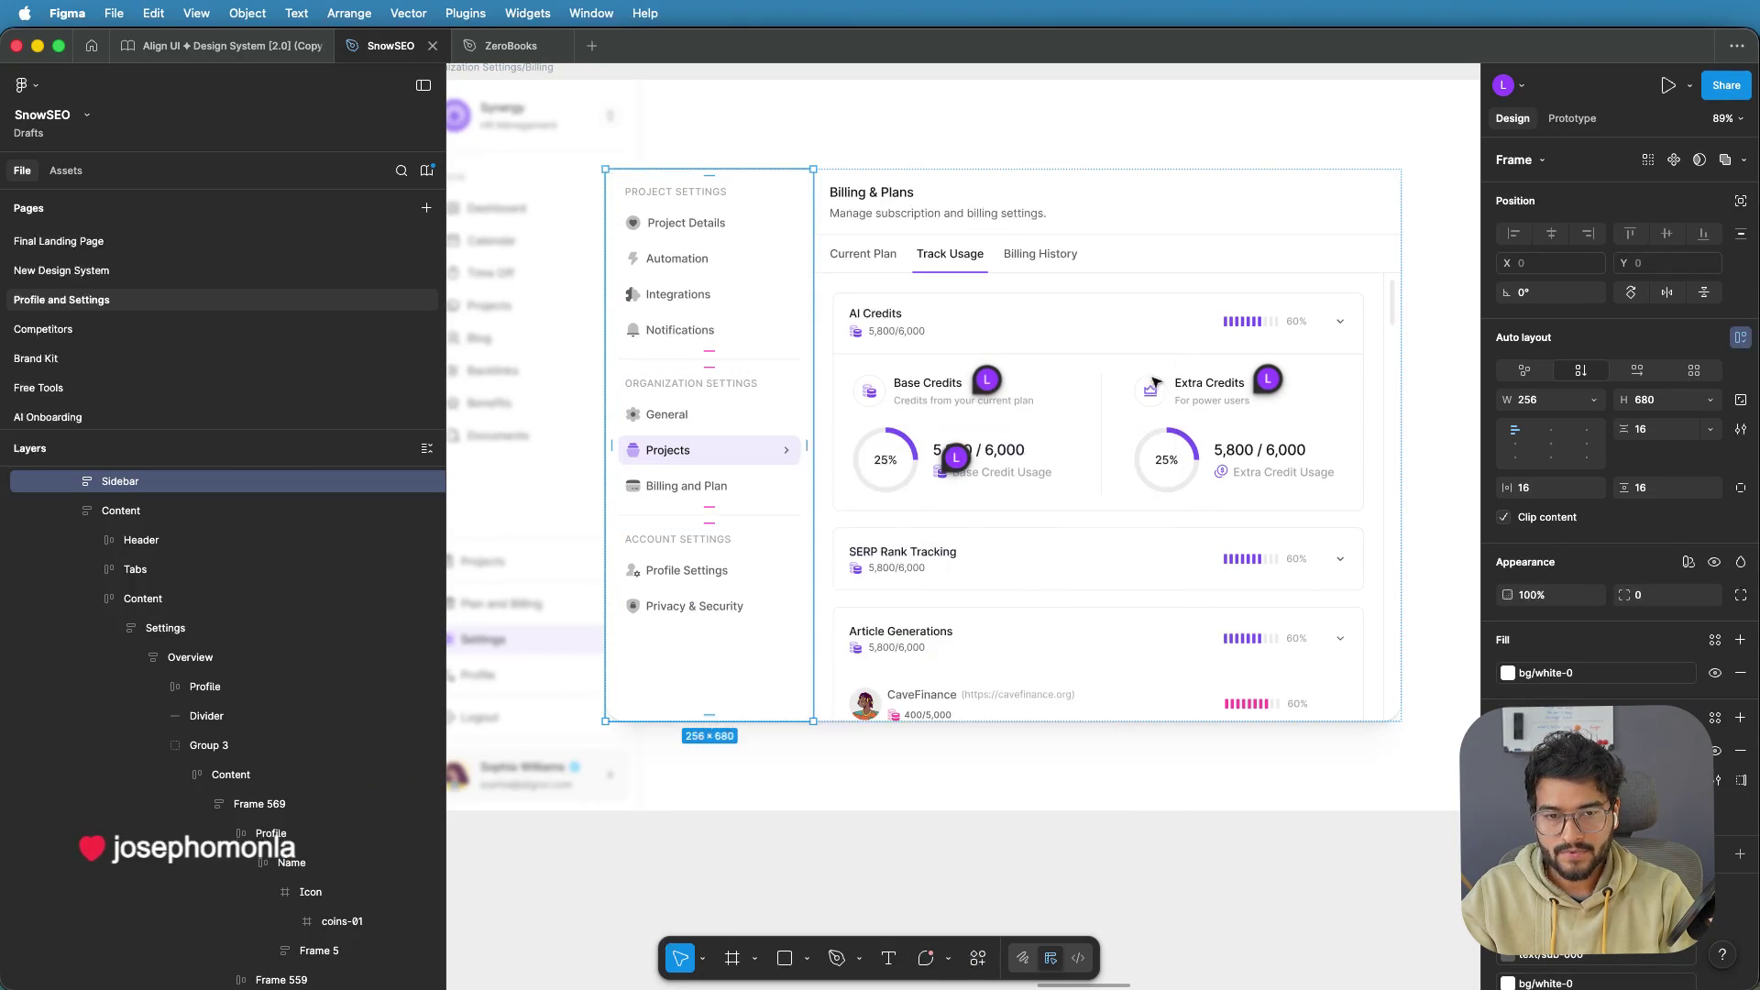
Select the coins-dollar icon beside Extra Credit Usage to copy it
{"action": "scroll", "coordinate": [1237, 484], "scroll_direction": "up", "scroll_amount": 3}
{"action": "scroll", "coordinate": [1237, 484], "scroll_direction": "up", "scroll_amount": 2}
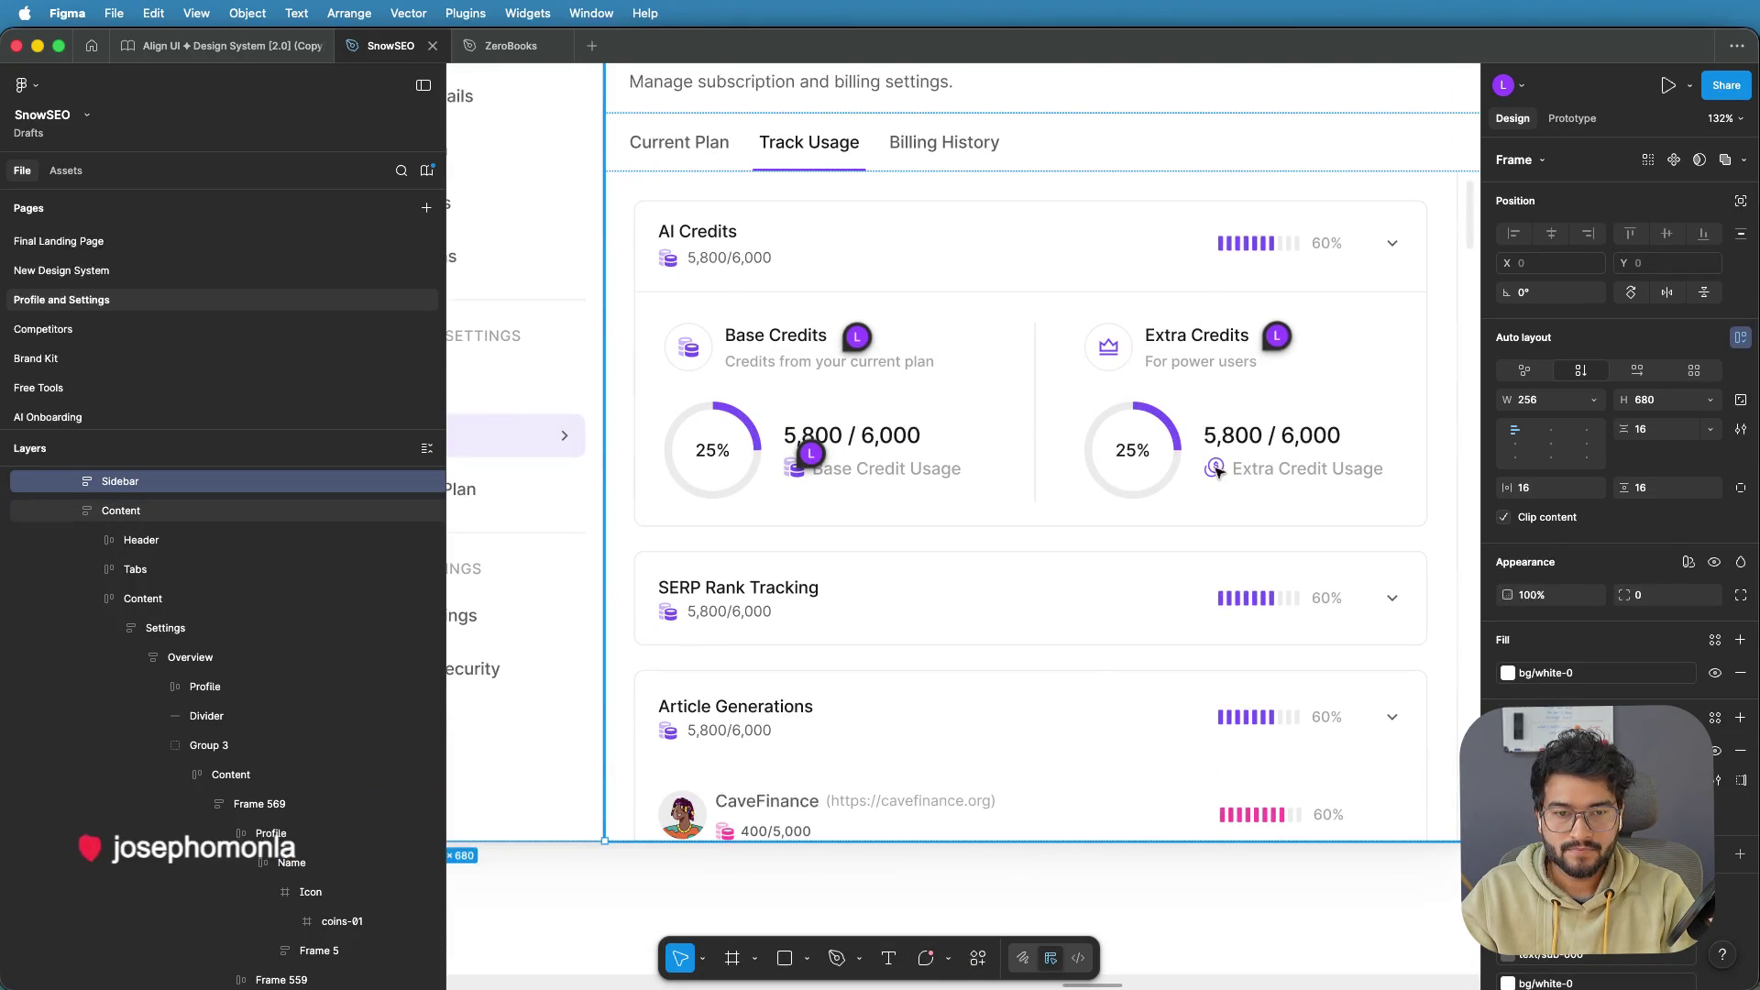
{"action": "double_click", "coordinate": [1217, 472]}
{"action": "double_click", "coordinate": [1217, 472]}
{"action": "double_click", "coordinate": [1217, 472]}
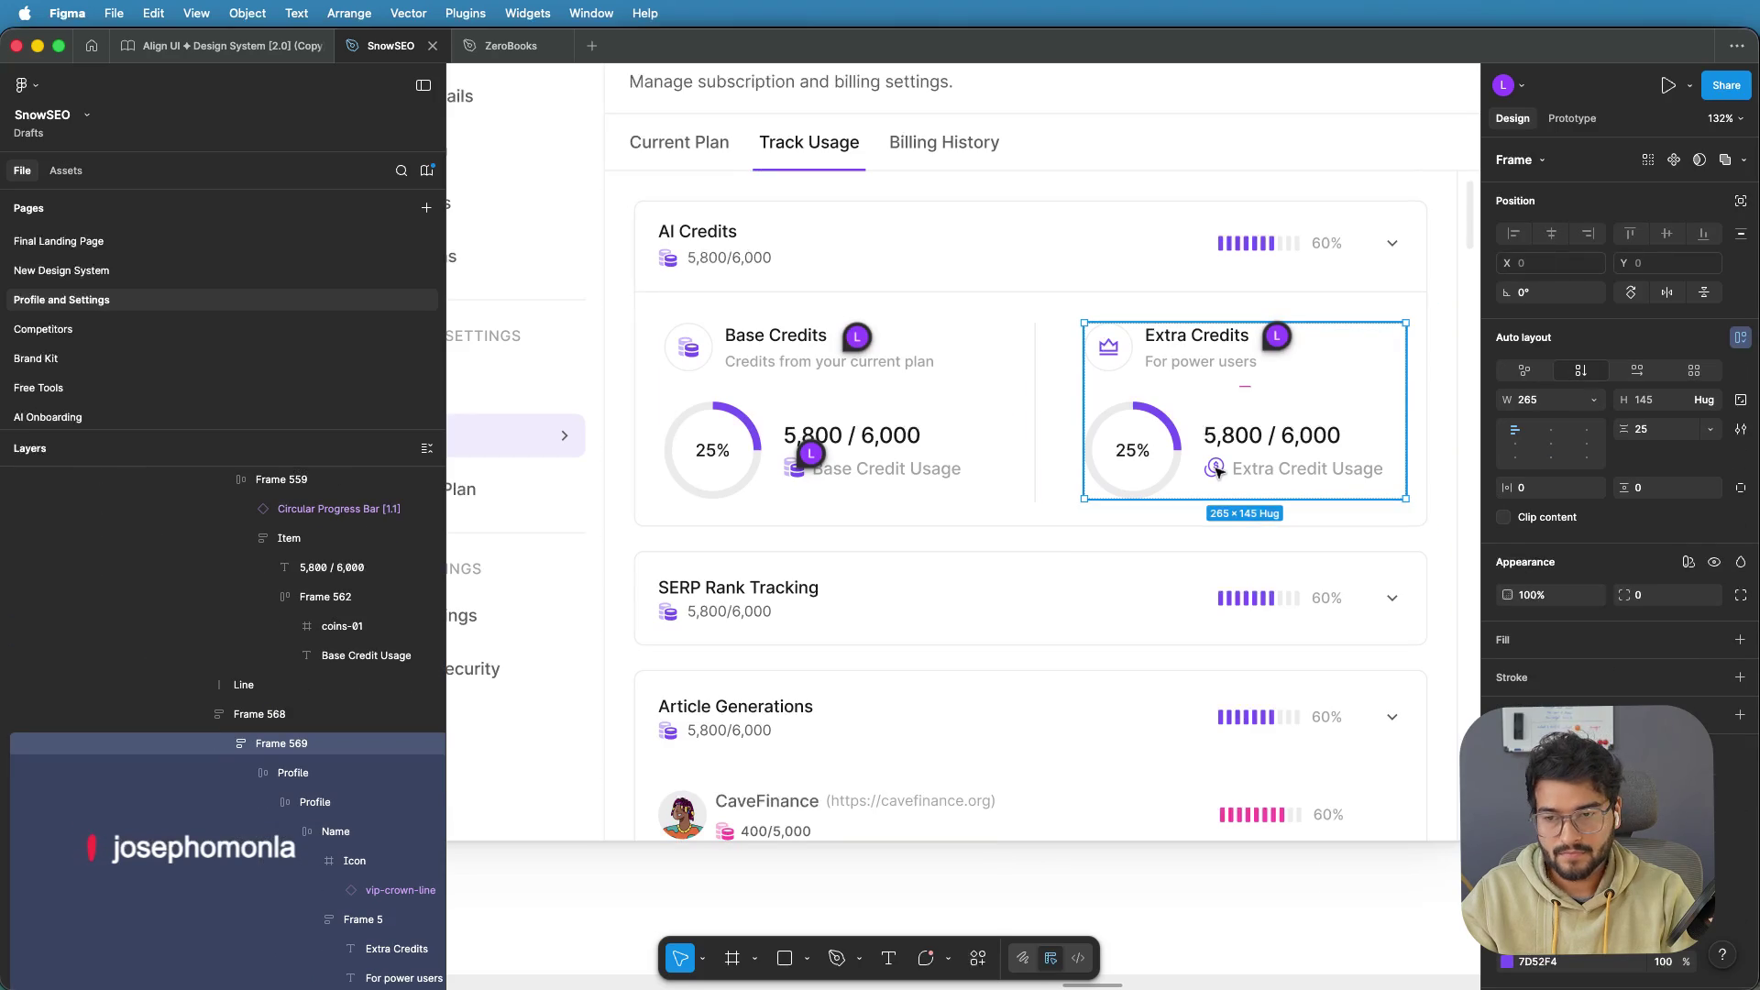
{"action": "double_click", "coordinate": [1218, 472]}
{"action": "double_click", "coordinate": [1218, 472]}
{"action": "double_click", "coordinate": [1218, 472]}
{"action": "double_click", "coordinate": [1217, 473]}
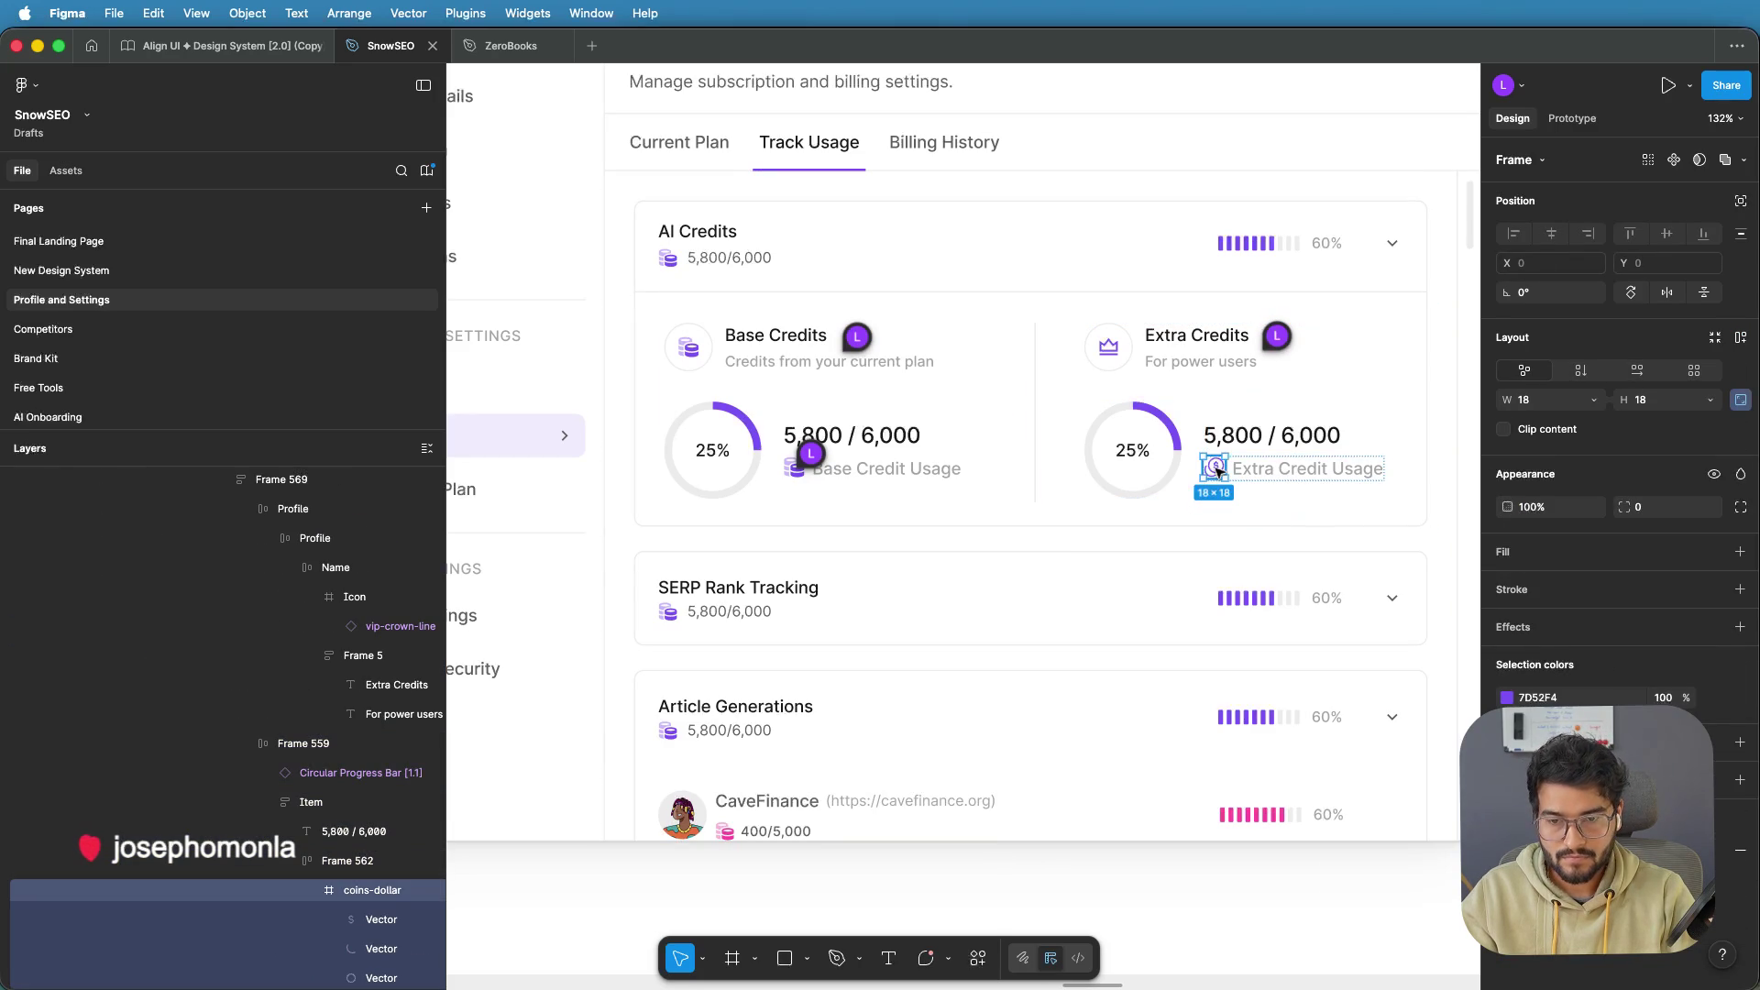
Paste the coins-dollar icon into the Extra Credits header's Icon frame beside the crown
{"action": "left_click", "coordinate": [1111, 349]}
{"action": "double_click", "coordinate": [1110, 349]}
{"action": "double_click", "coordinate": [1111, 349]}
{"action": "double_click", "coordinate": [1110, 350]}
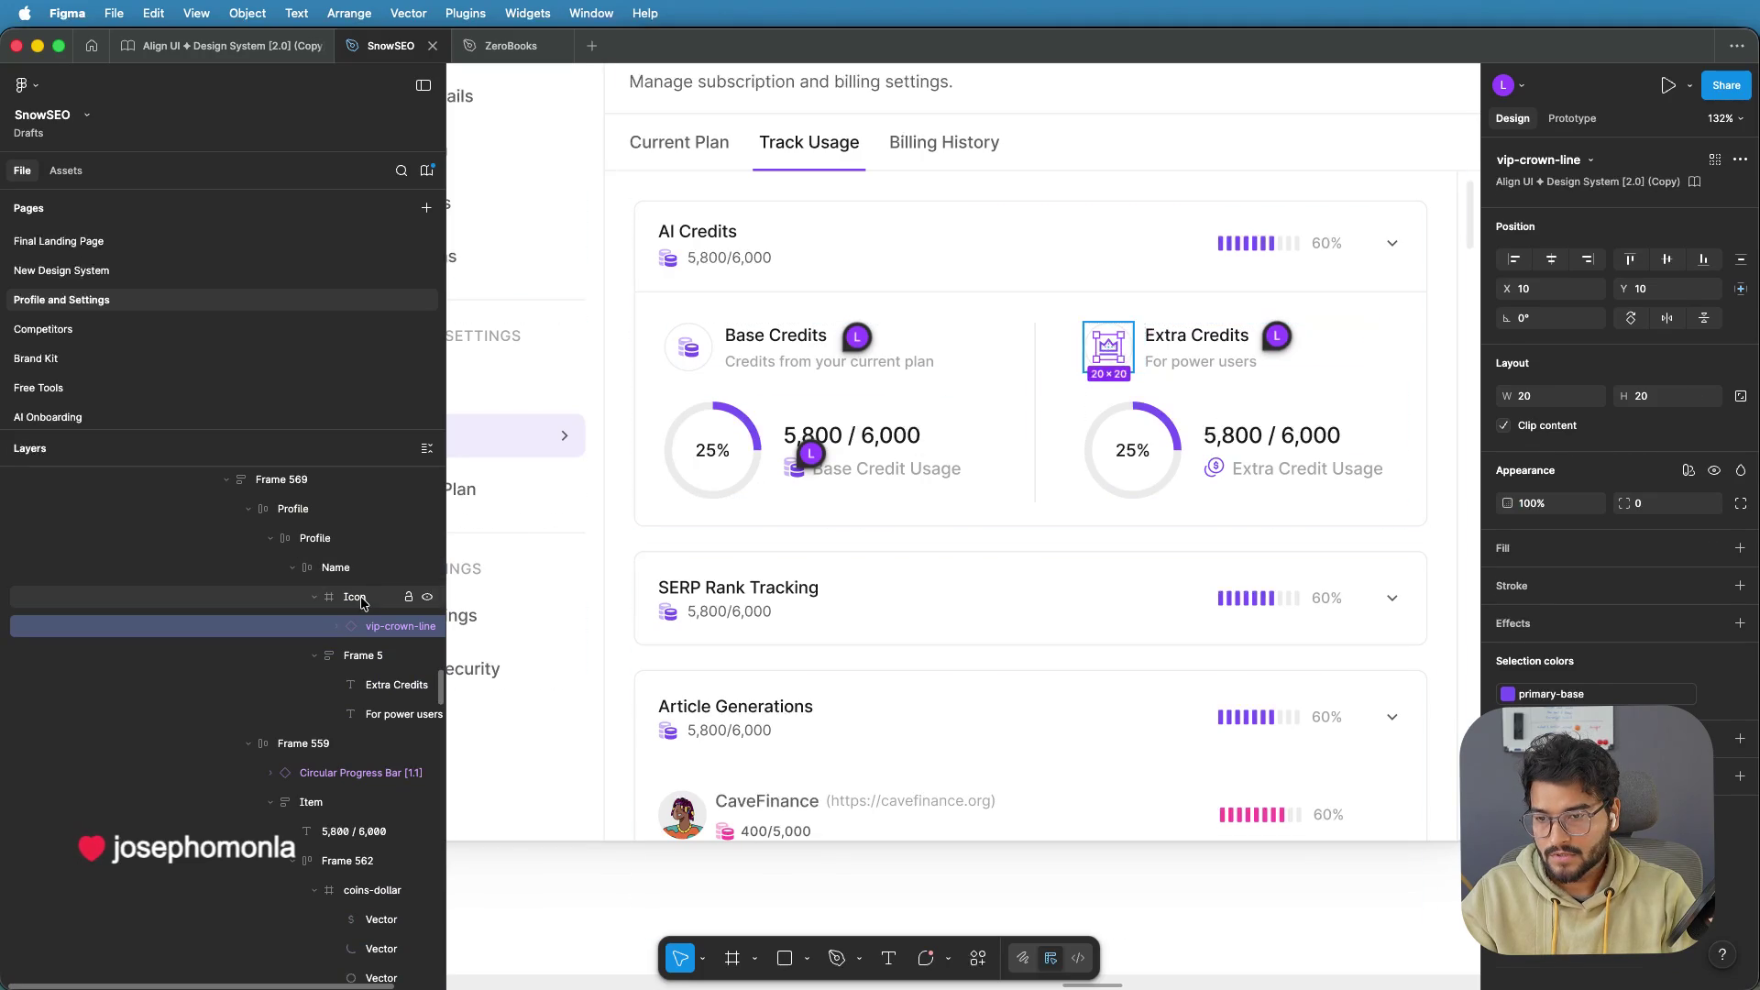
{"action": "key", "text": "ctrl+v"}
{"action": "left_click", "coordinate": [374, 739]}
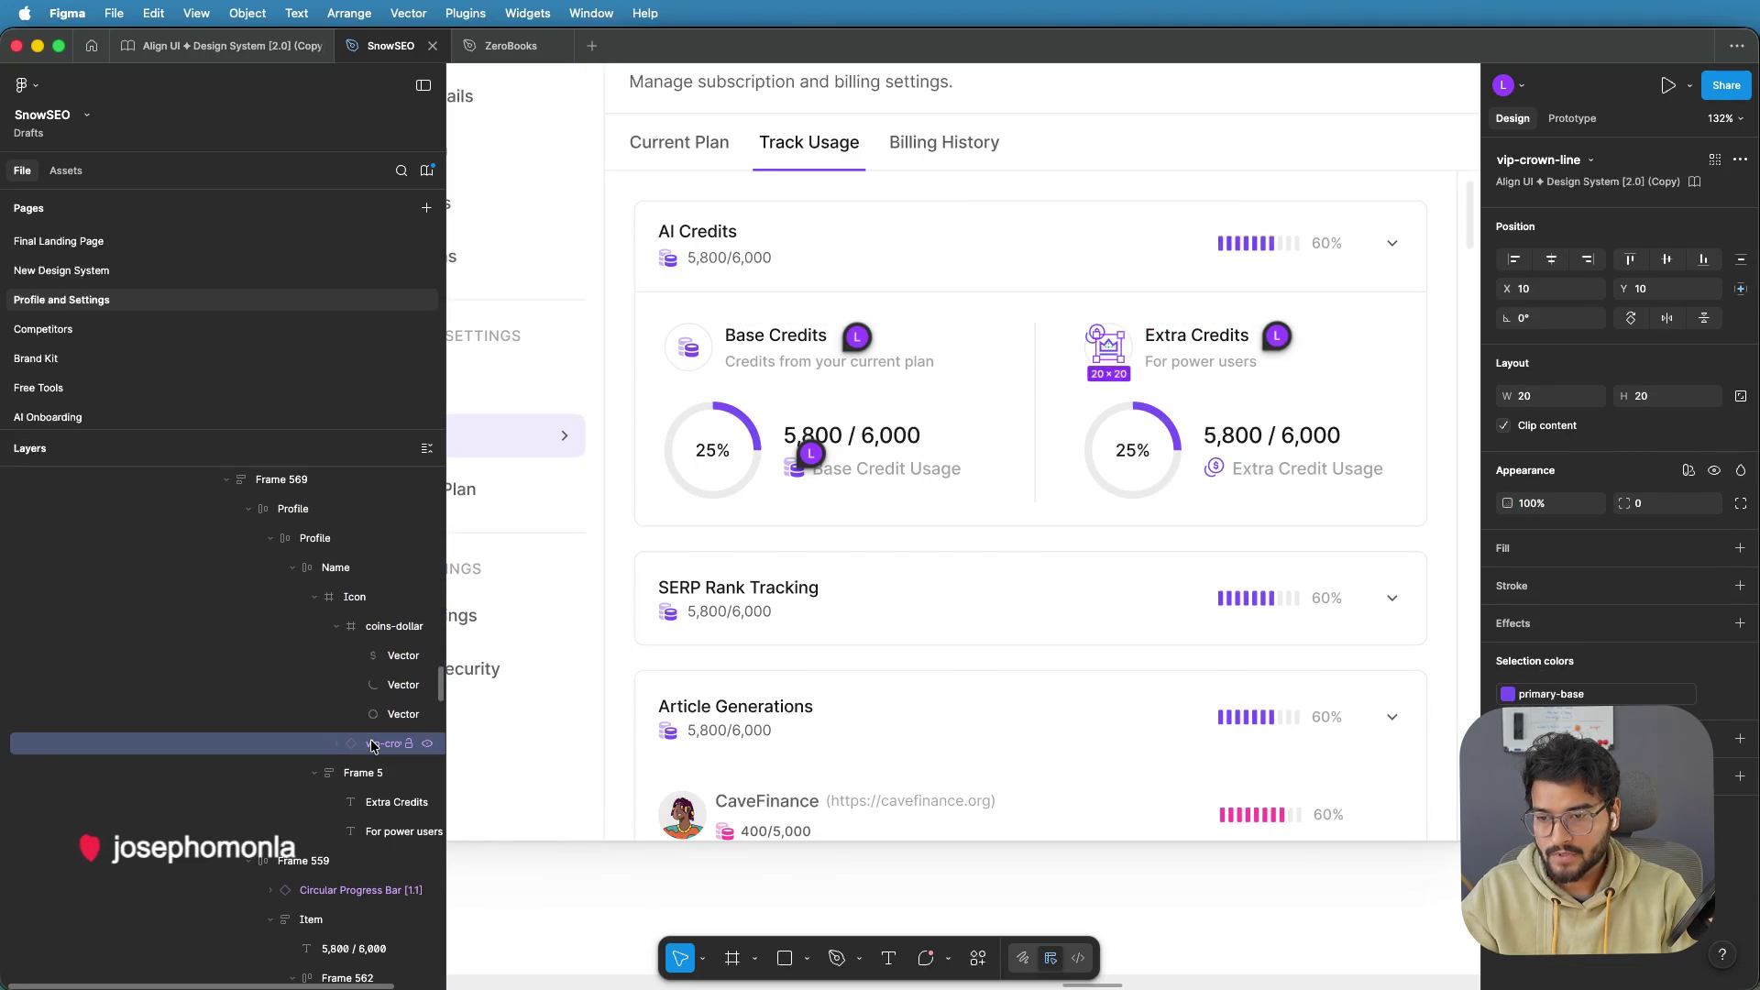
Delete the header crown and centre the coins-dollar icon in the Extra Credits circle
{"action": "key", "text": "Delete"}
{"action": "scroll", "coordinate": [1107, 355], "scroll_direction": "up", "scroll_amount": 3}
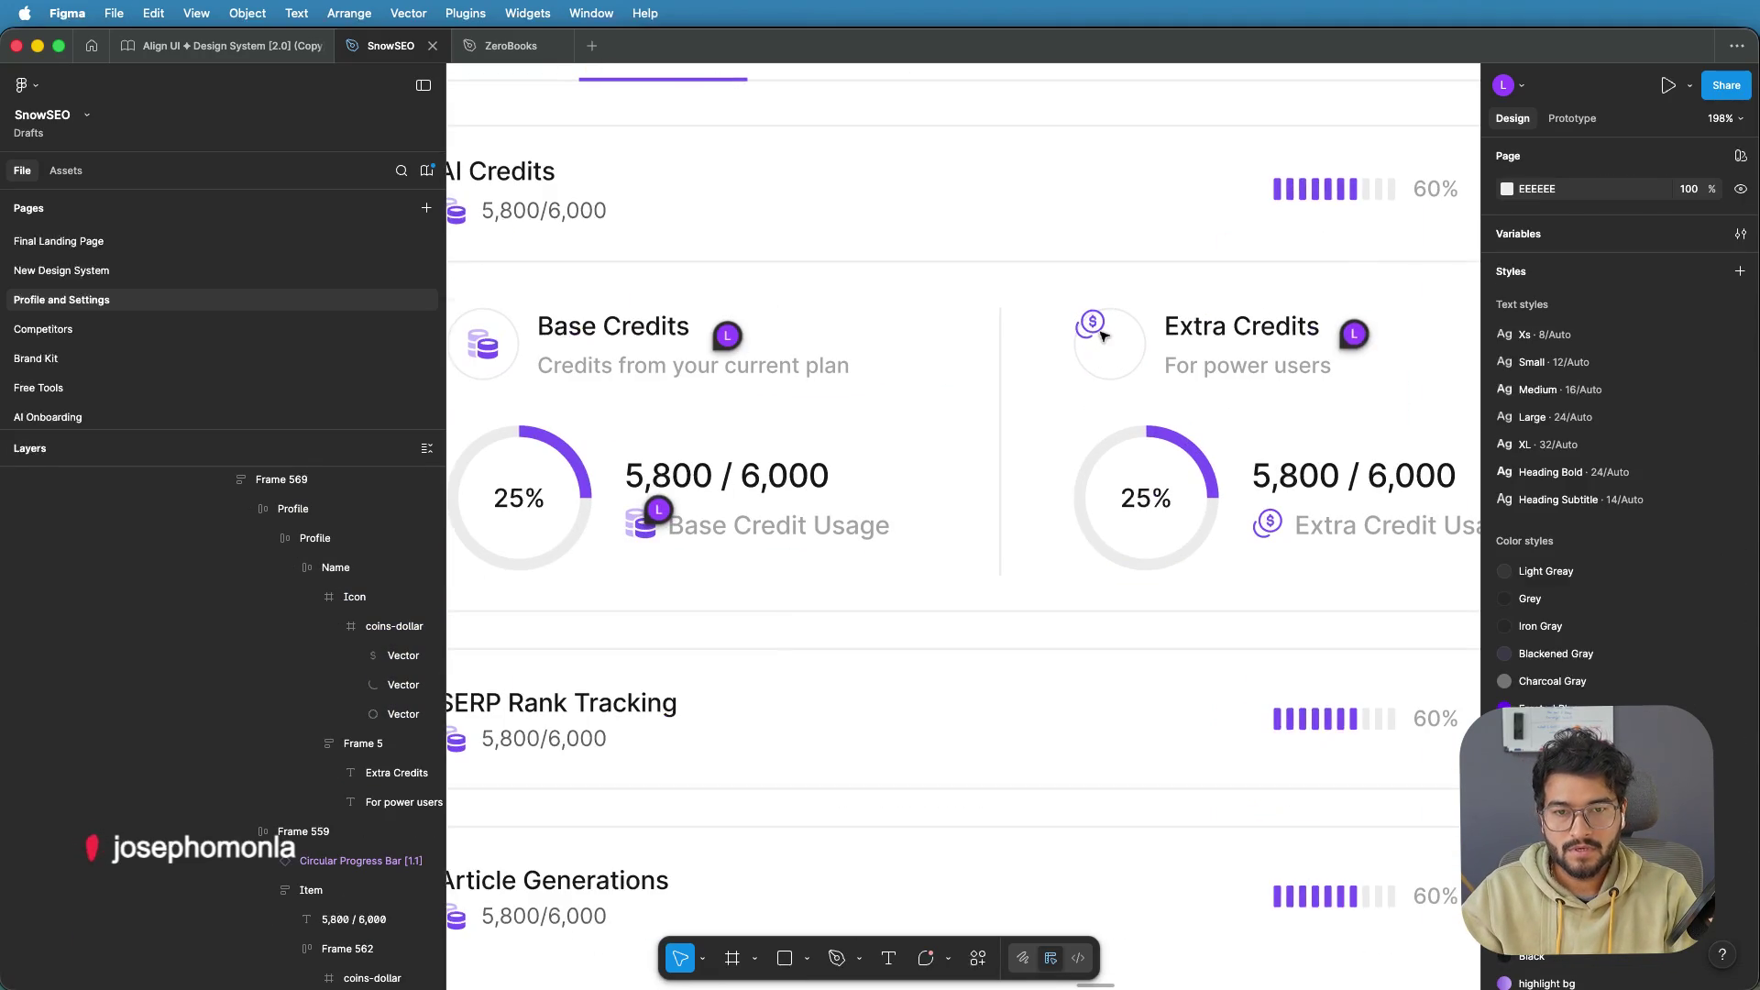
{"action": "left_click", "coordinate": [1099, 325]}
{"action": "double_click", "coordinate": [1098, 326]}
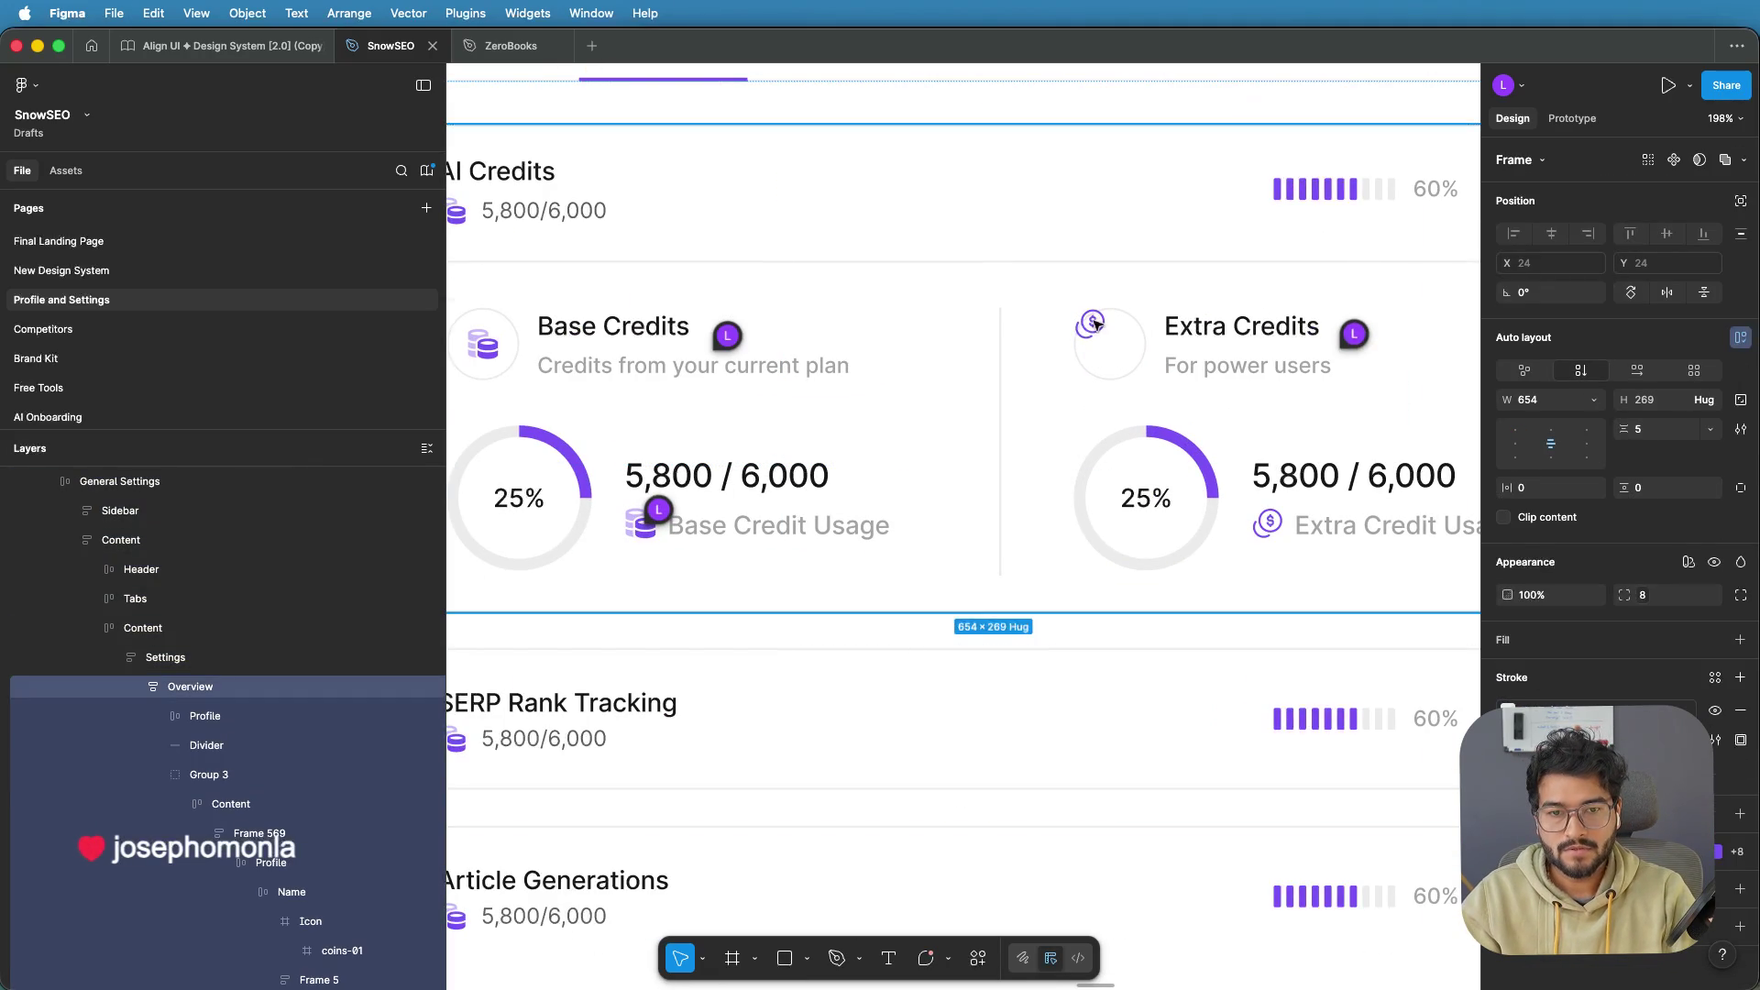
{"action": "double_click", "coordinate": [1097, 327]}
{"action": "double_click", "coordinate": [1097, 329]}
{"action": "double_click", "coordinate": [1095, 329]}
{"action": "double_click", "coordinate": [1096, 330]}
{"action": "double_click", "coordinate": [1097, 331]}
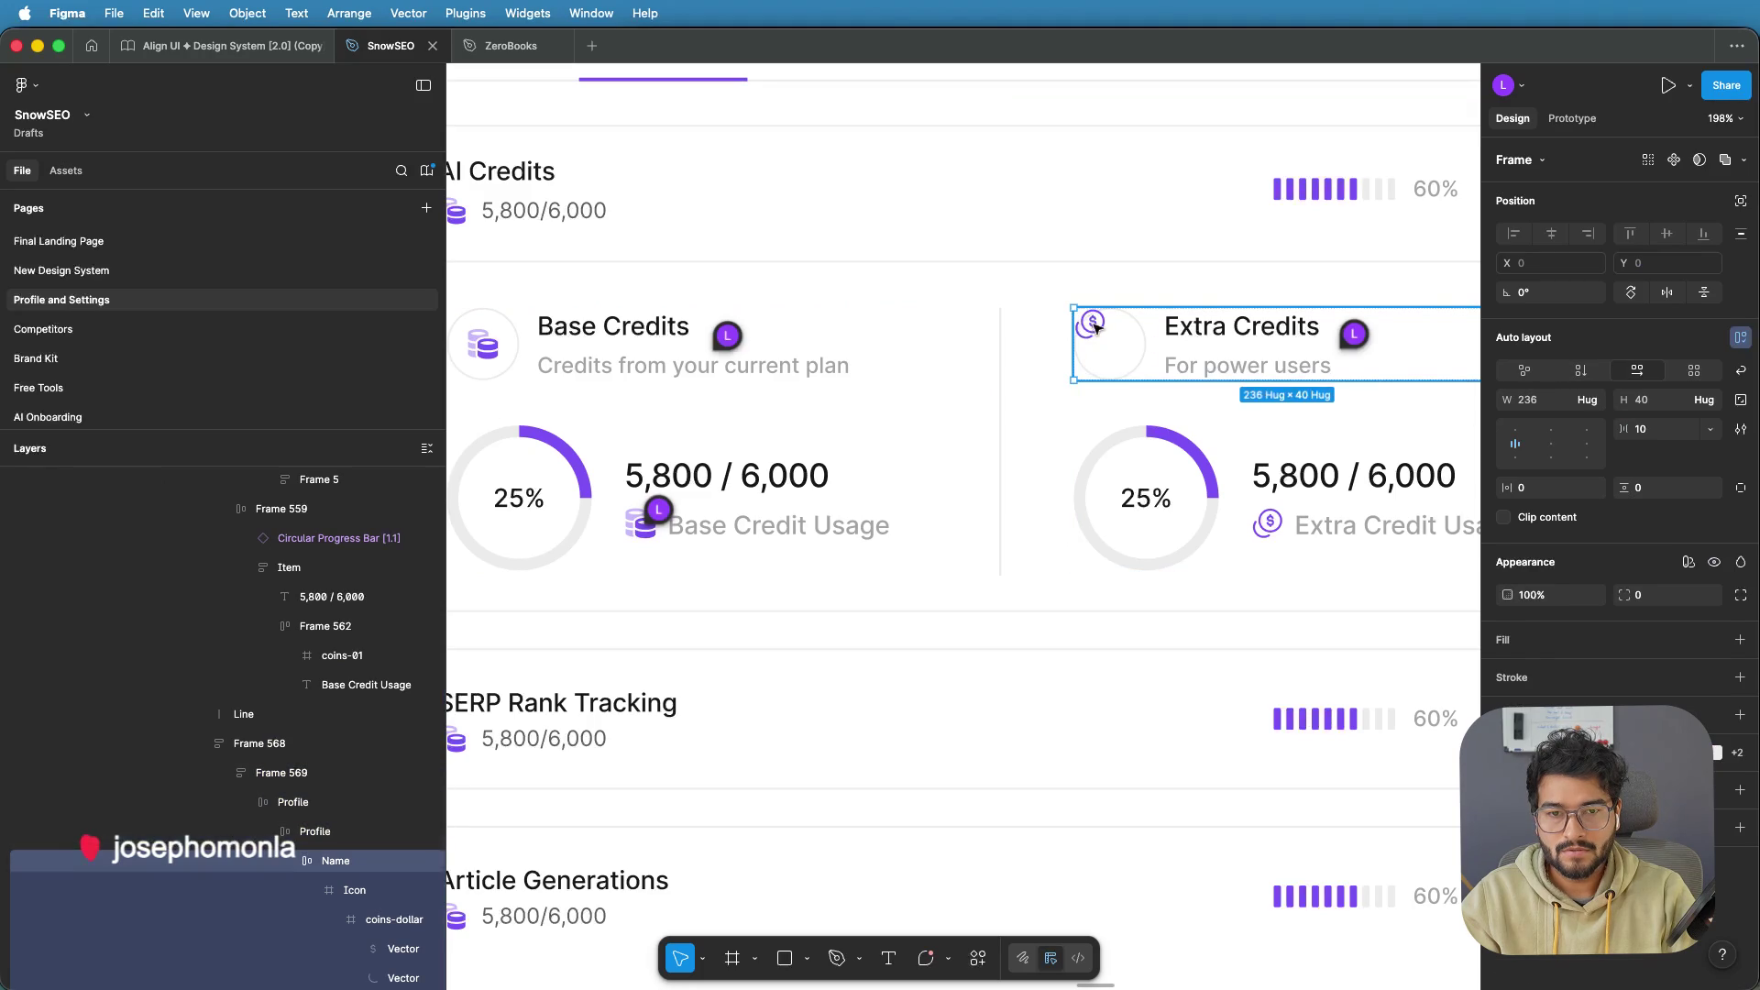
{"action": "double_click", "coordinate": [1102, 336]}
{"action": "double_click", "coordinate": [1105, 338]}
{"action": "left_click_drag", "start_coordinate": [1107, 339], "coordinate": [1115, 345]}
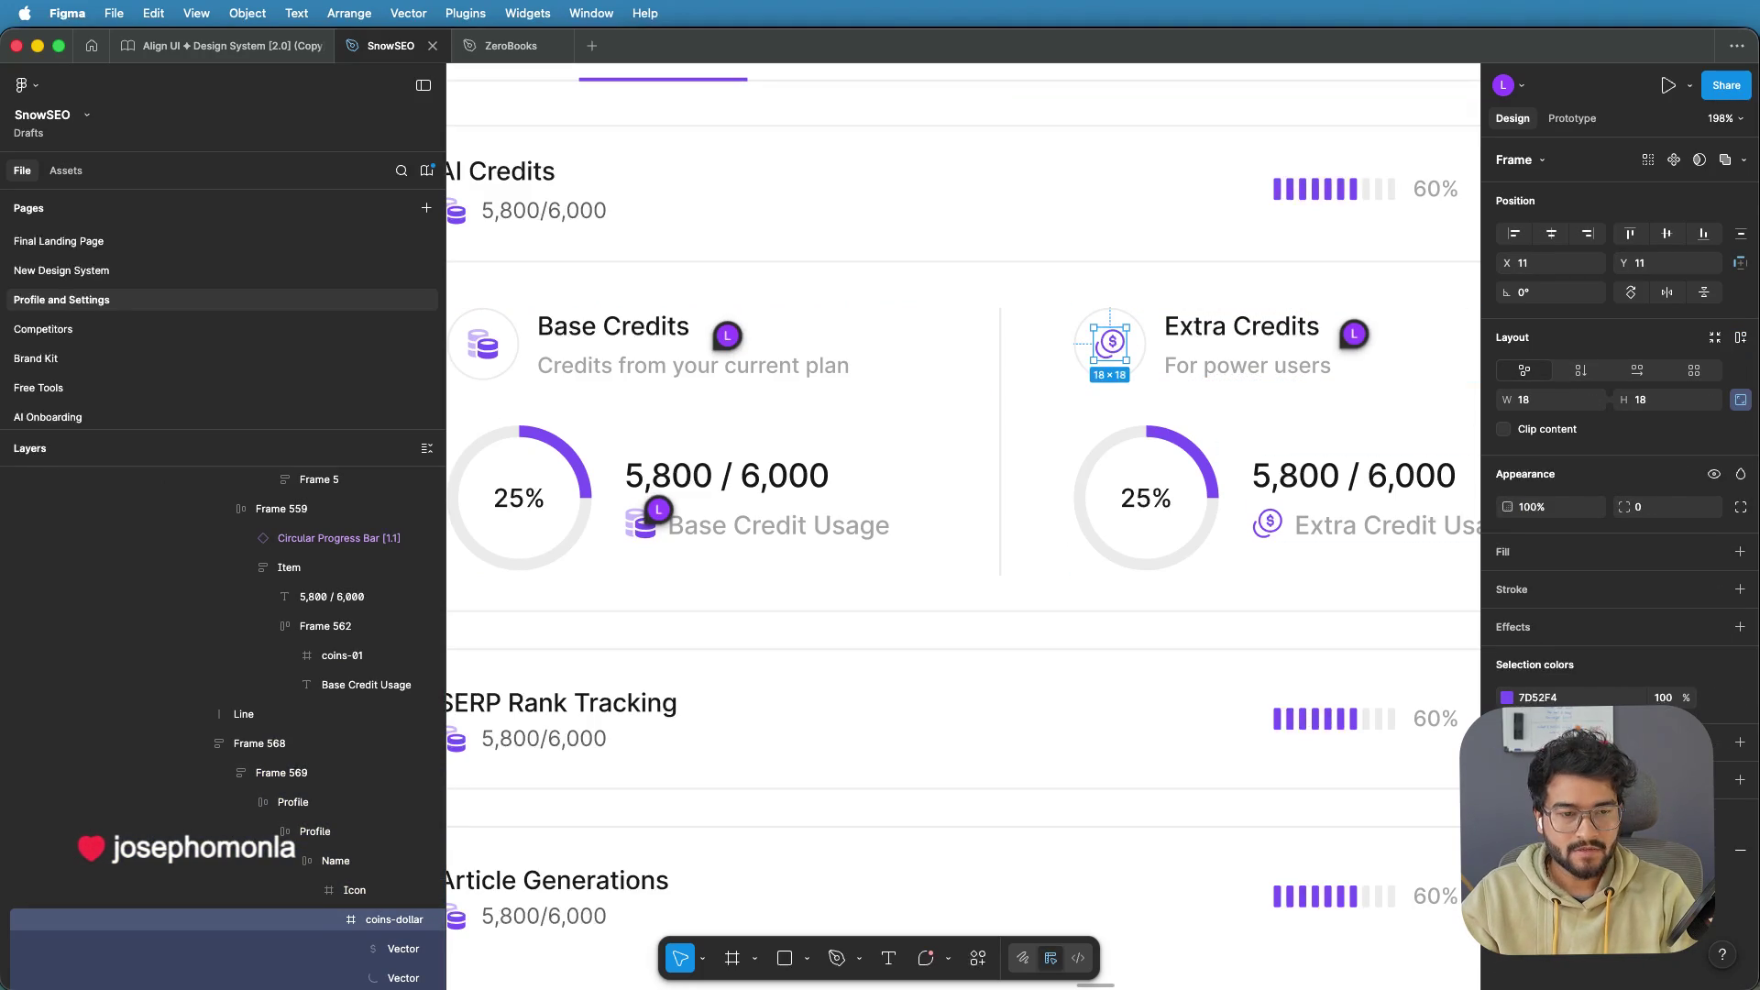
Colour the Extra Credits header coins-dollar icon with state/success/base green
{"action": "left_click", "coordinate": [1507, 699]}
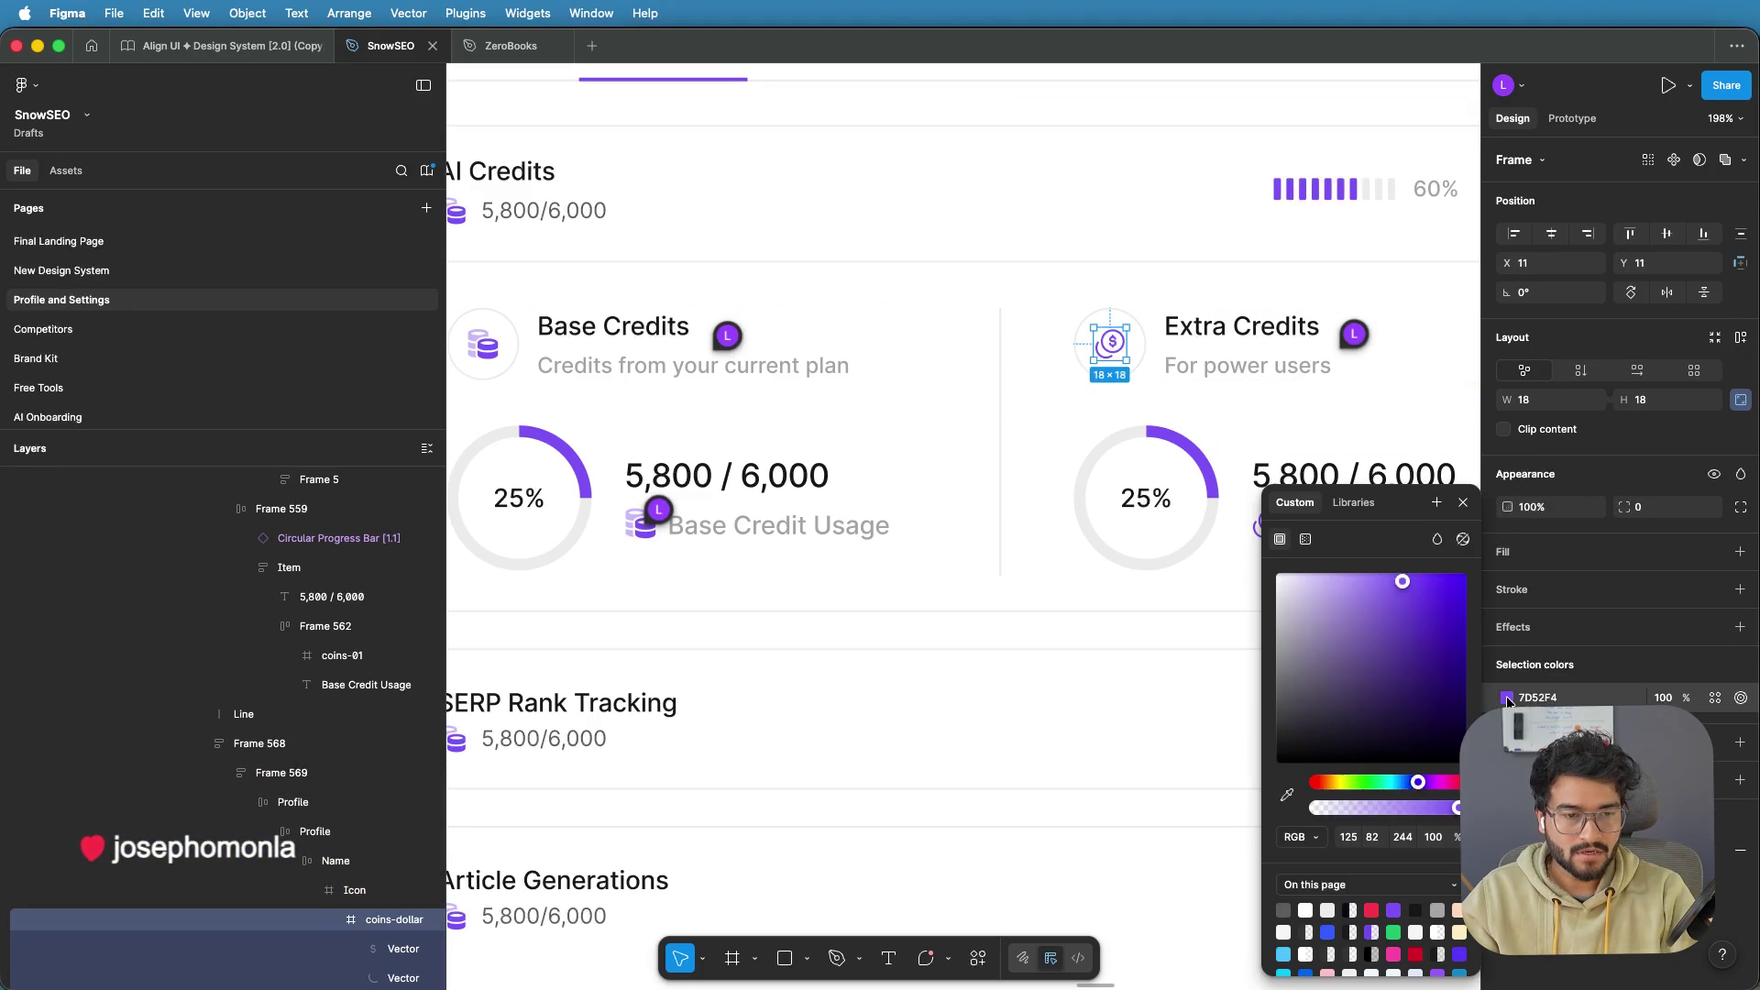
{"action": "left_click", "coordinate": [1347, 505]}
{"action": "scroll", "coordinate": [1353, 717], "scroll_direction": "down", "scroll_amount": 10}
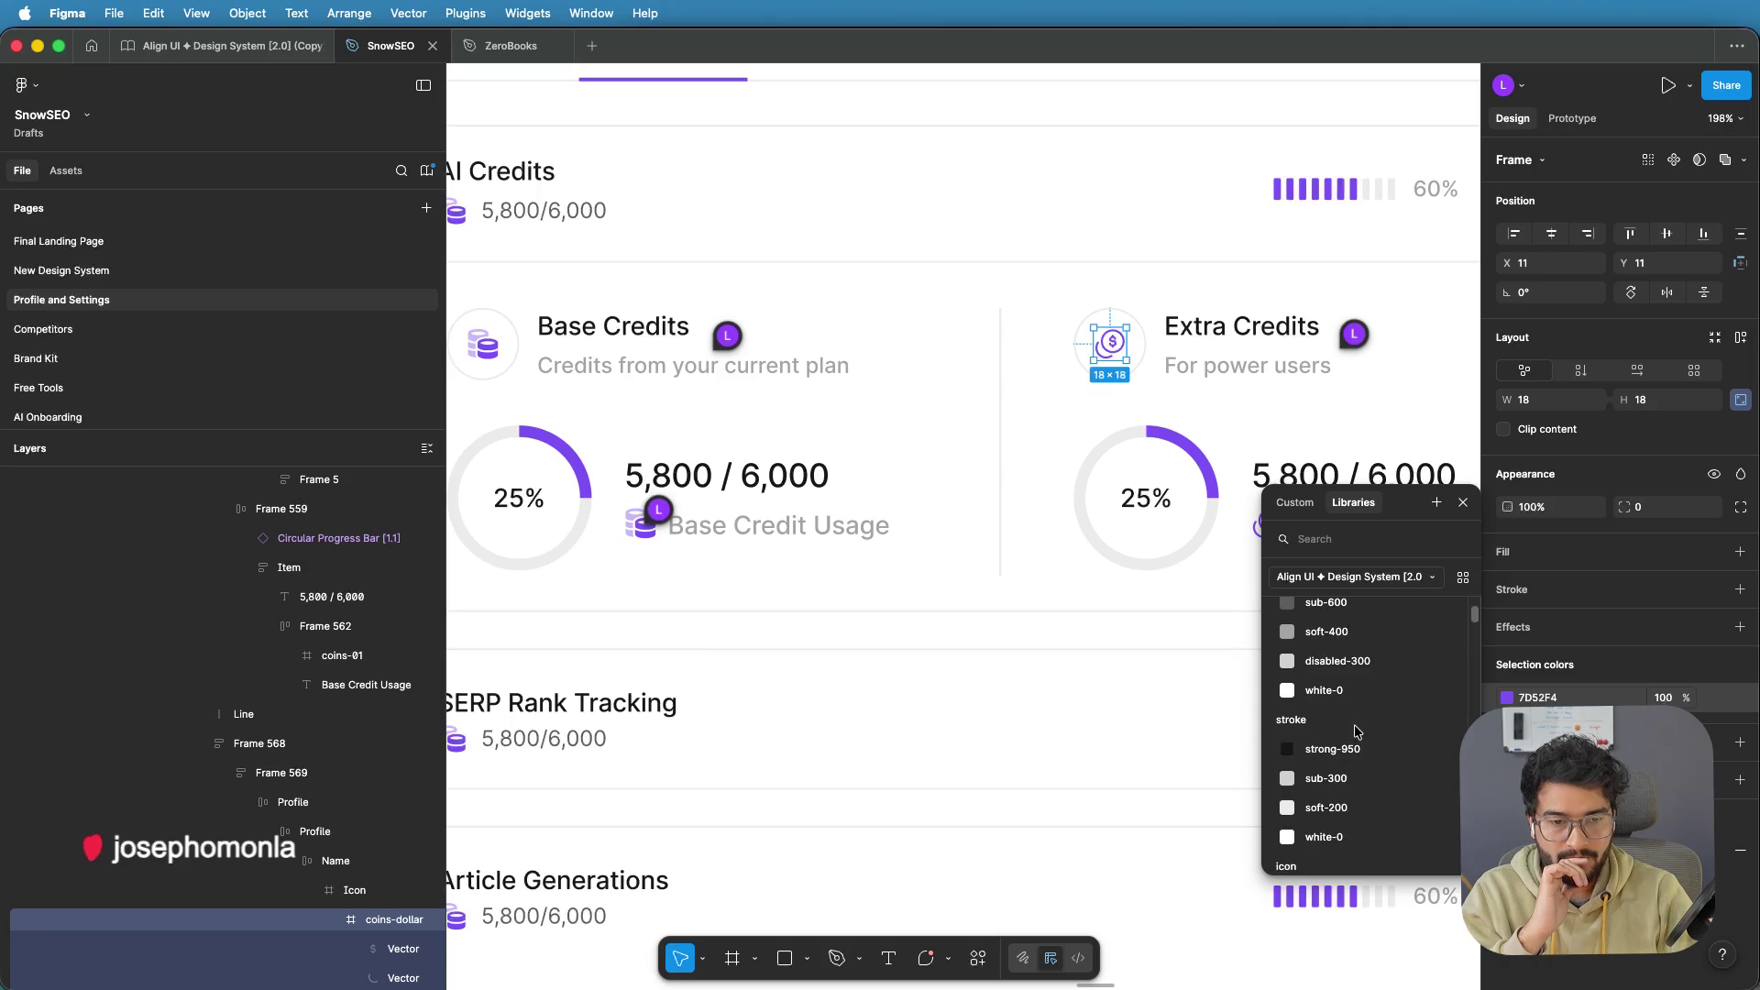
{"action": "scroll", "coordinate": [1356, 748], "scroll_direction": "down", "scroll_amount": 10}
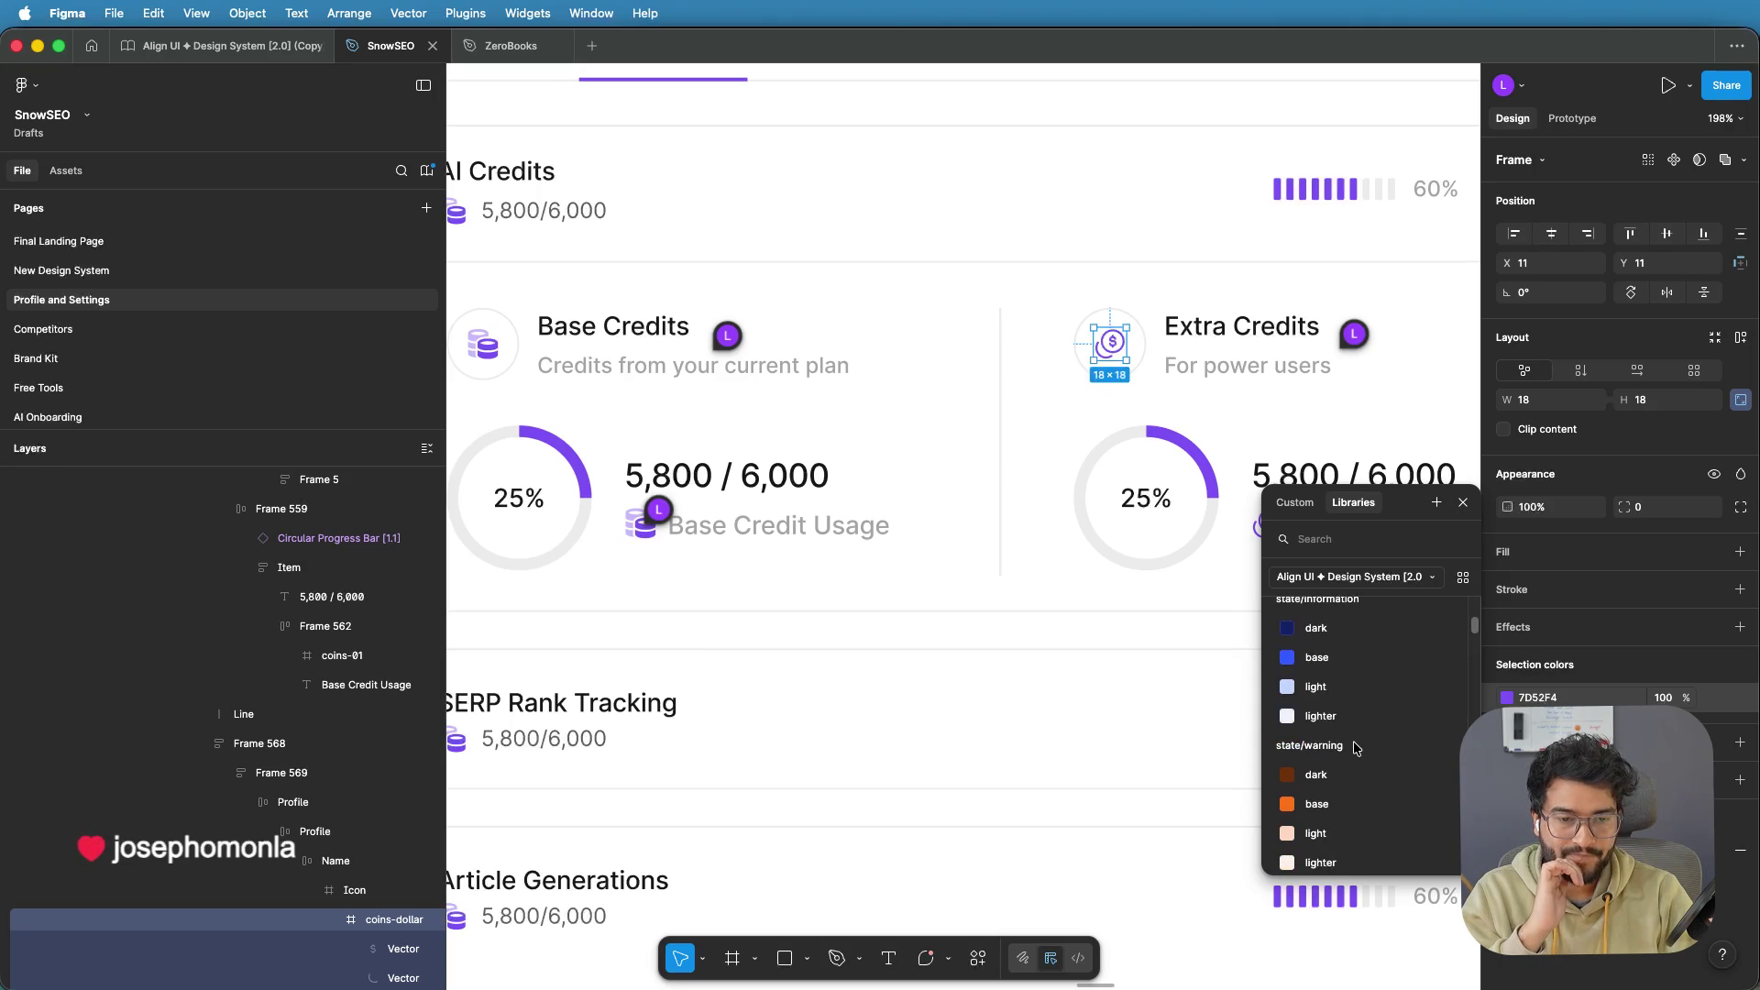
{"action": "scroll", "coordinate": [1355, 748], "scroll_direction": "up", "scroll_amount": 3}
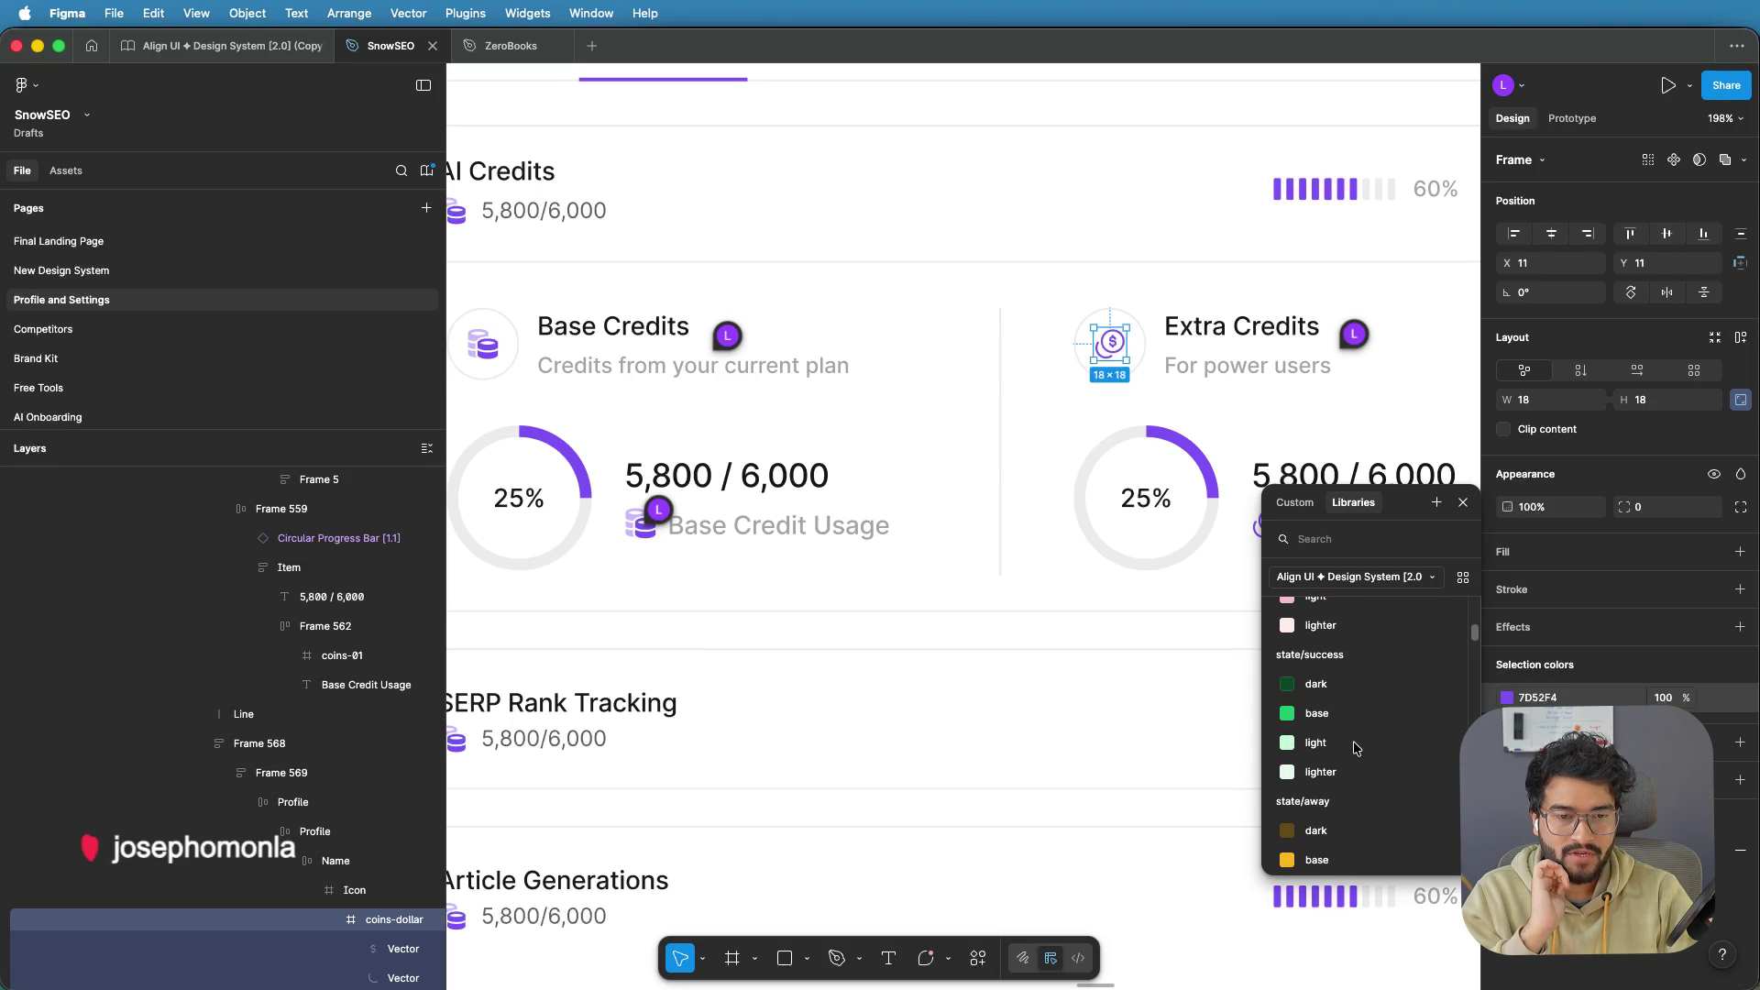
{"action": "left_click", "coordinate": [1333, 720]}
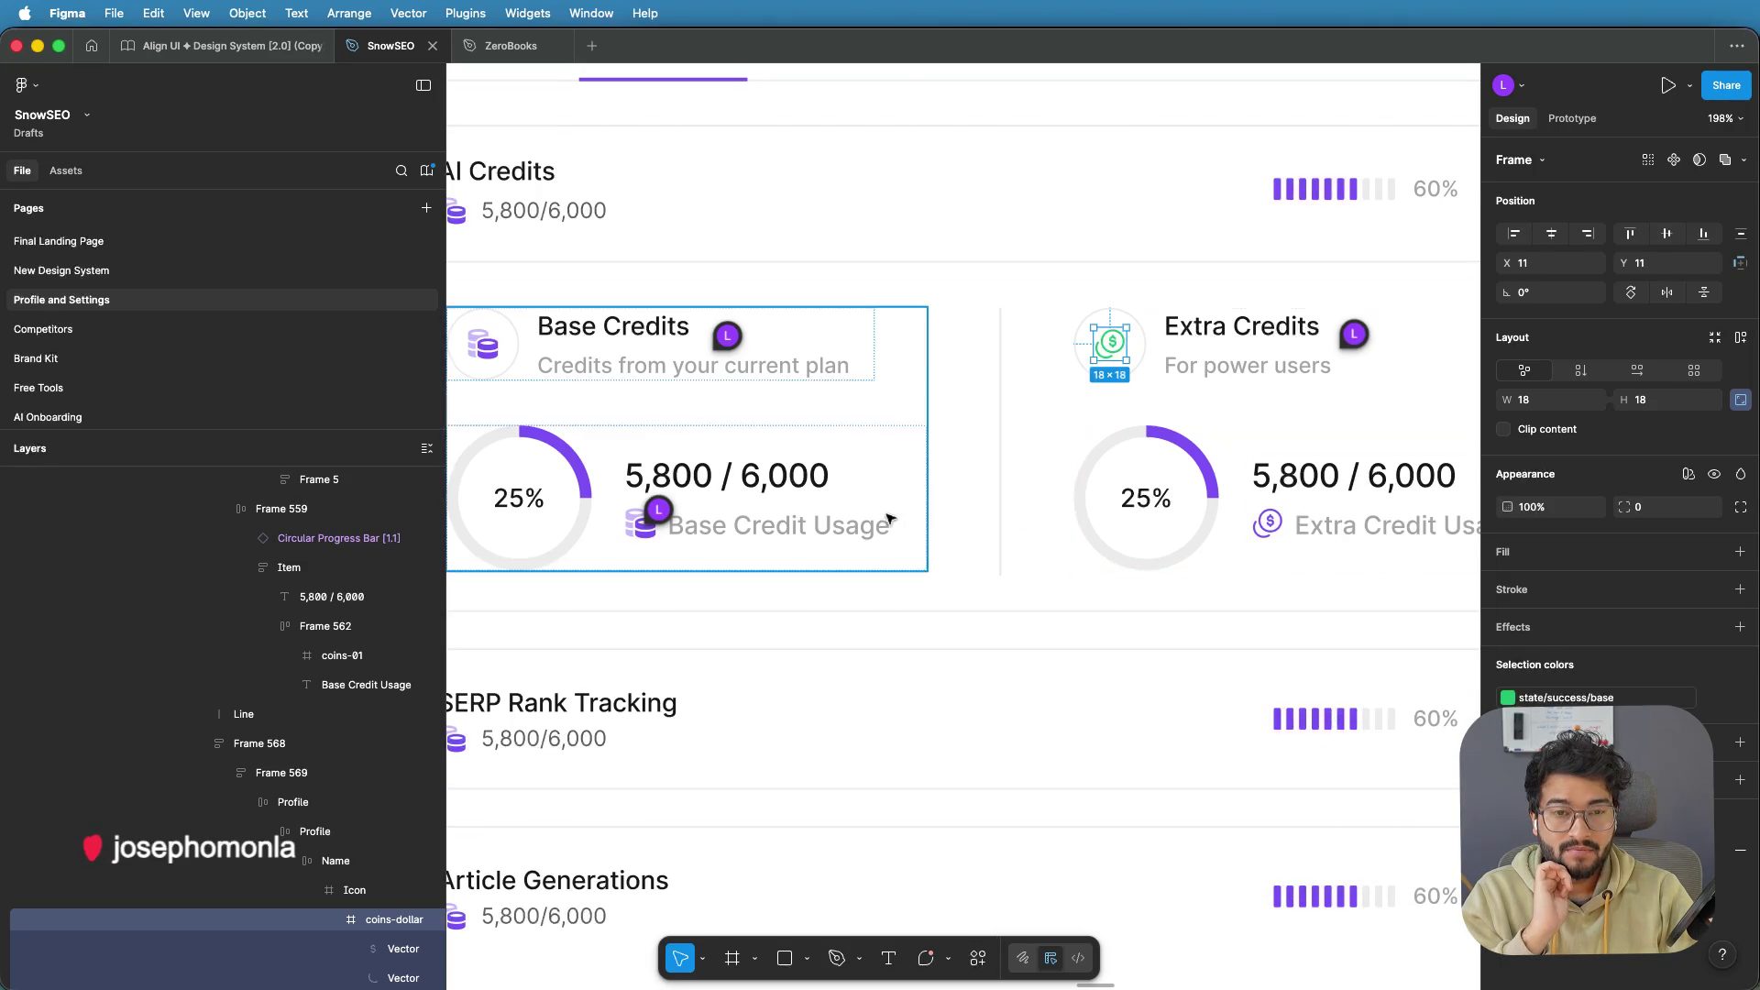
{"action": "scroll", "coordinate": [1170, 515], "scroll_direction": "down", "scroll_amount": 3}
{"action": "scroll", "coordinate": [1173, 515], "scroll_direction": "up", "scroll_amount": 5}
{"action": "scroll", "coordinate": [1173, 515], "scroll_direction": "down", "scroll_amount": 5}
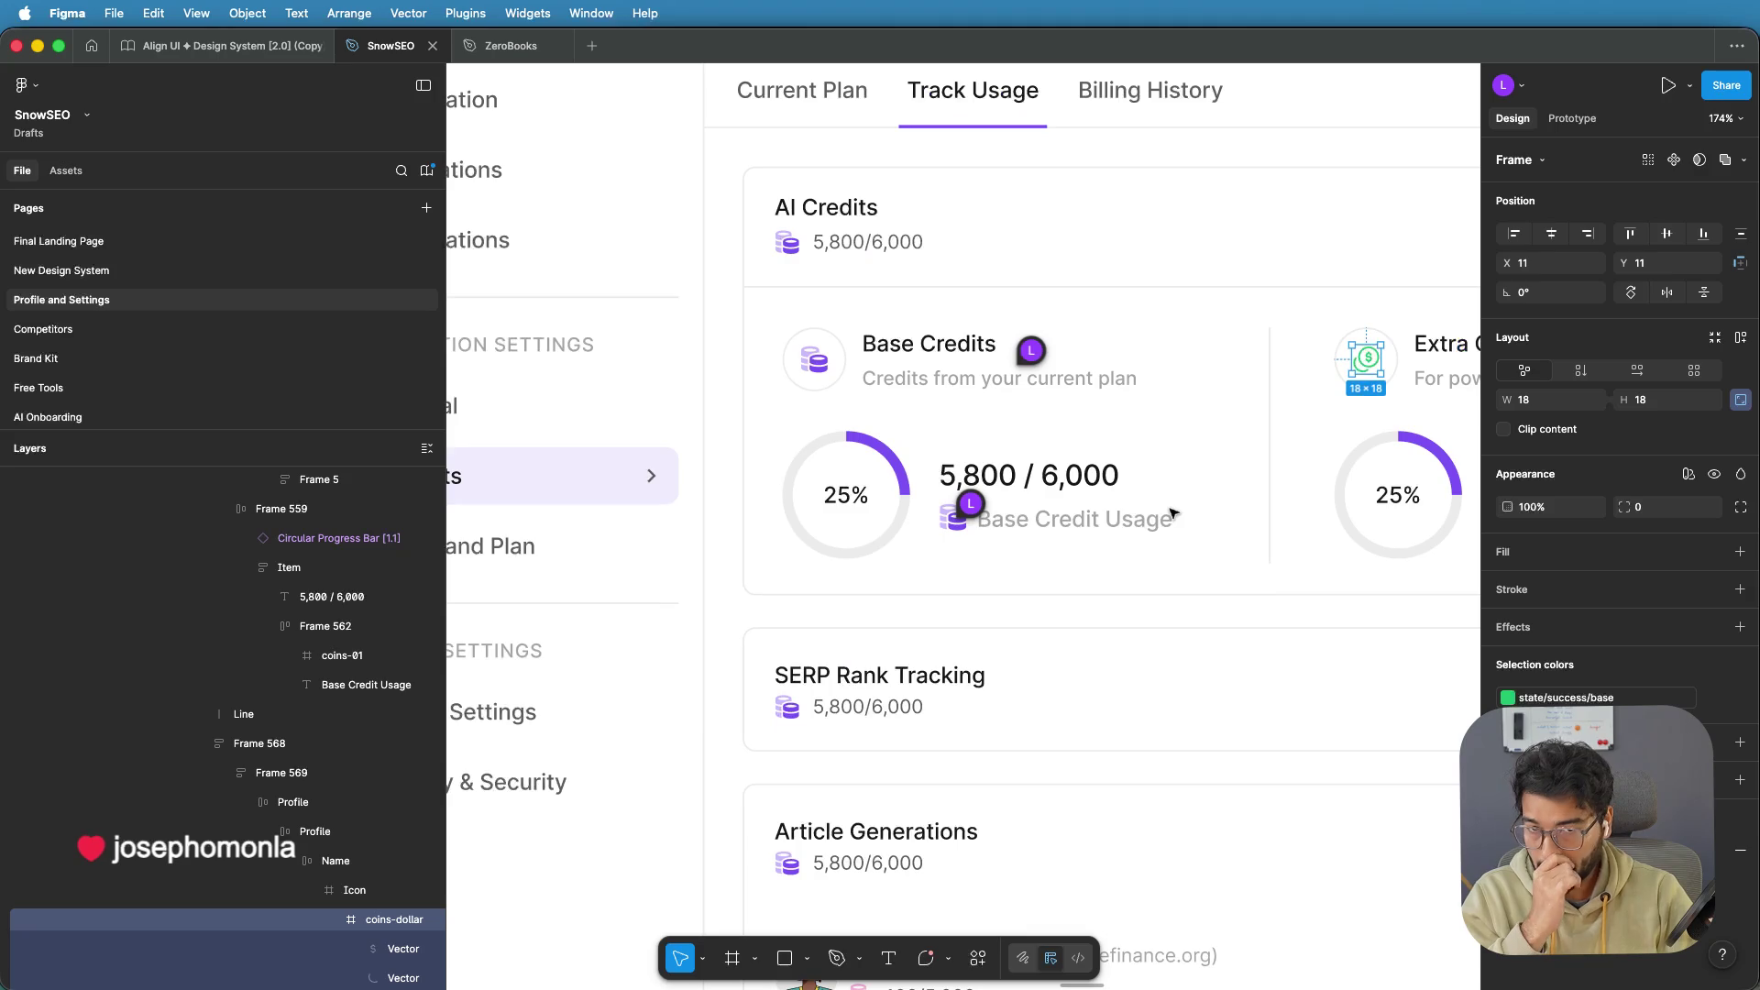
{"action": "scroll", "coordinate": [1177, 519], "scroll_direction": "right", "scroll_amount": 5}
Give the Extra Credit Usage coins-dollar icon state/success/base green too, then fit the billing frame
{"action": "left_click", "coordinate": [1134, 525]}
{"action": "double_click", "coordinate": [1141, 527]}
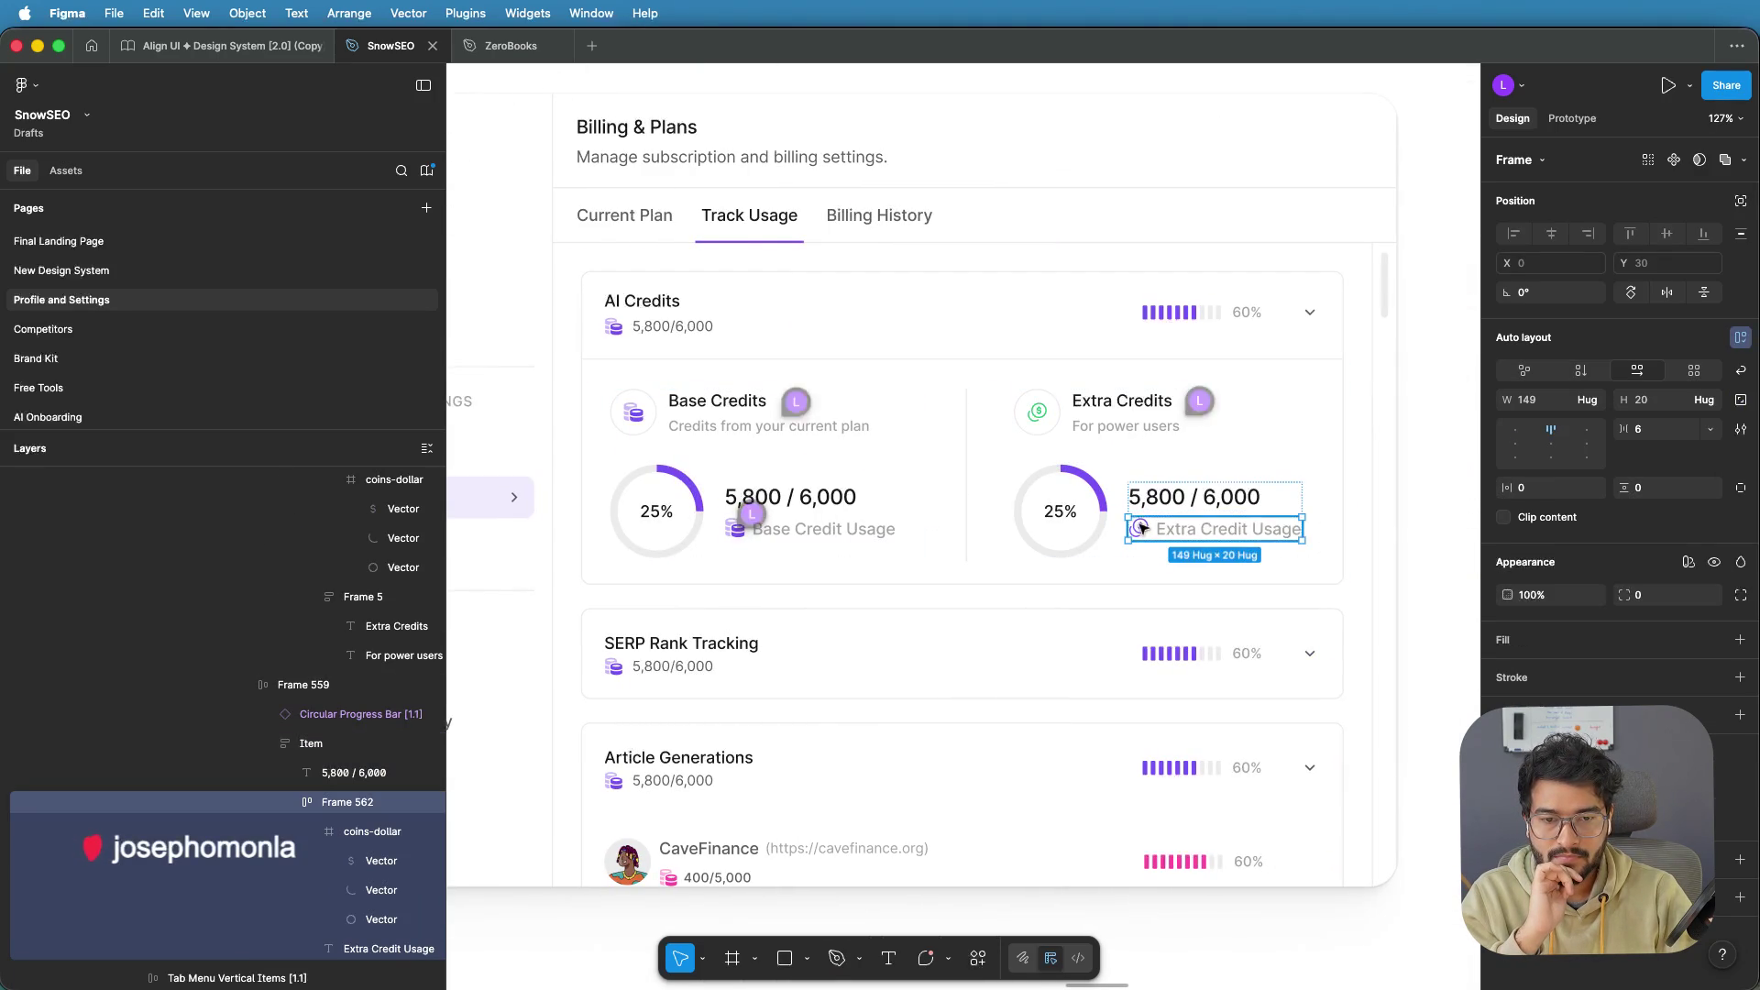
{"action": "double_click", "coordinate": [1141, 527]}
{"action": "double_click", "coordinate": [1141, 527]}
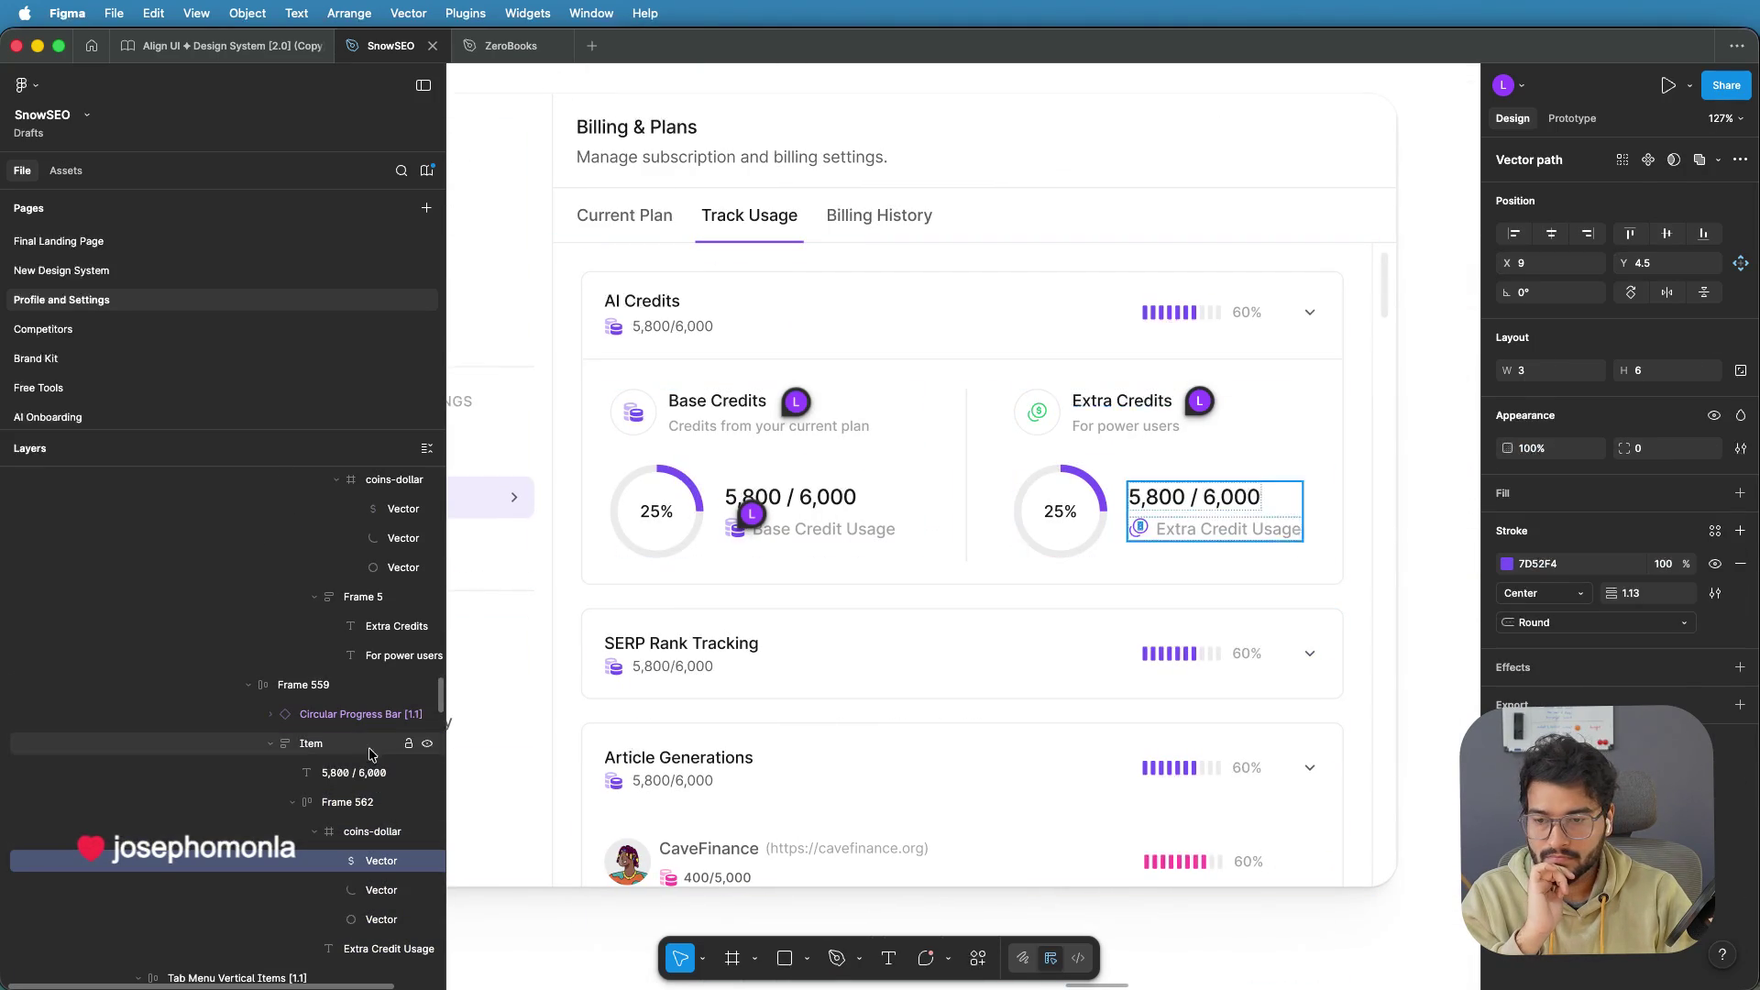
{"action": "key", "text": "Escape"}
{"action": "left_click", "coordinate": [1507, 698]}
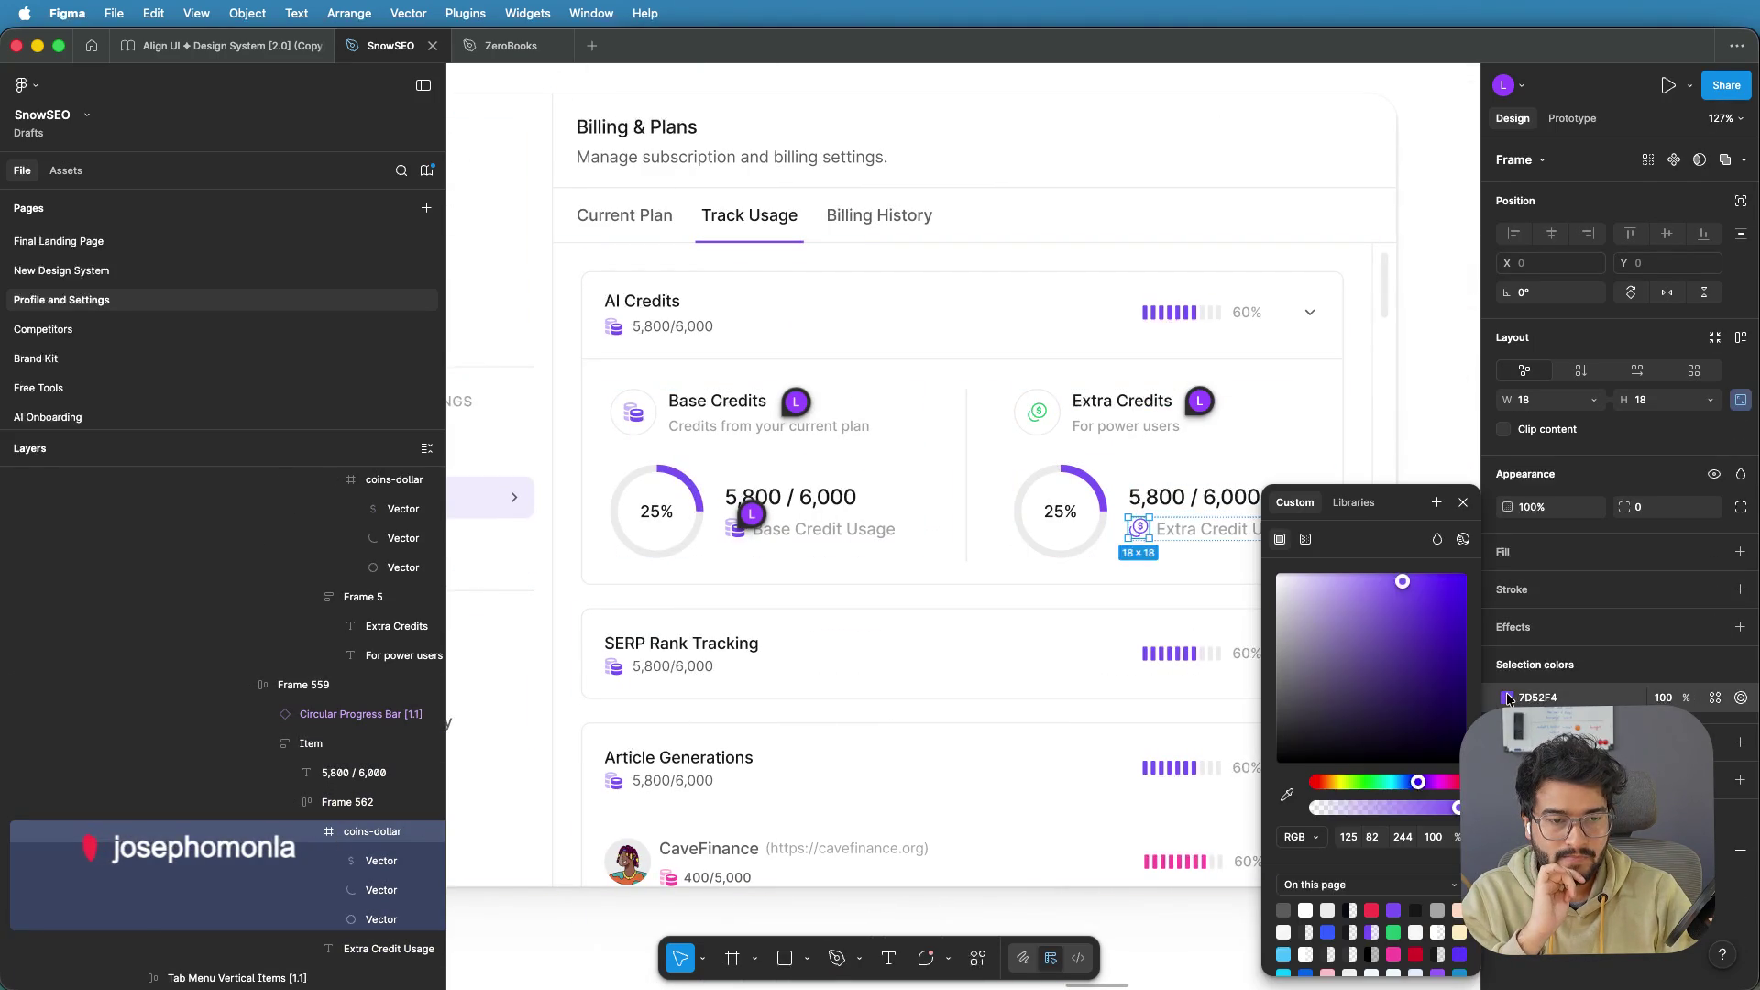
{"action": "left_click", "coordinate": [1354, 504]}
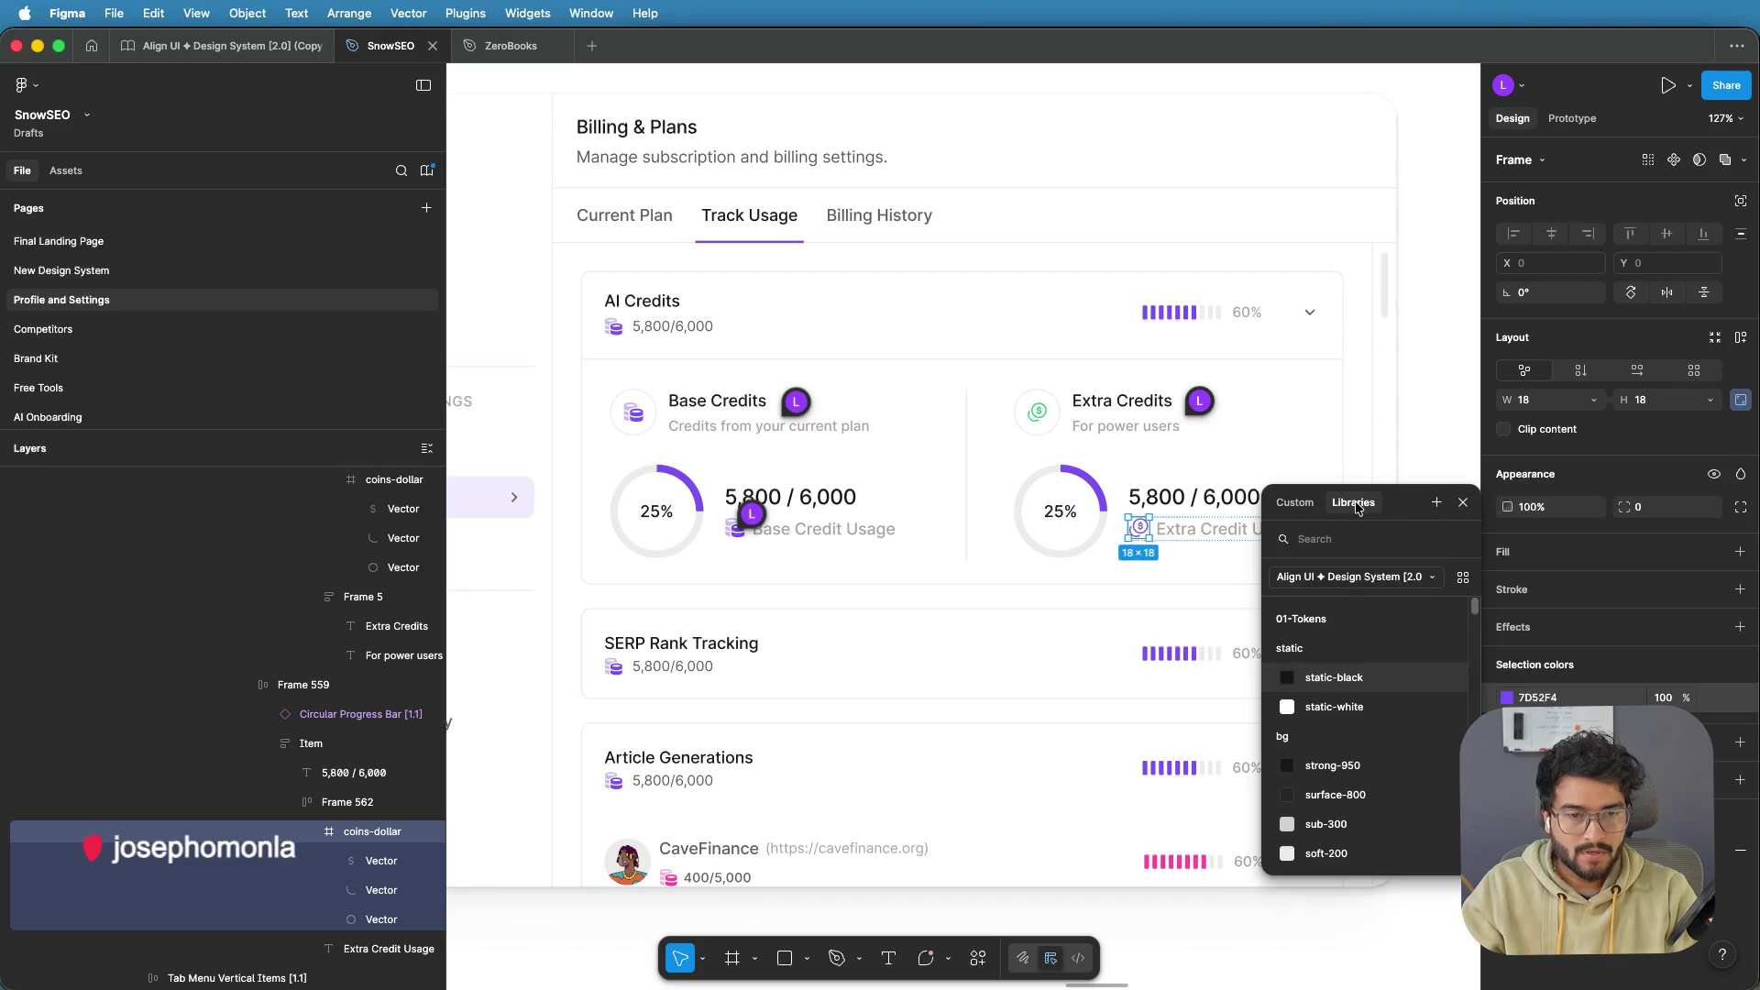
{"action": "type", "text": "base"}
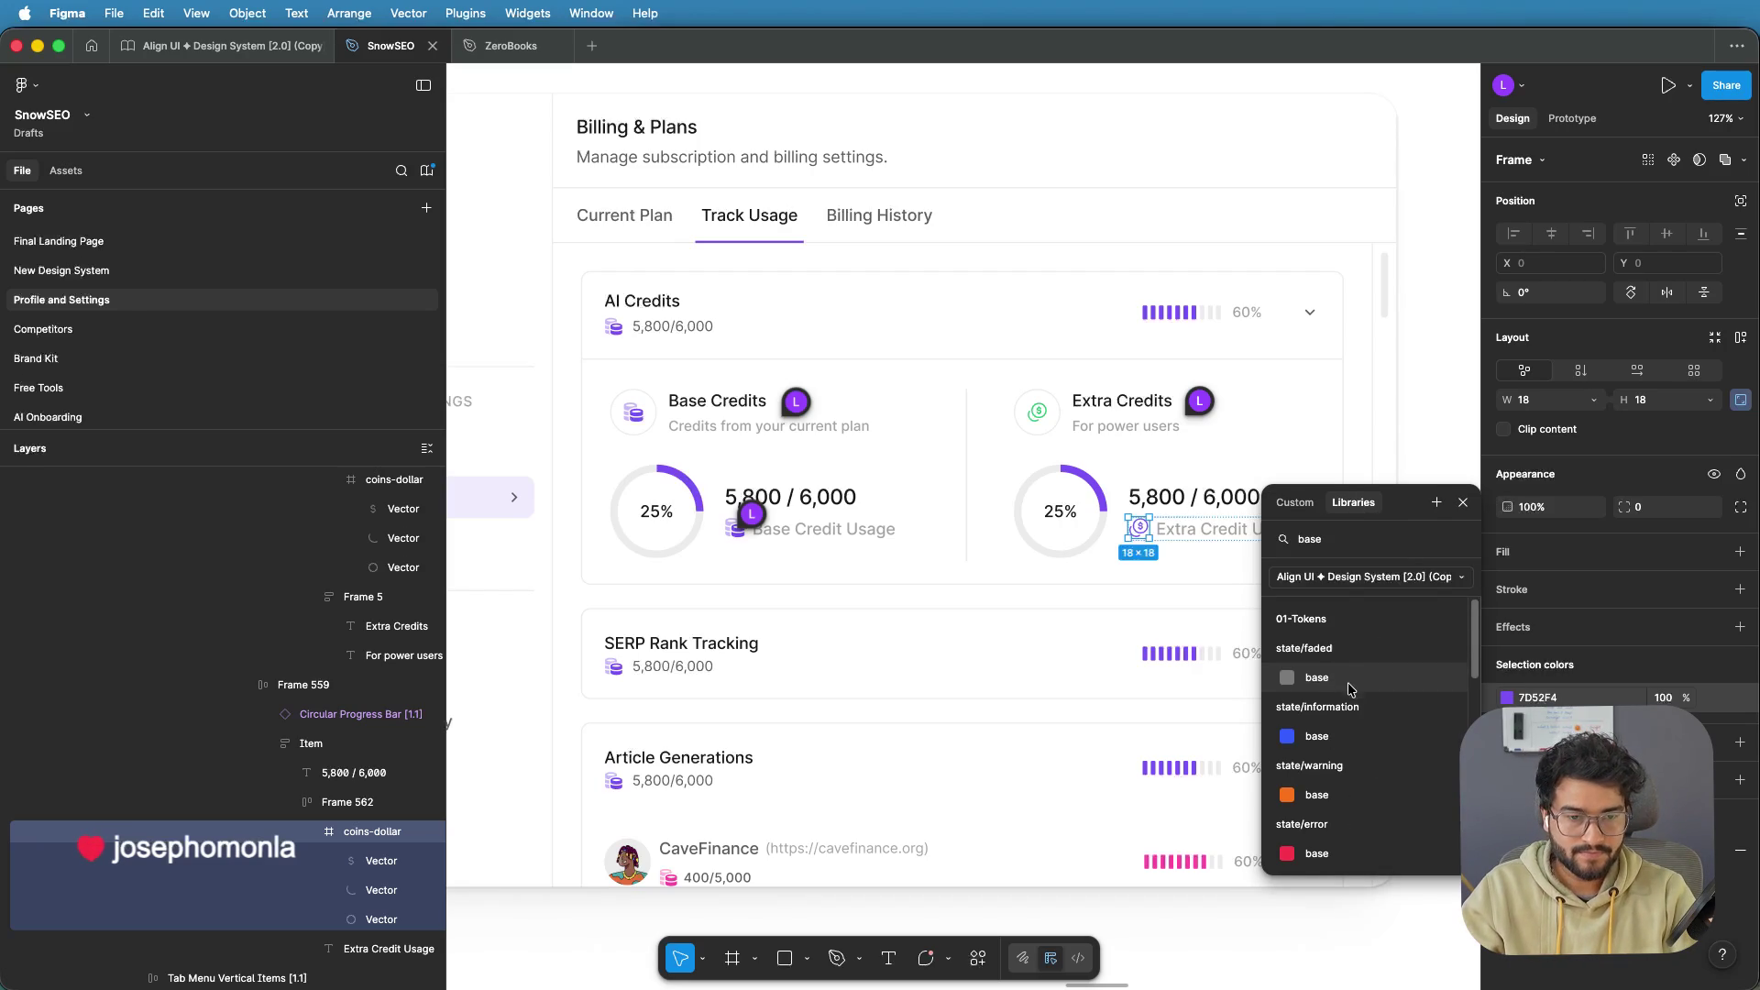
{"action": "scroll", "coordinate": [1348, 683], "scroll_direction": "down", "scroll_amount": 2}
{"action": "left_click", "coordinate": [1336, 750]}
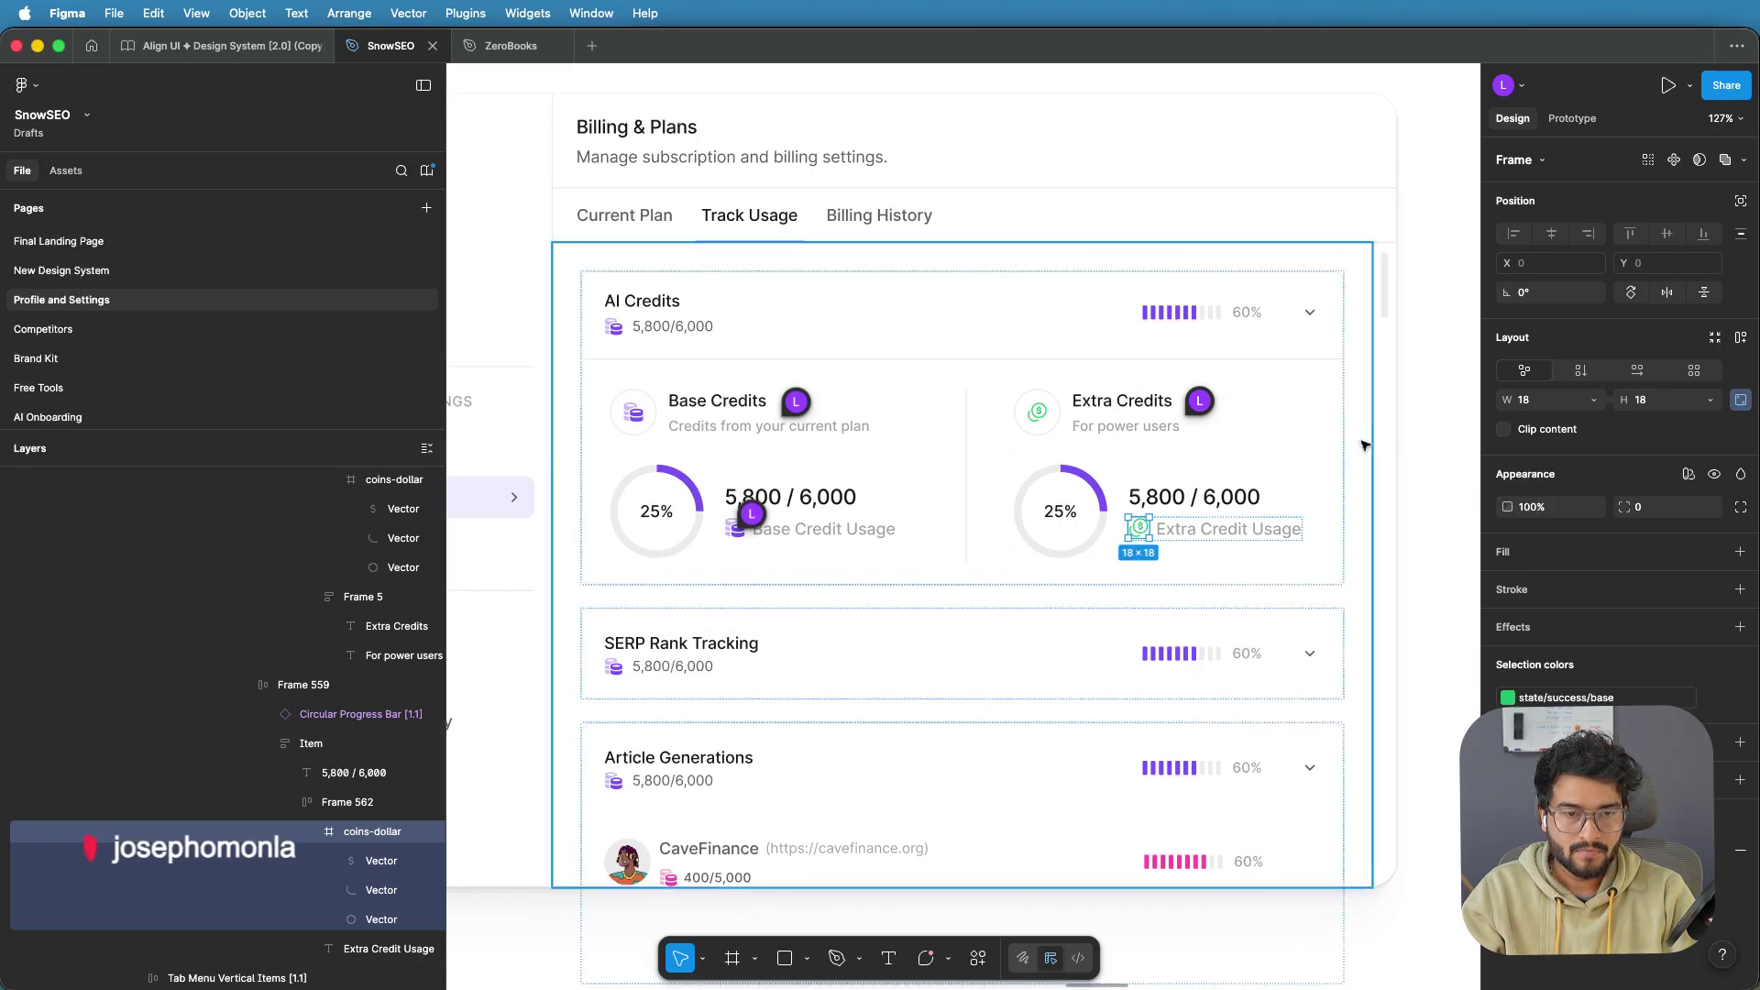
{"action": "key", "text": "Escape"}
{"action": "key", "text": "Escape"}
{"action": "key", "text": "Escape"}
{"action": "key", "text": "shift+2"}
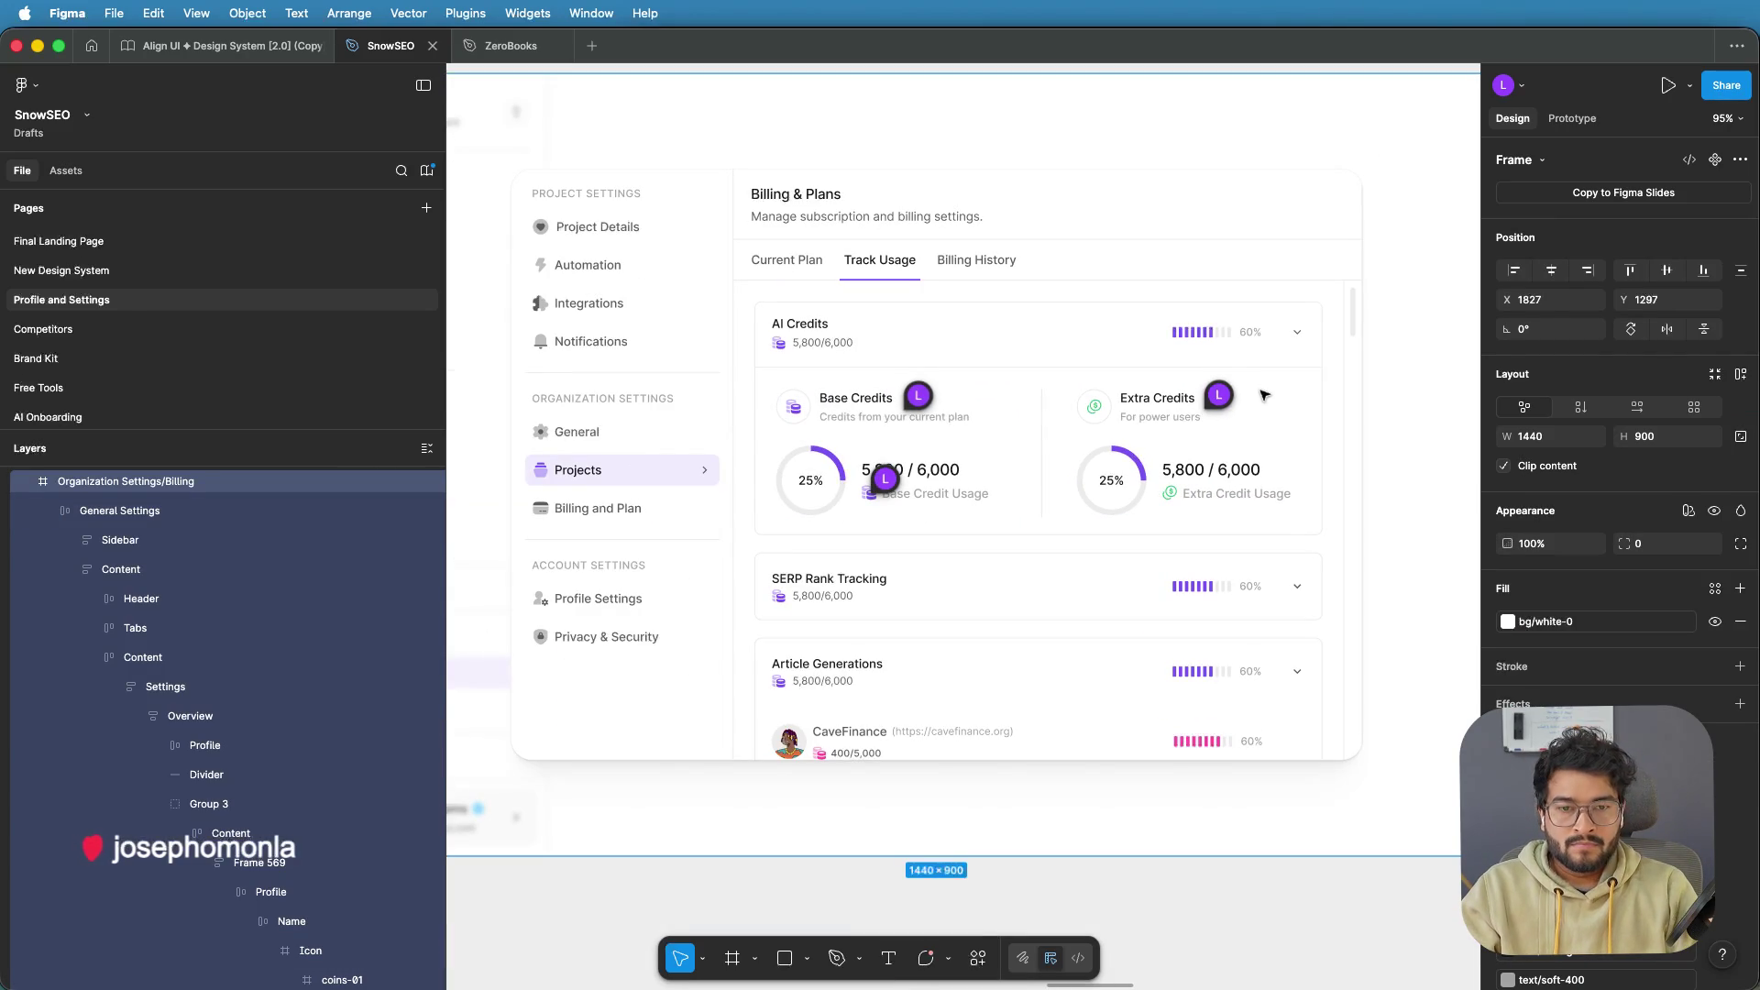
{"action": "scroll", "coordinate": [933, 556], "scroll_direction": "left", "scroll_amount": 3}
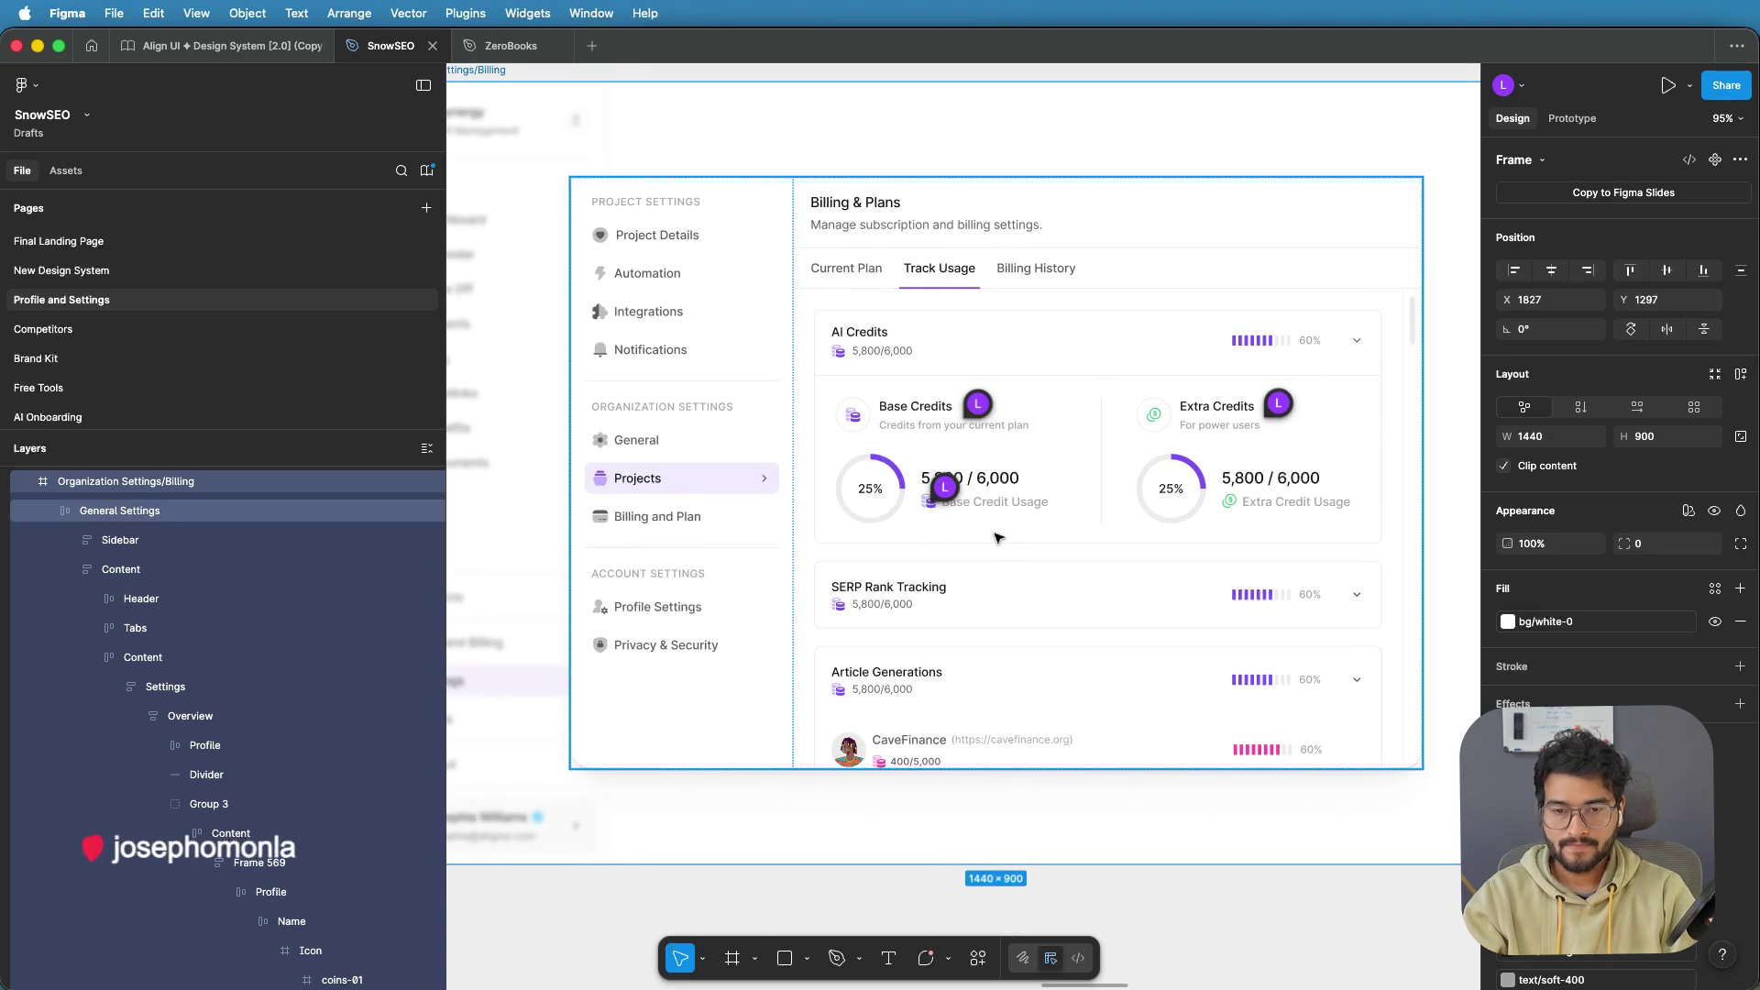
{"action": "scroll", "coordinate": [998, 537], "scroll_direction": "down", "scroll_amount": 3}
{"action": "scroll", "coordinate": [1004, 486], "scroll_direction": "left", "scroll_amount": 10}
{"action": "scroll", "coordinate": [1007, 442], "scroll_direction": "left", "scroll_amount": 4}
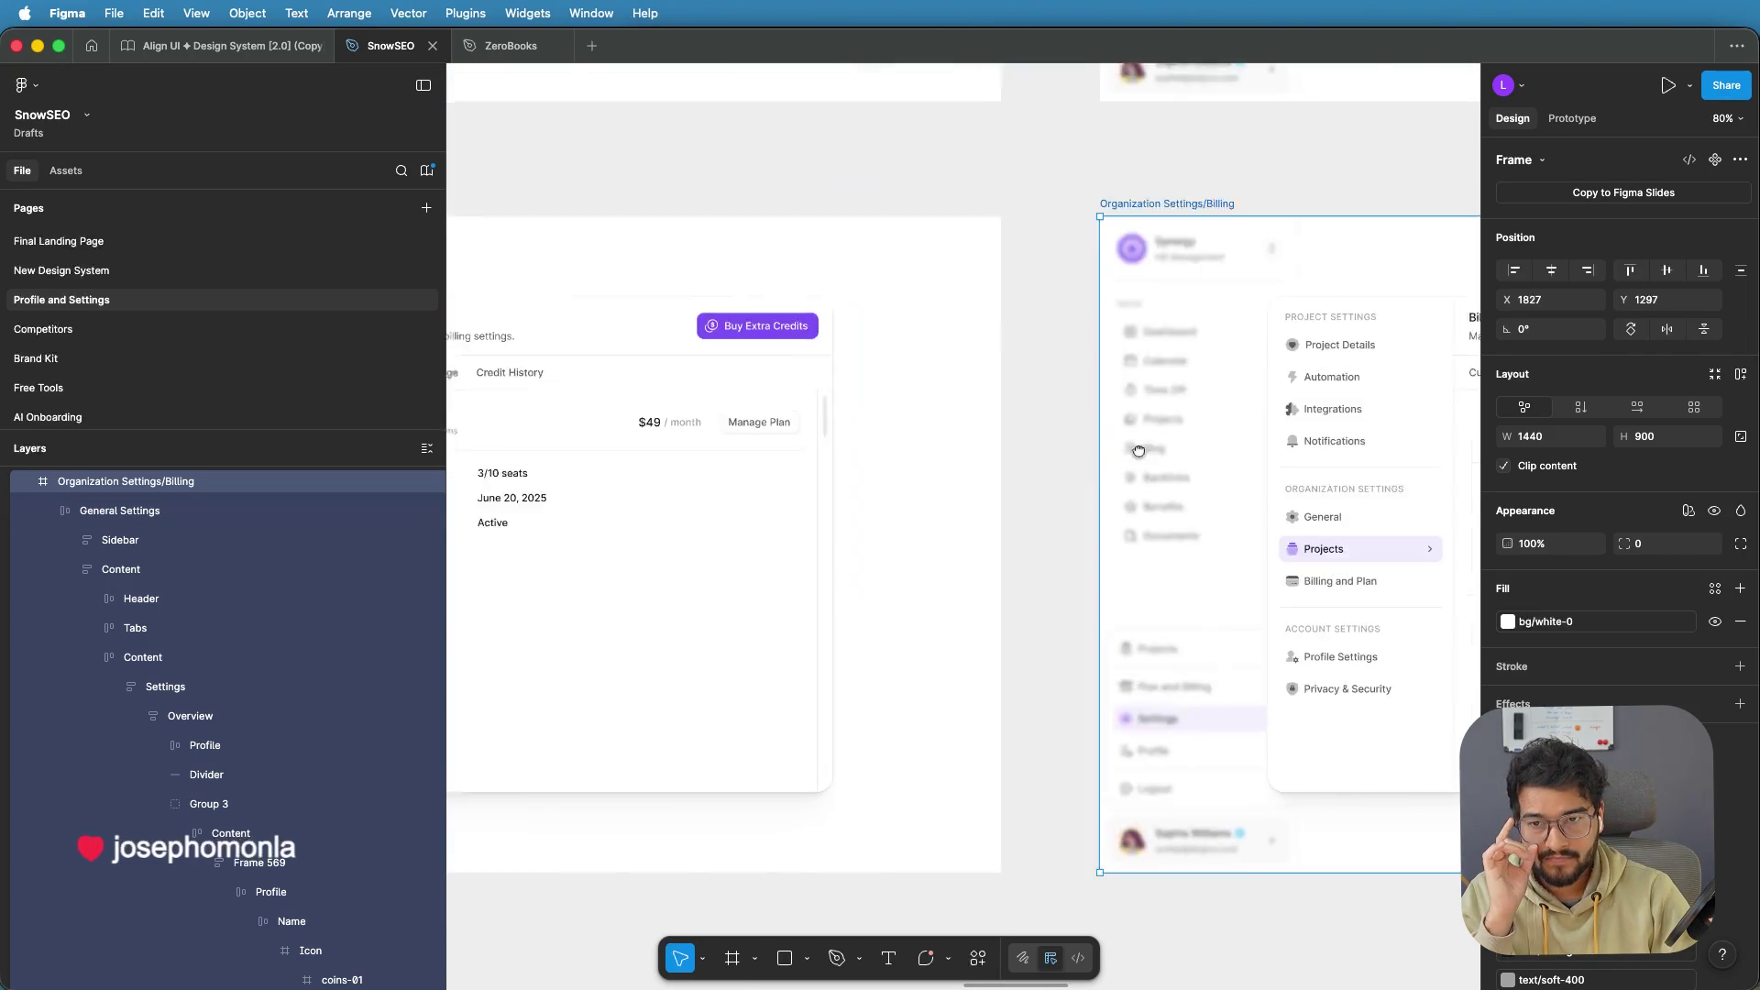
{"action": "scroll", "coordinate": [908, 463], "scroll_direction": "right", "scroll_amount": 12}
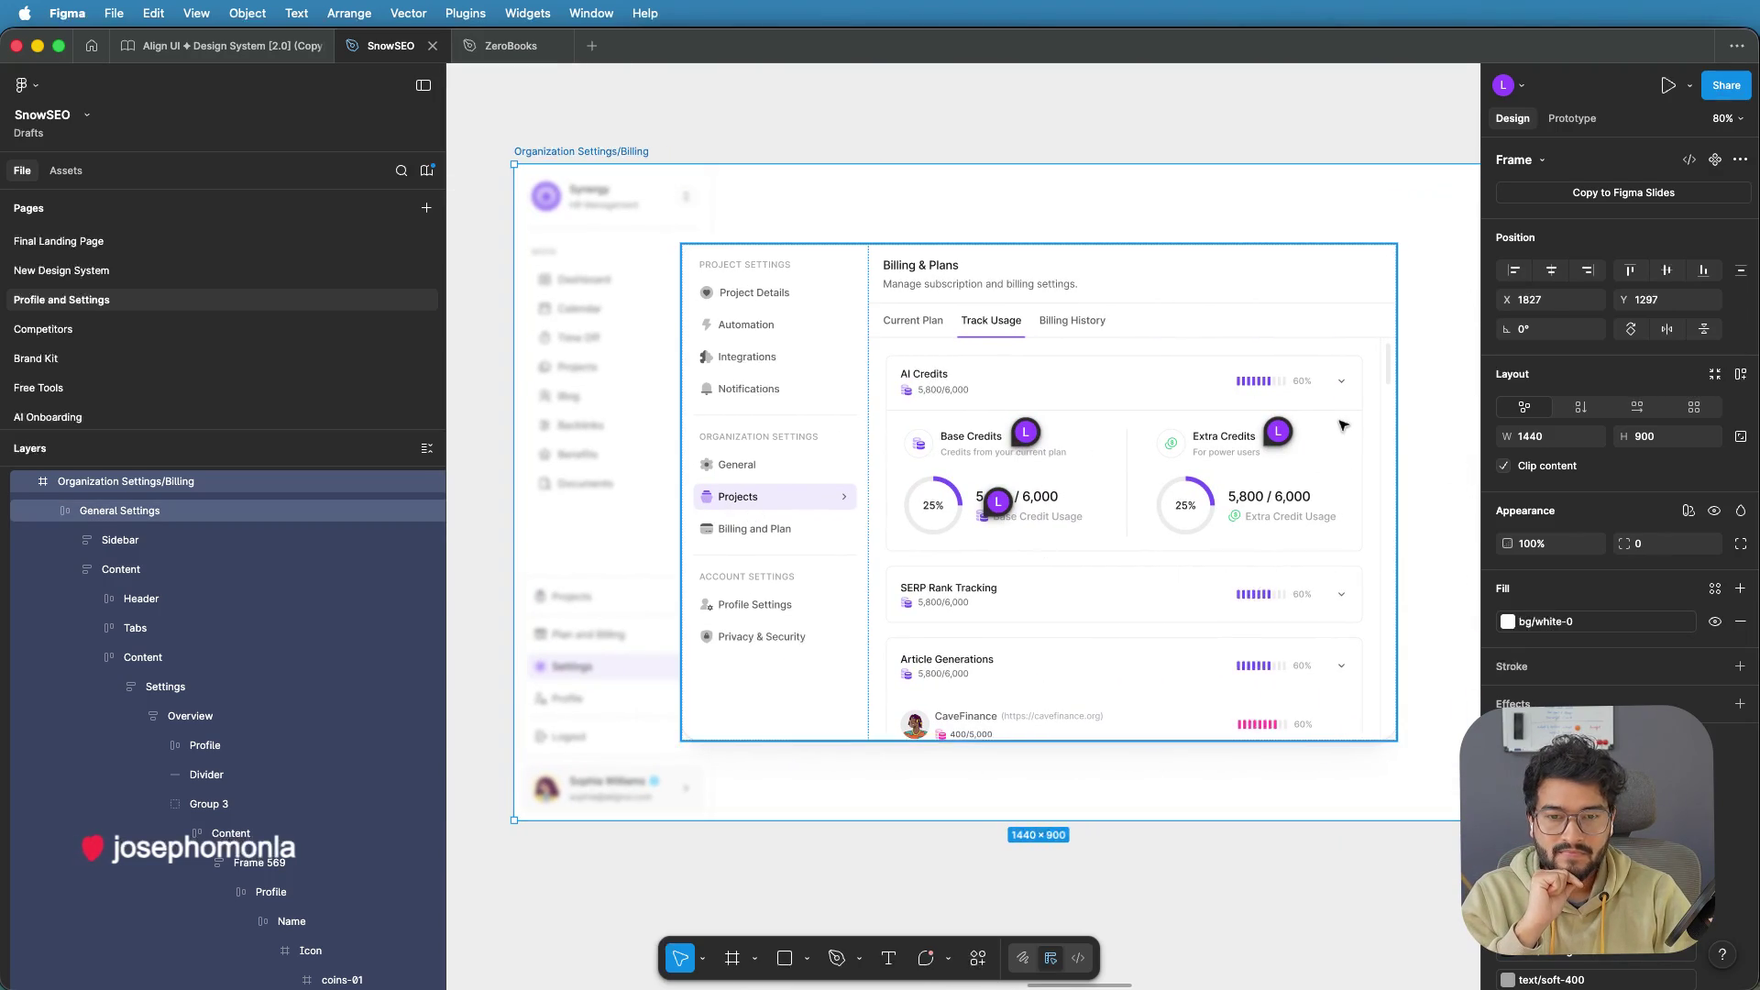
{"action": "scroll", "coordinate": [1355, 463], "scroll_direction": "right", "scroll_amount": 2}
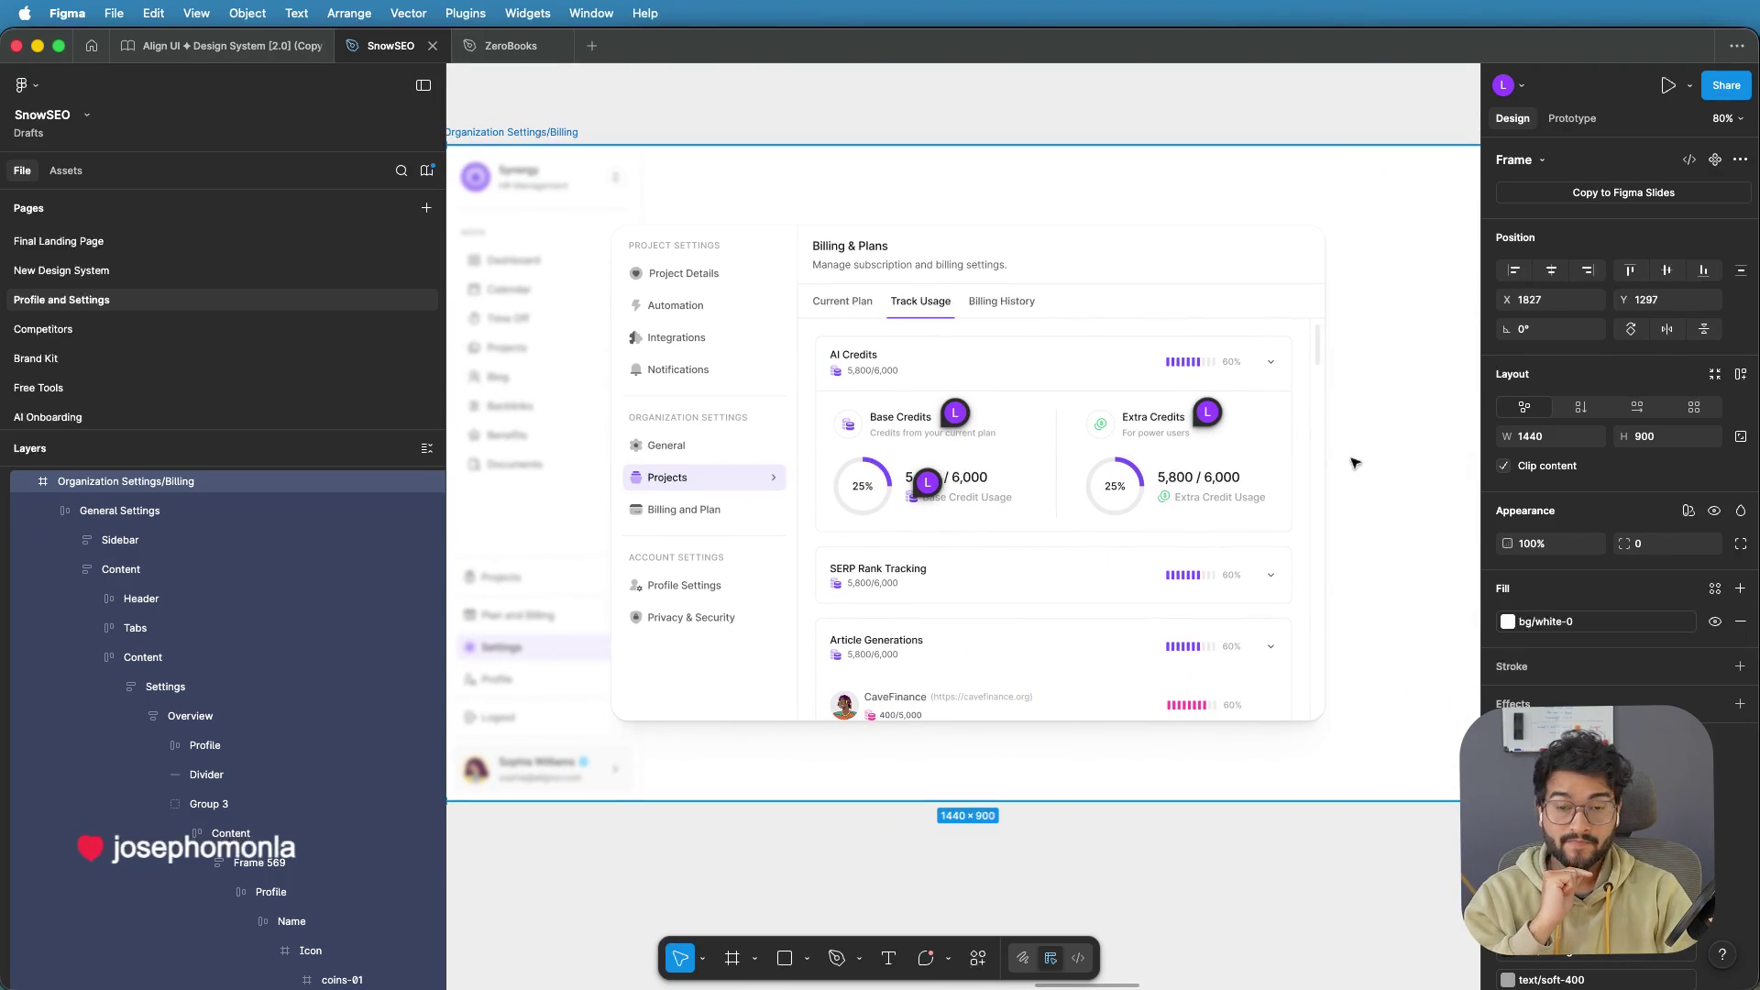
{"action": "scroll", "coordinate": [1354, 463], "scroll_direction": "down", "scroll_amount": 2}
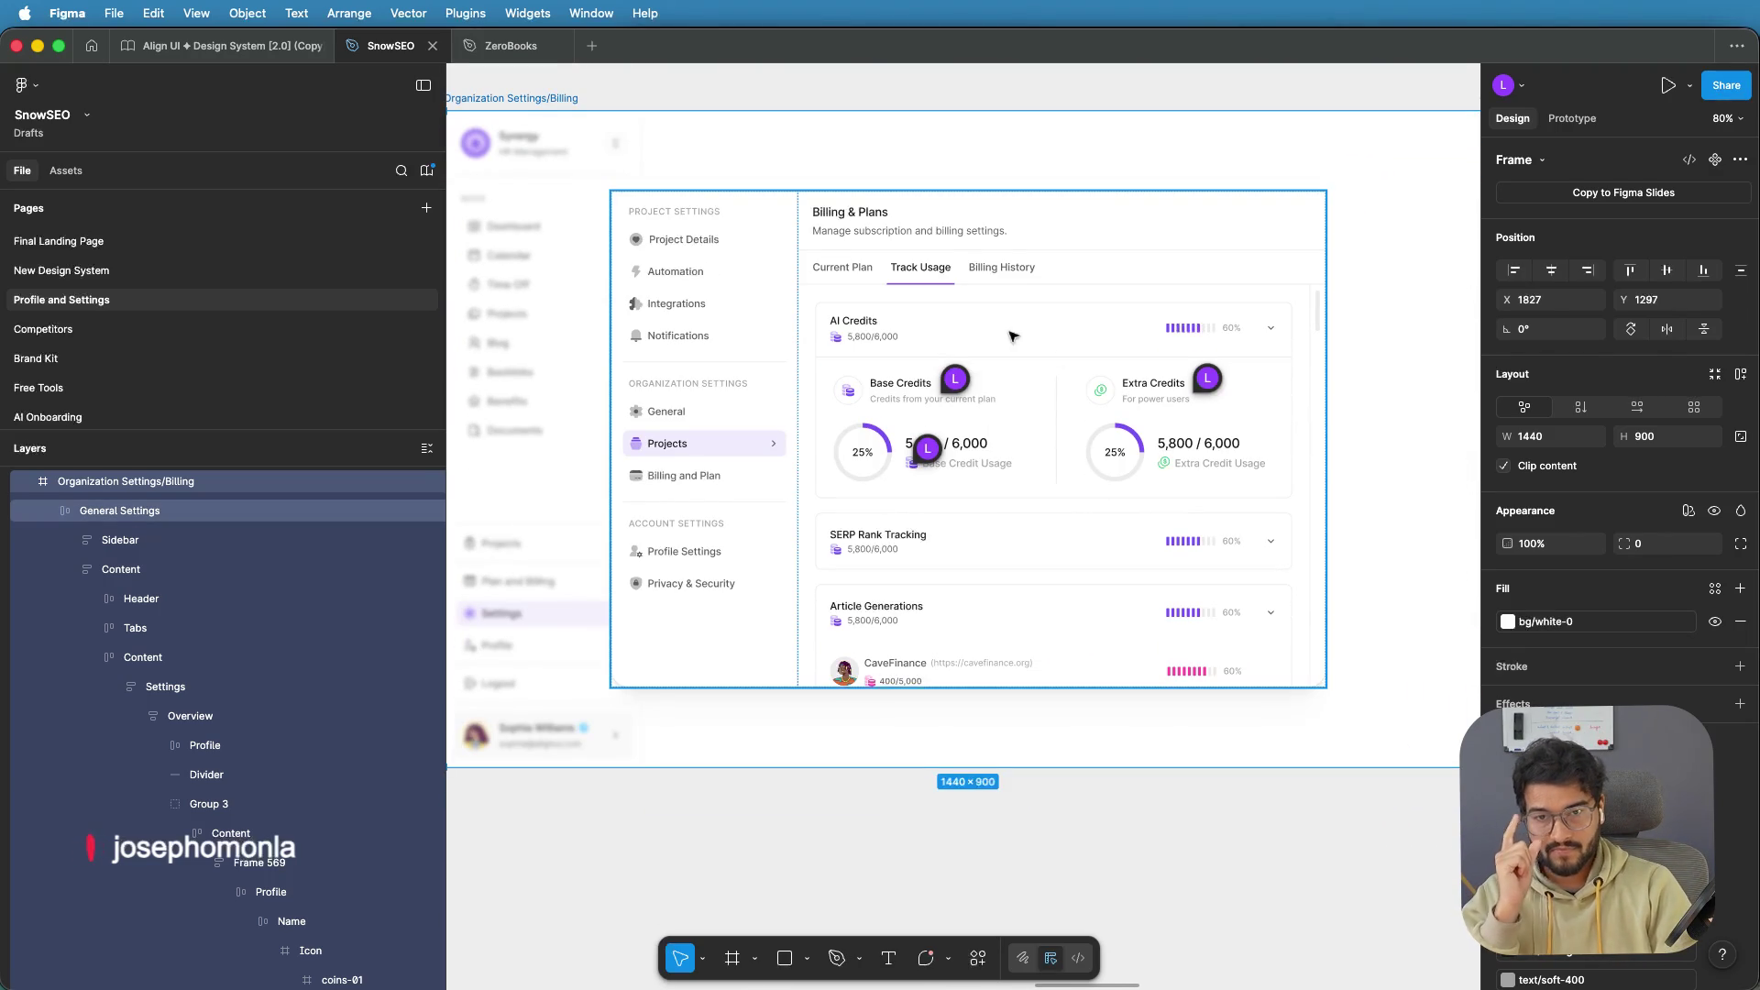
Locate the Article Generations Divider layer and drag it up to sit under the card's header
{"action": "left_click", "coordinate": [1006, 360], "text": "super"}
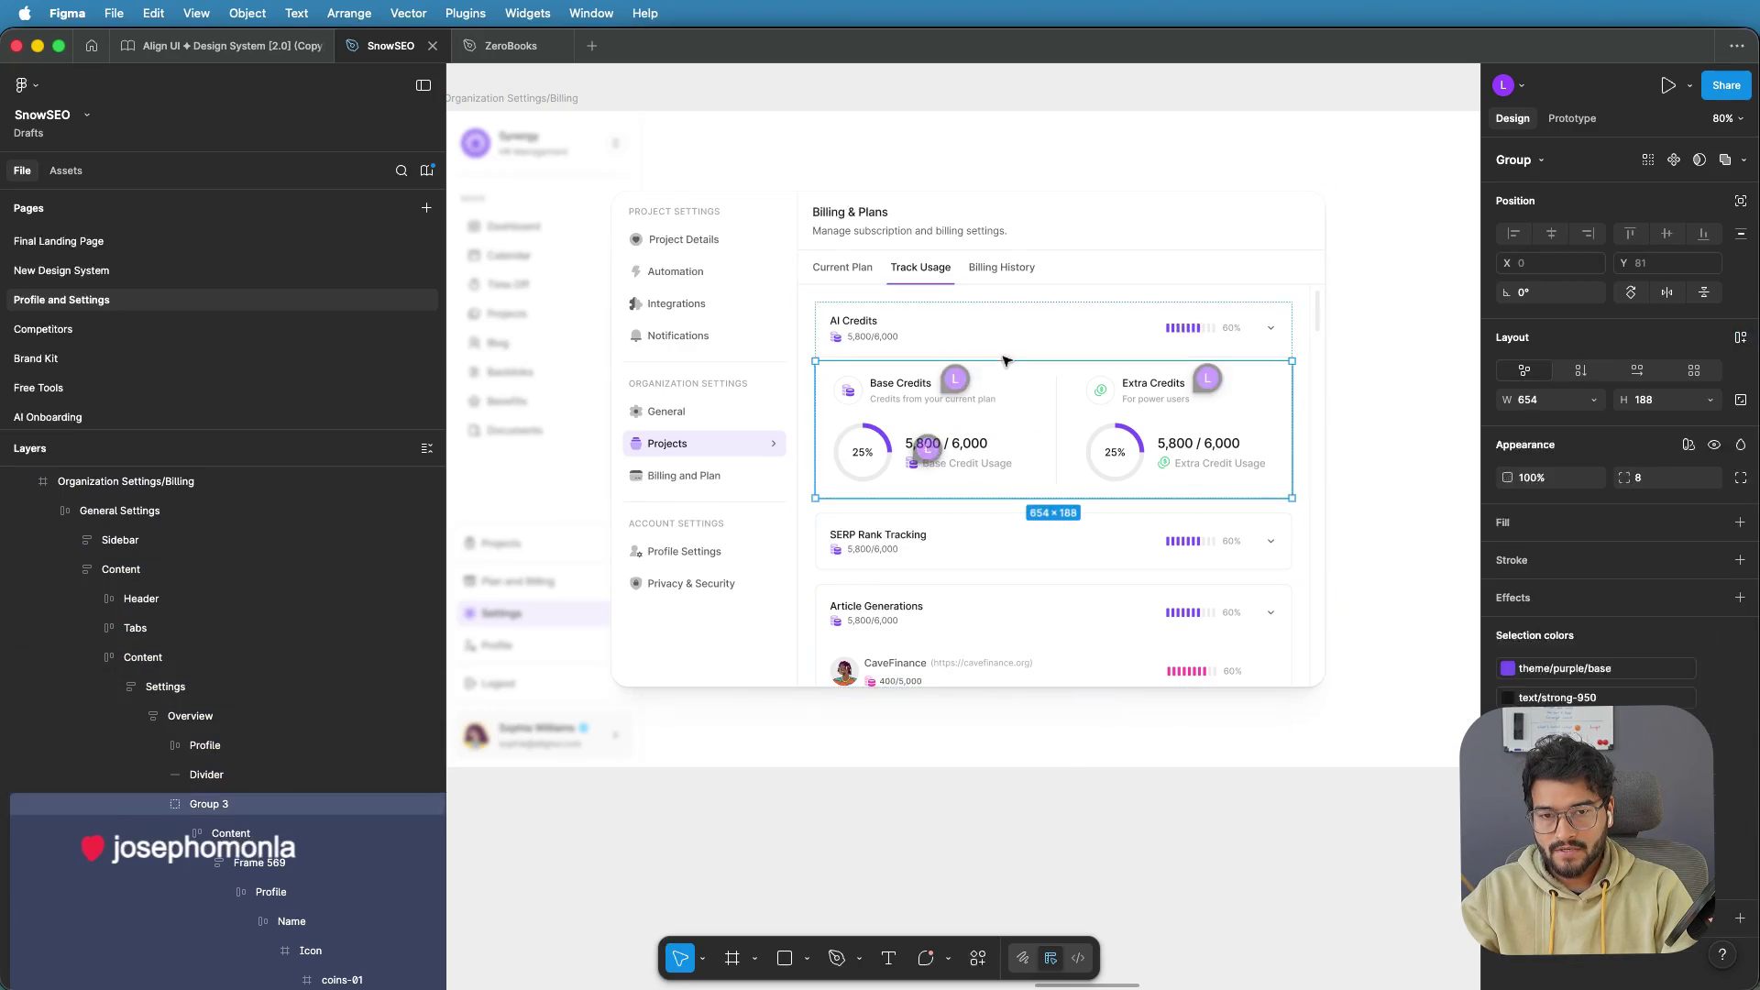
{"action": "left_click", "coordinate": [192, 775]}
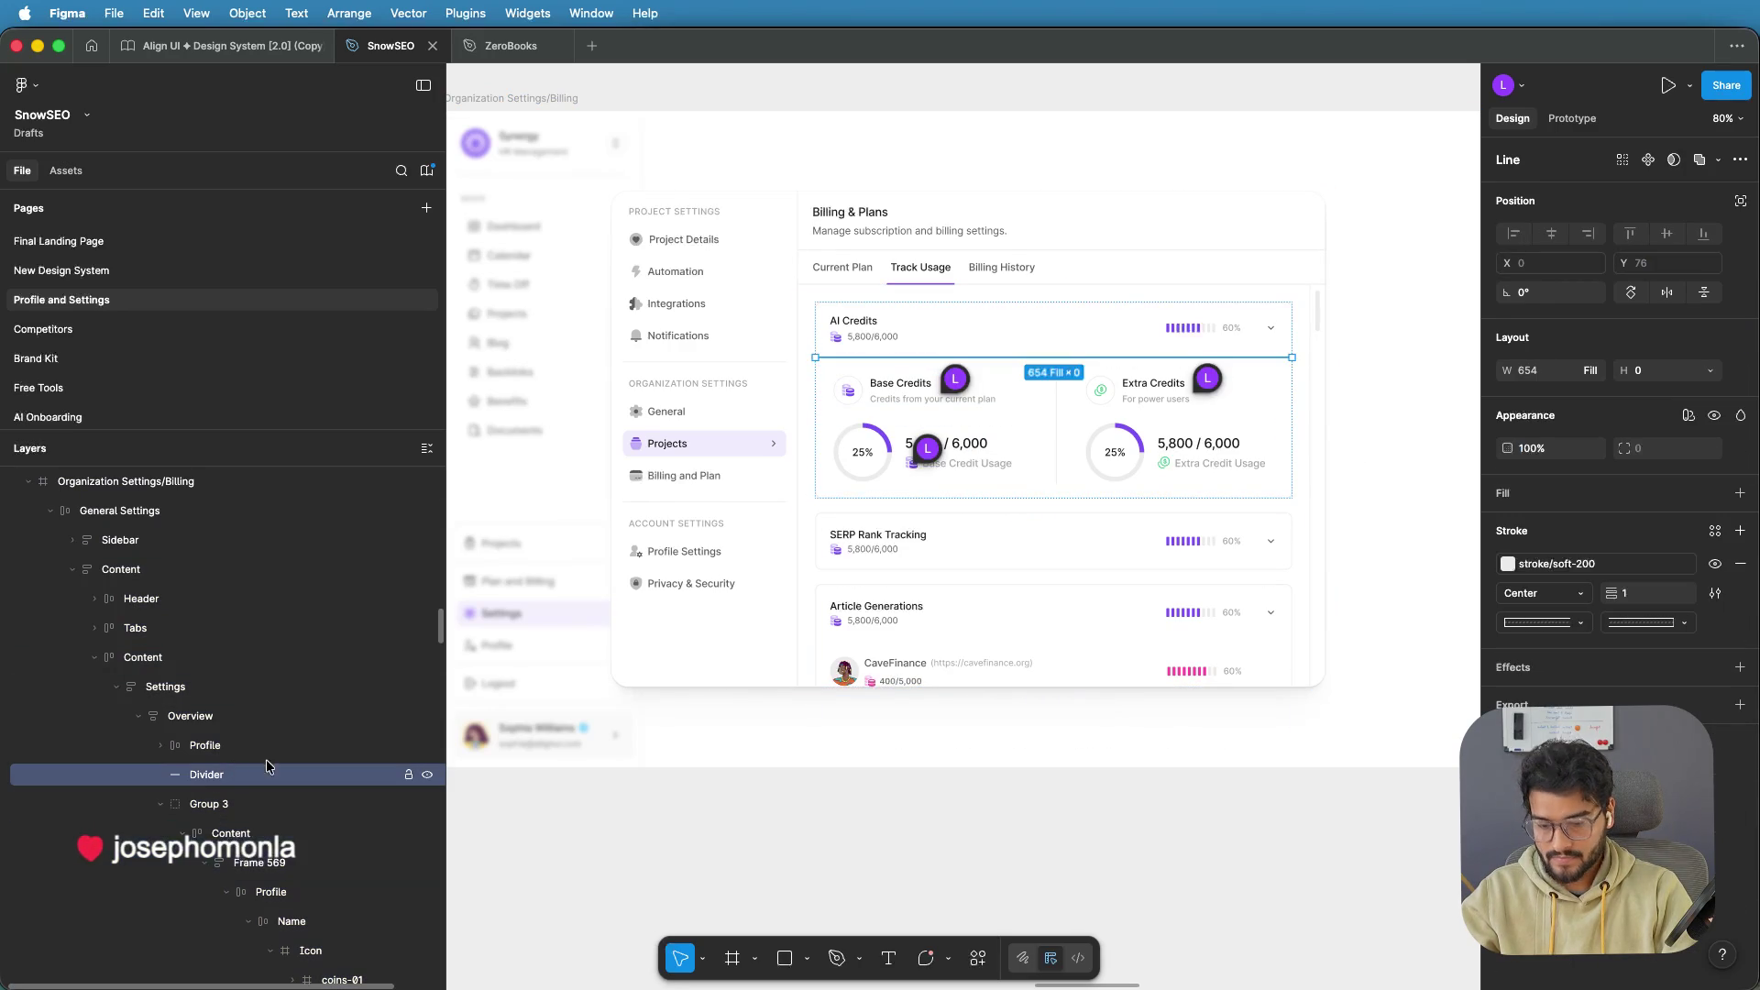
{"action": "left_click", "coordinate": [981, 611]}
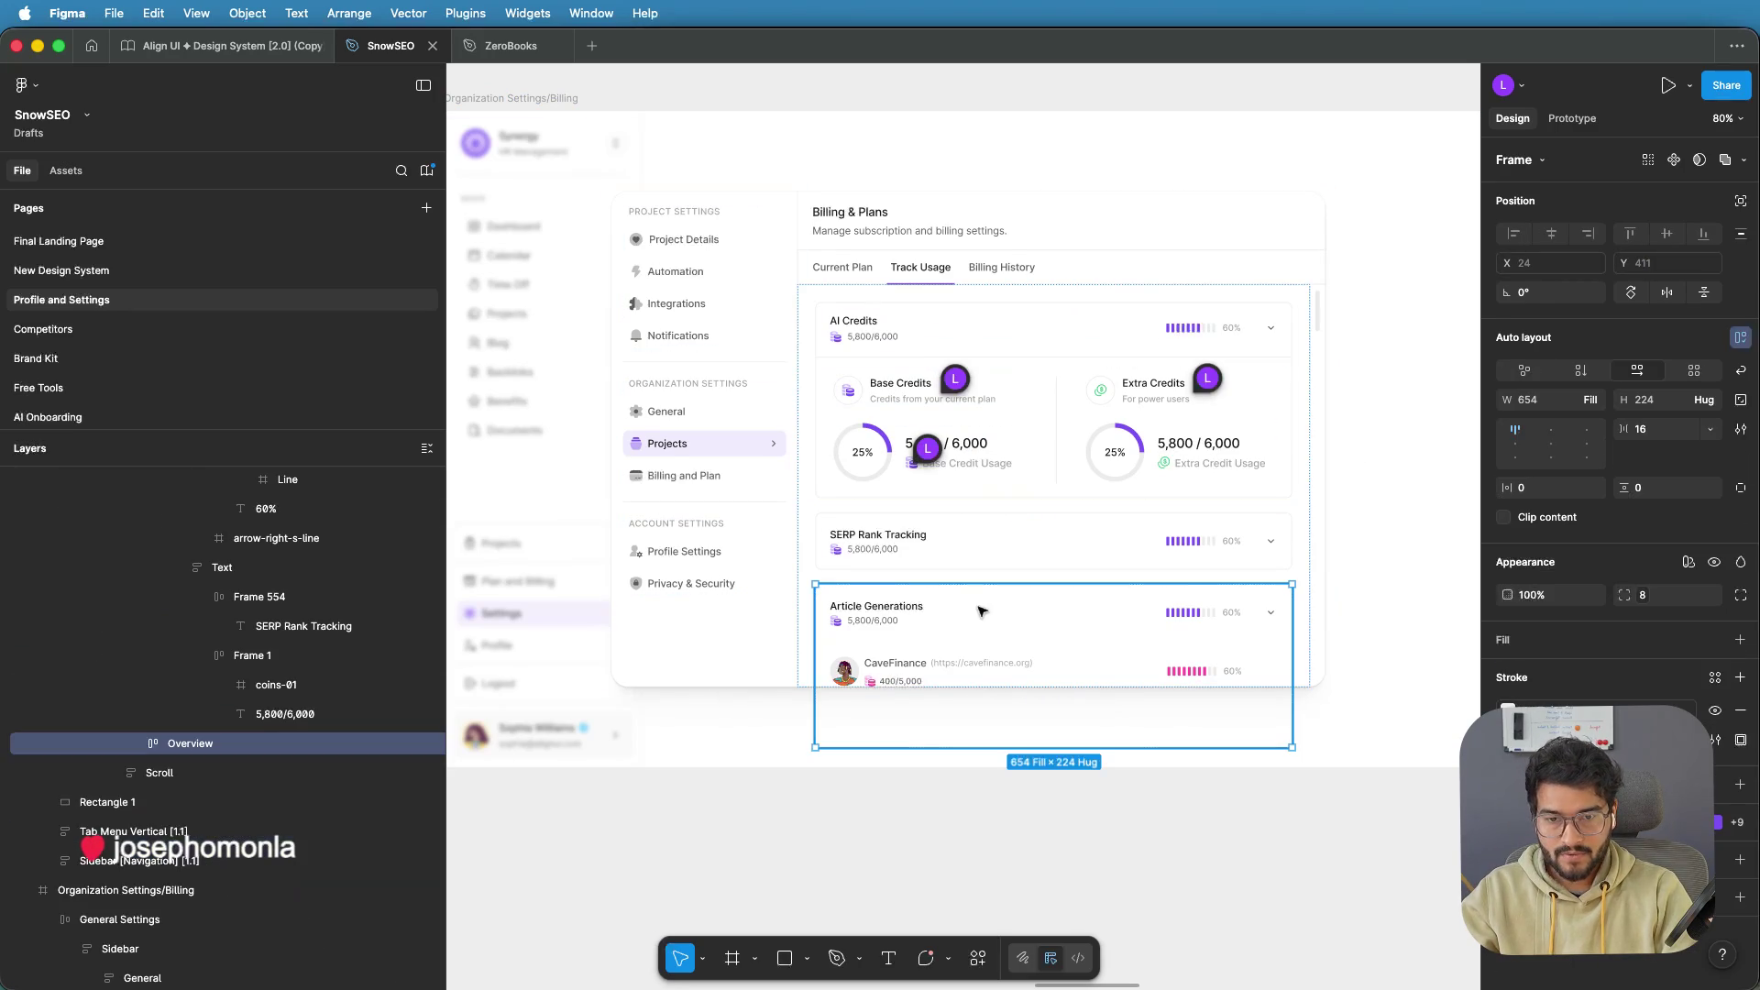
{"action": "double_click", "coordinate": [929, 623]}
{"action": "scroll", "coordinate": [287, 810], "scroll_direction": "down", "scroll_amount": 1}
{"action": "left_click", "coordinate": [182, 765]}
{"action": "left_click", "coordinate": [236, 745]}
{"action": "scroll", "coordinate": [240, 747], "scroll_direction": "down", "scroll_amount": 10}
{"action": "left_click", "coordinate": [243, 743]}
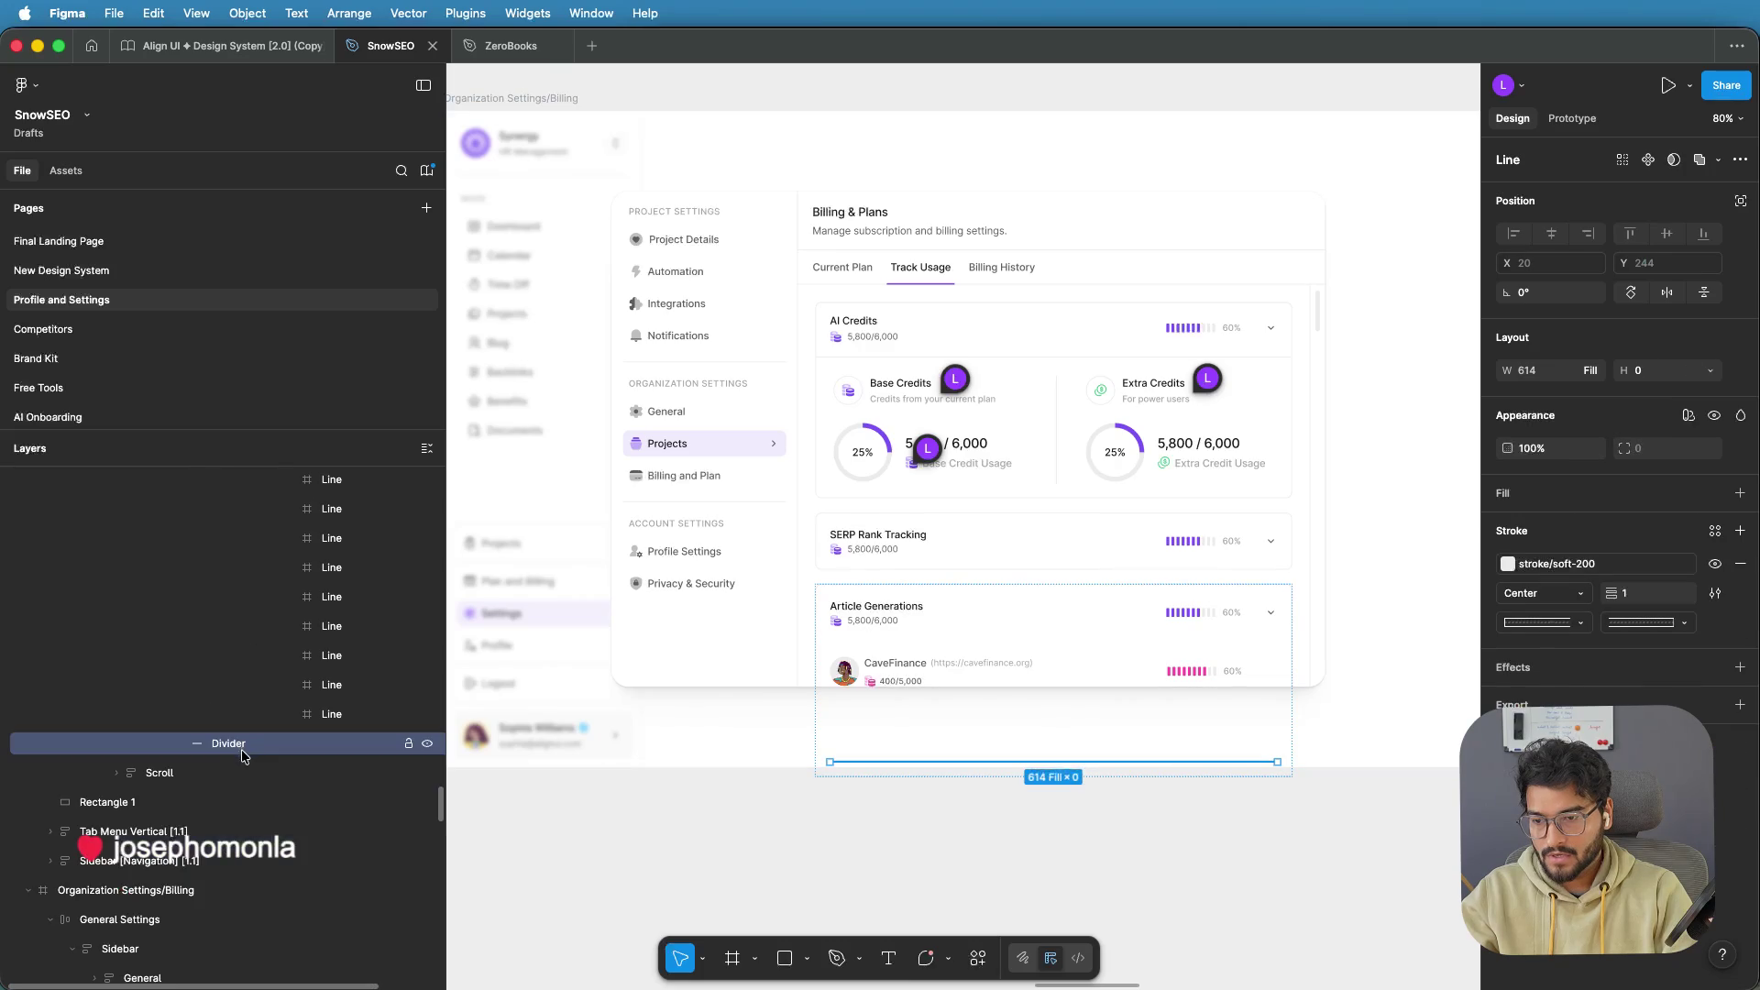
{"action": "scroll", "coordinate": [235, 799], "scroll_direction": "up", "scroll_amount": 10}
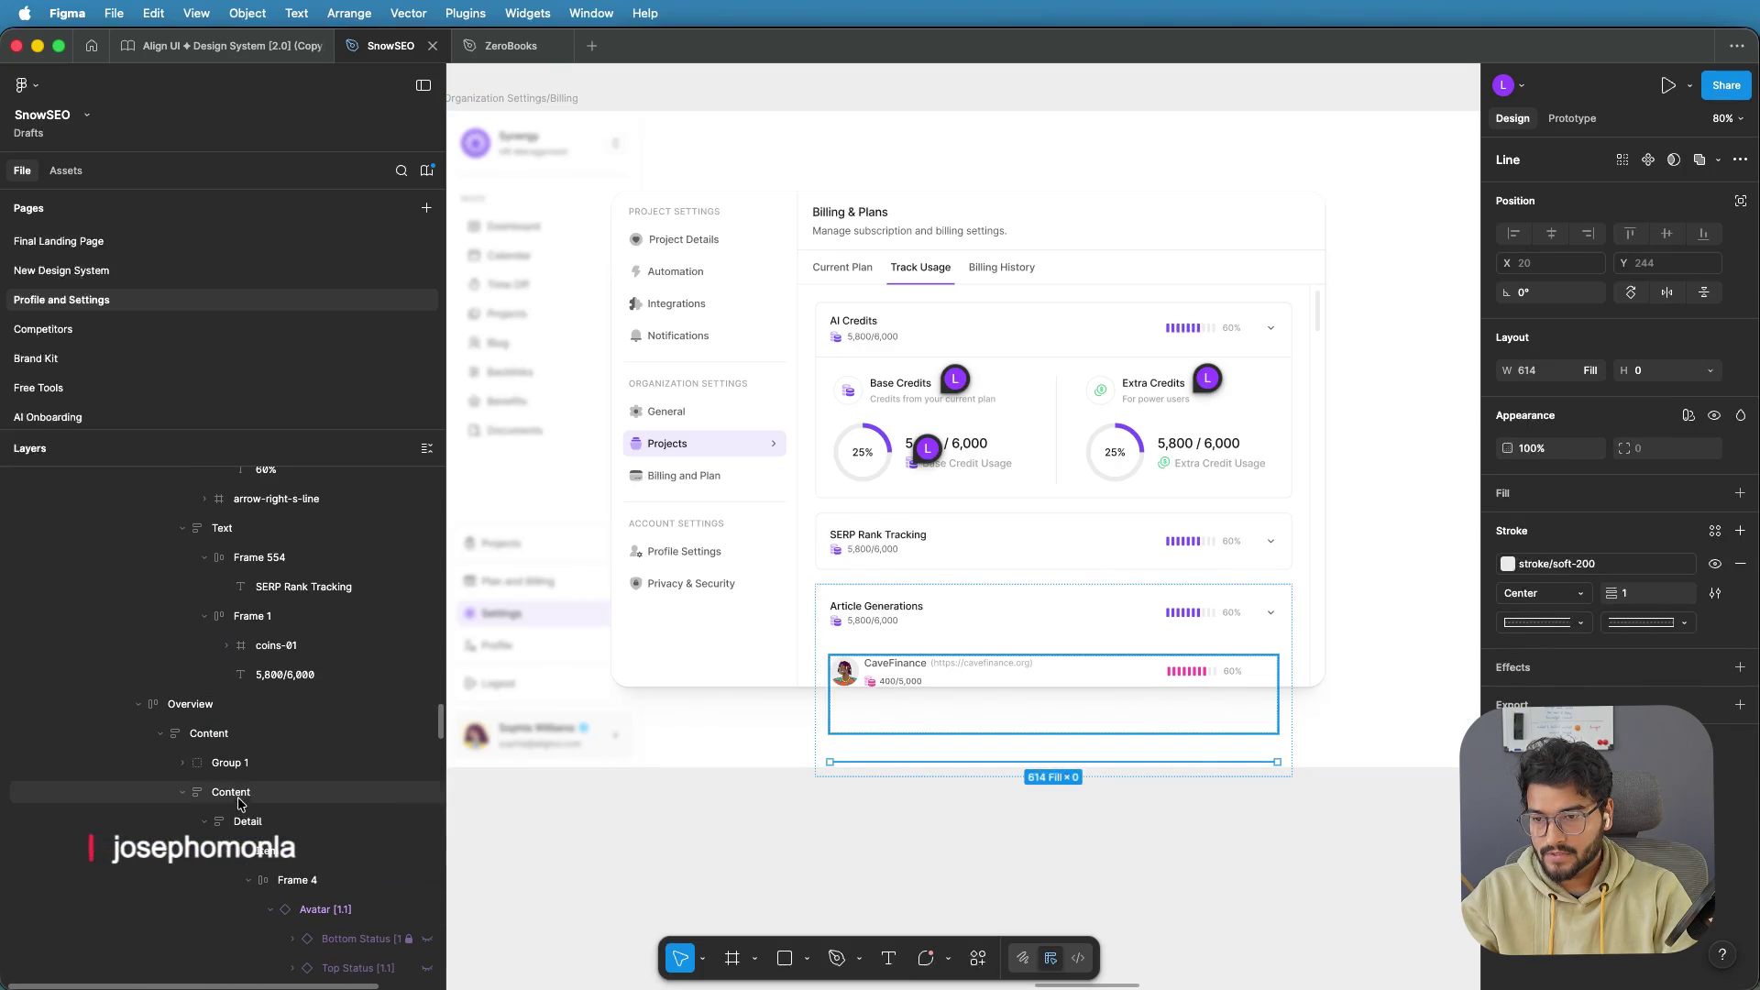
{"action": "left_click", "coordinate": [182, 792]}
{"action": "left_click_drag", "start_coordinate": [229, 823], "coordinate": [243, 788]}
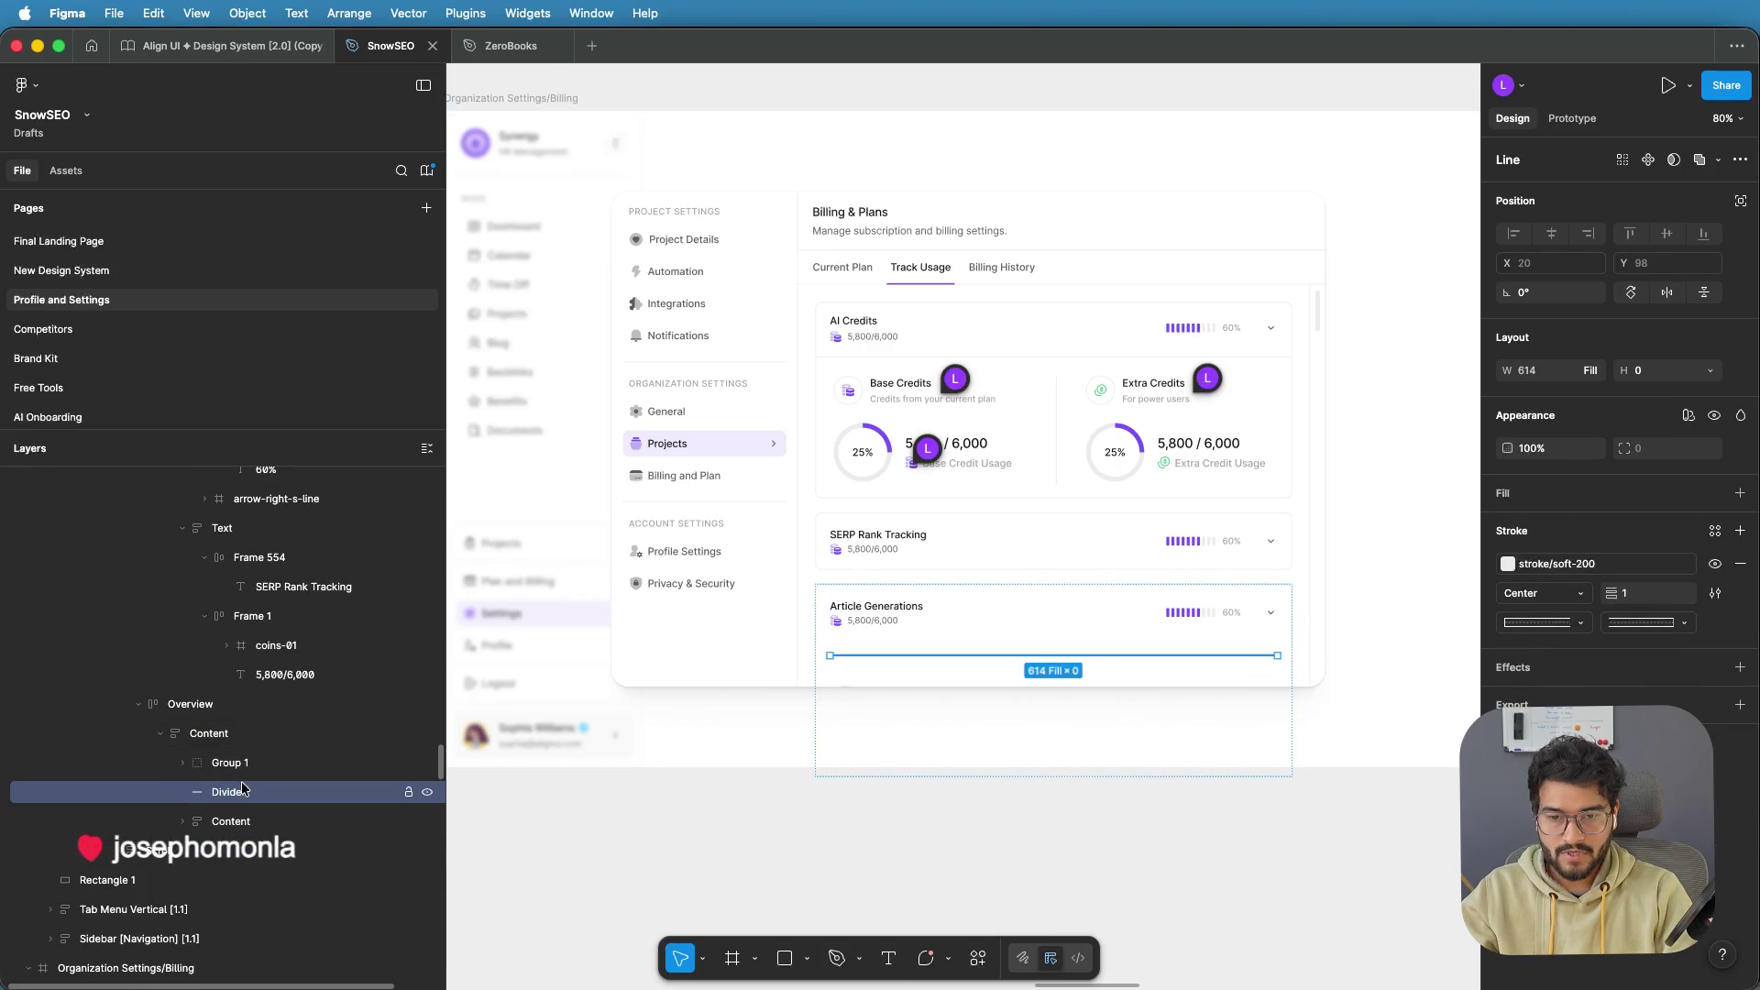
Drill into the Article Generations card on canvas to check the repositioned divider under its header
{"action": "left_click", "coordinate": [1036, 648]}
{"action": "double_click", "coordinate": [1046, 654]}
{"action": "double_click", "coordinate": [1048, 652]}
{"action": "double_click", "coordinate": [1051, 651]}
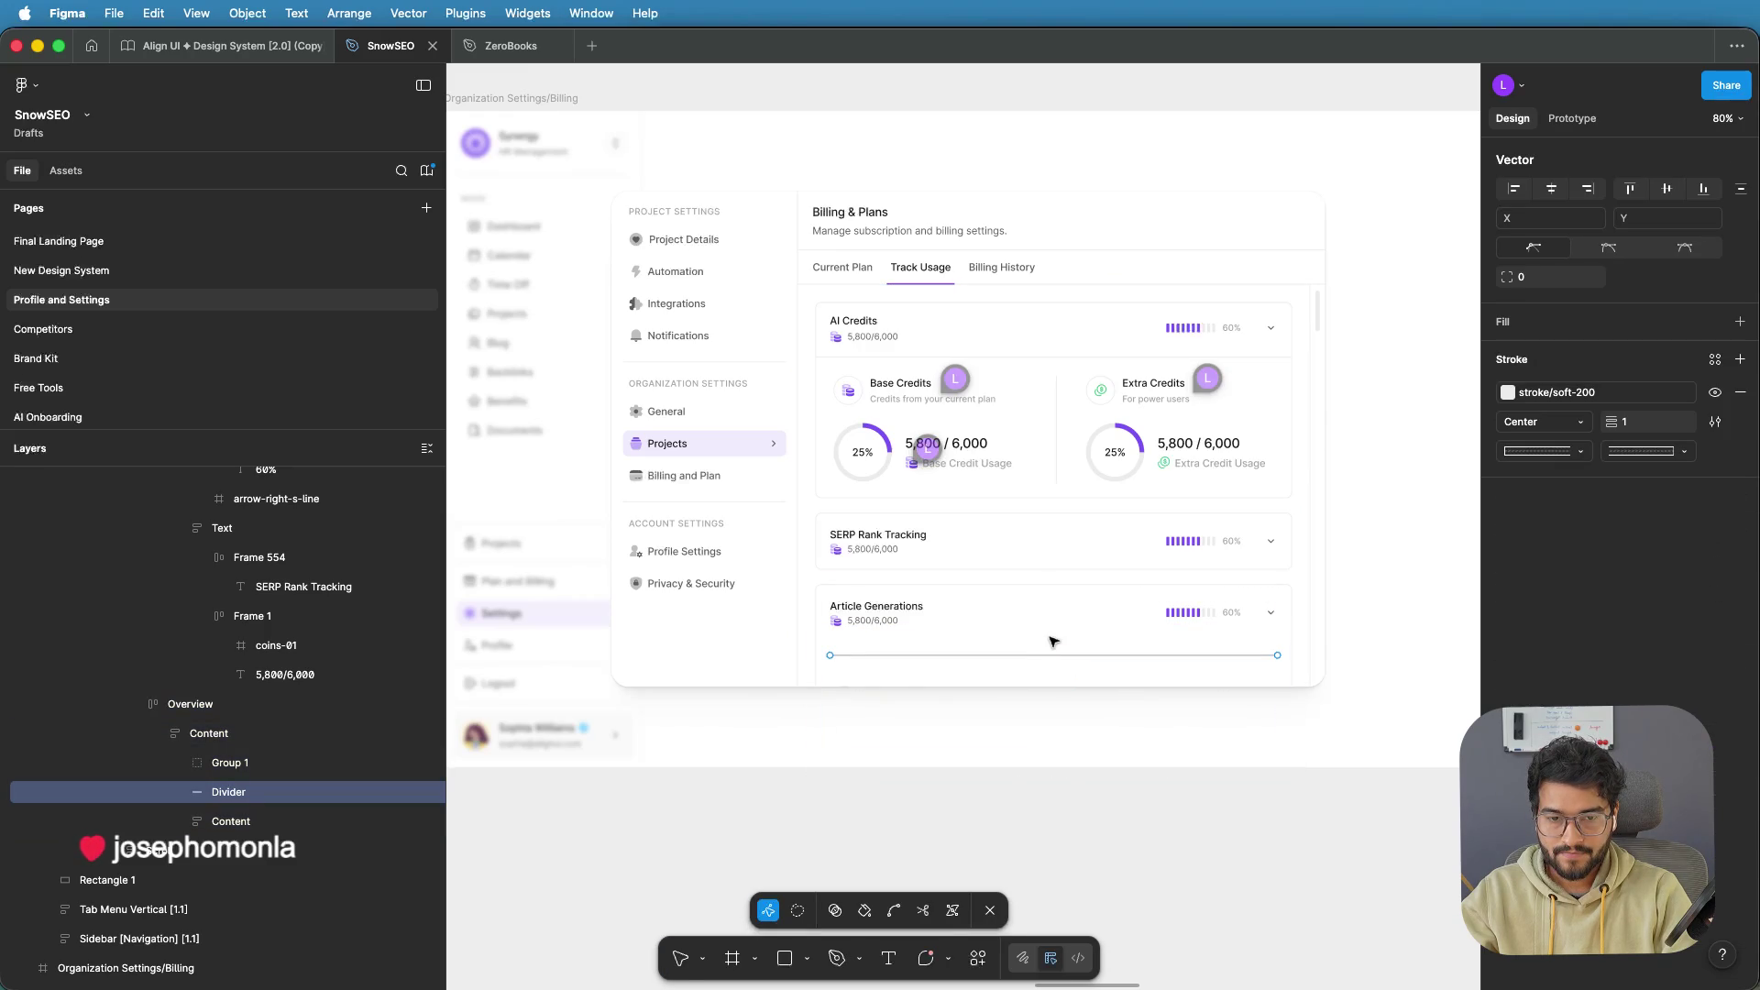
{"action": "left_click", "coordinate": [1043, 650]}
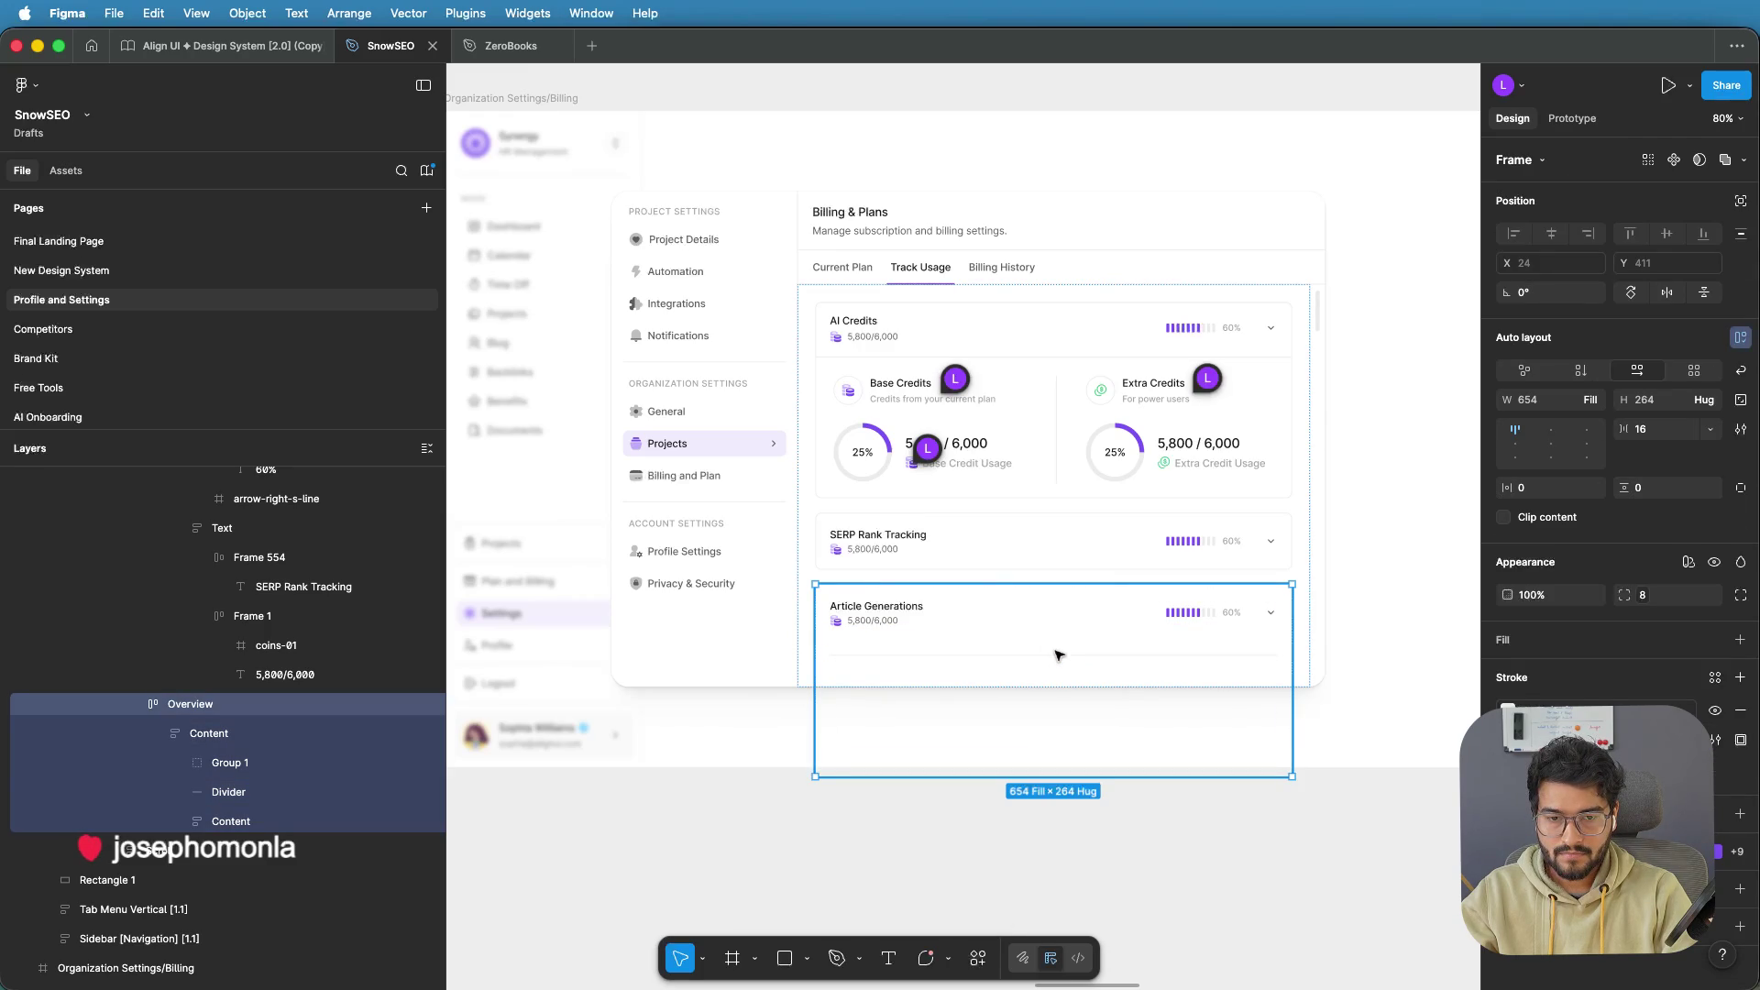
{"action": "left_click", "coordinate": [1059, 654]}
{"action": "scroll", "coordinate": [1058, 642], "scroll_direction": "down", "scroll_amount": 5}
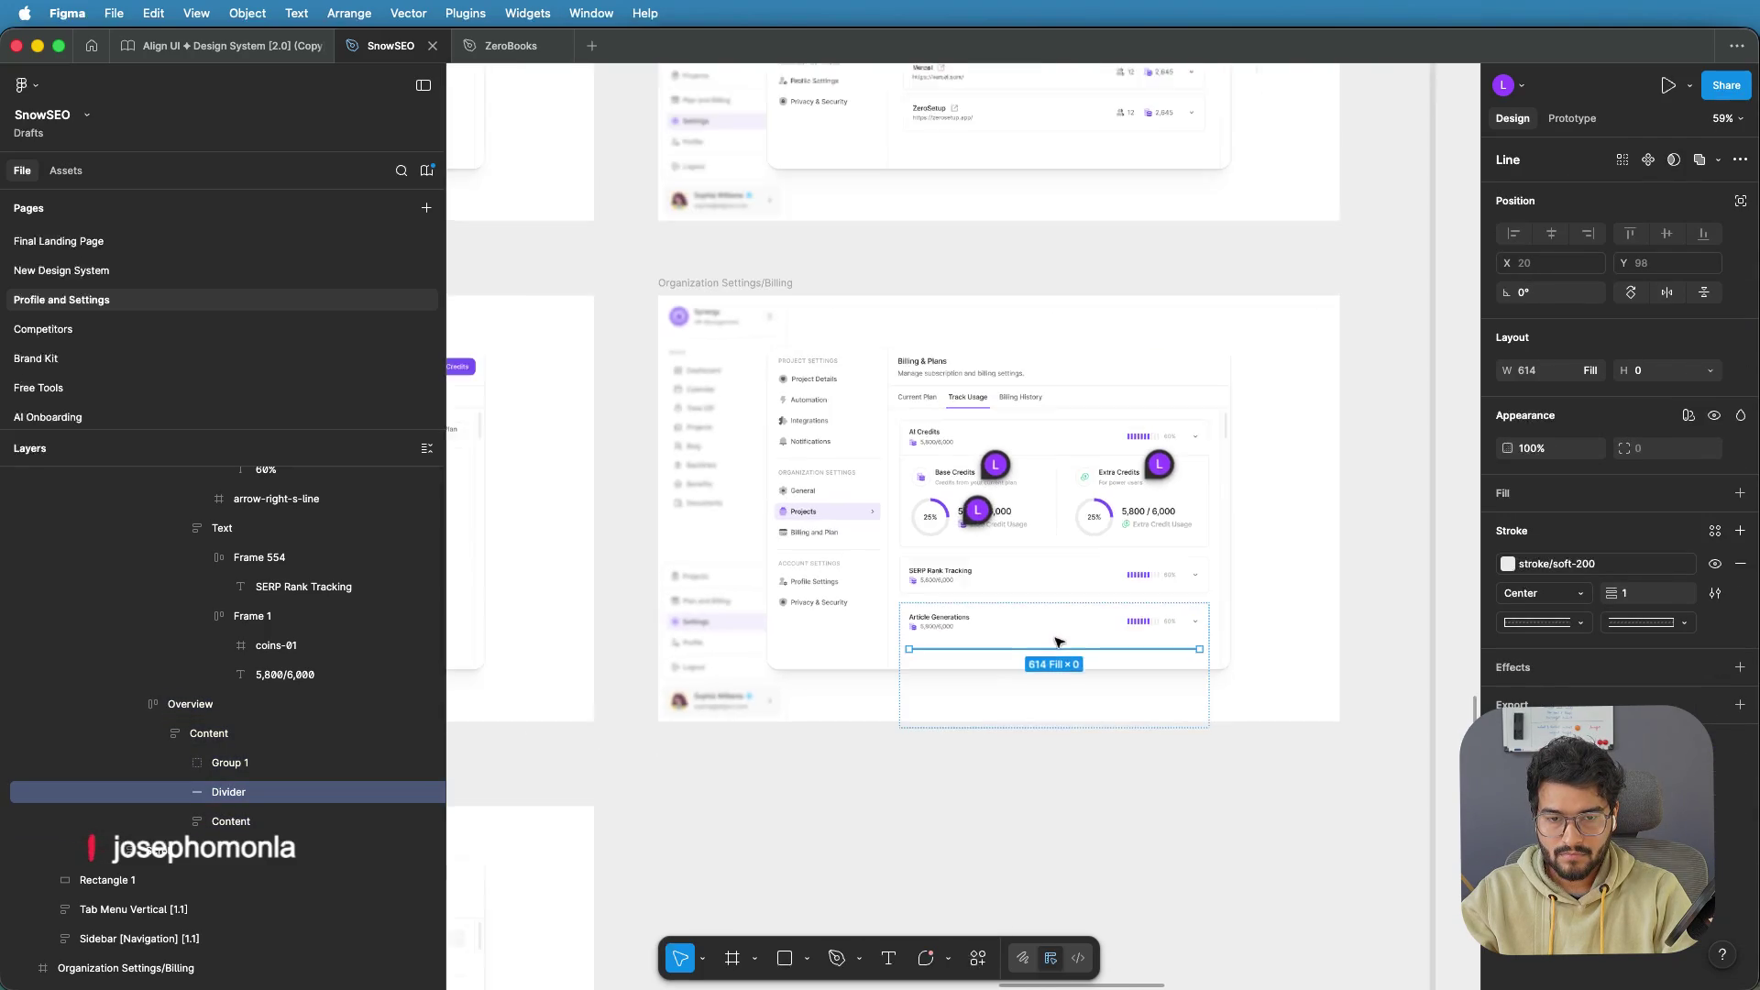
Select the frame holding the header, divider and list, and set its item spacing to 5
{"action": "scroll", "coordinate": [1045, 660], "scroll_direction": "up", "scroll_amount": 10}
{"action": "double_click", "coordinate": [1037, 674]}
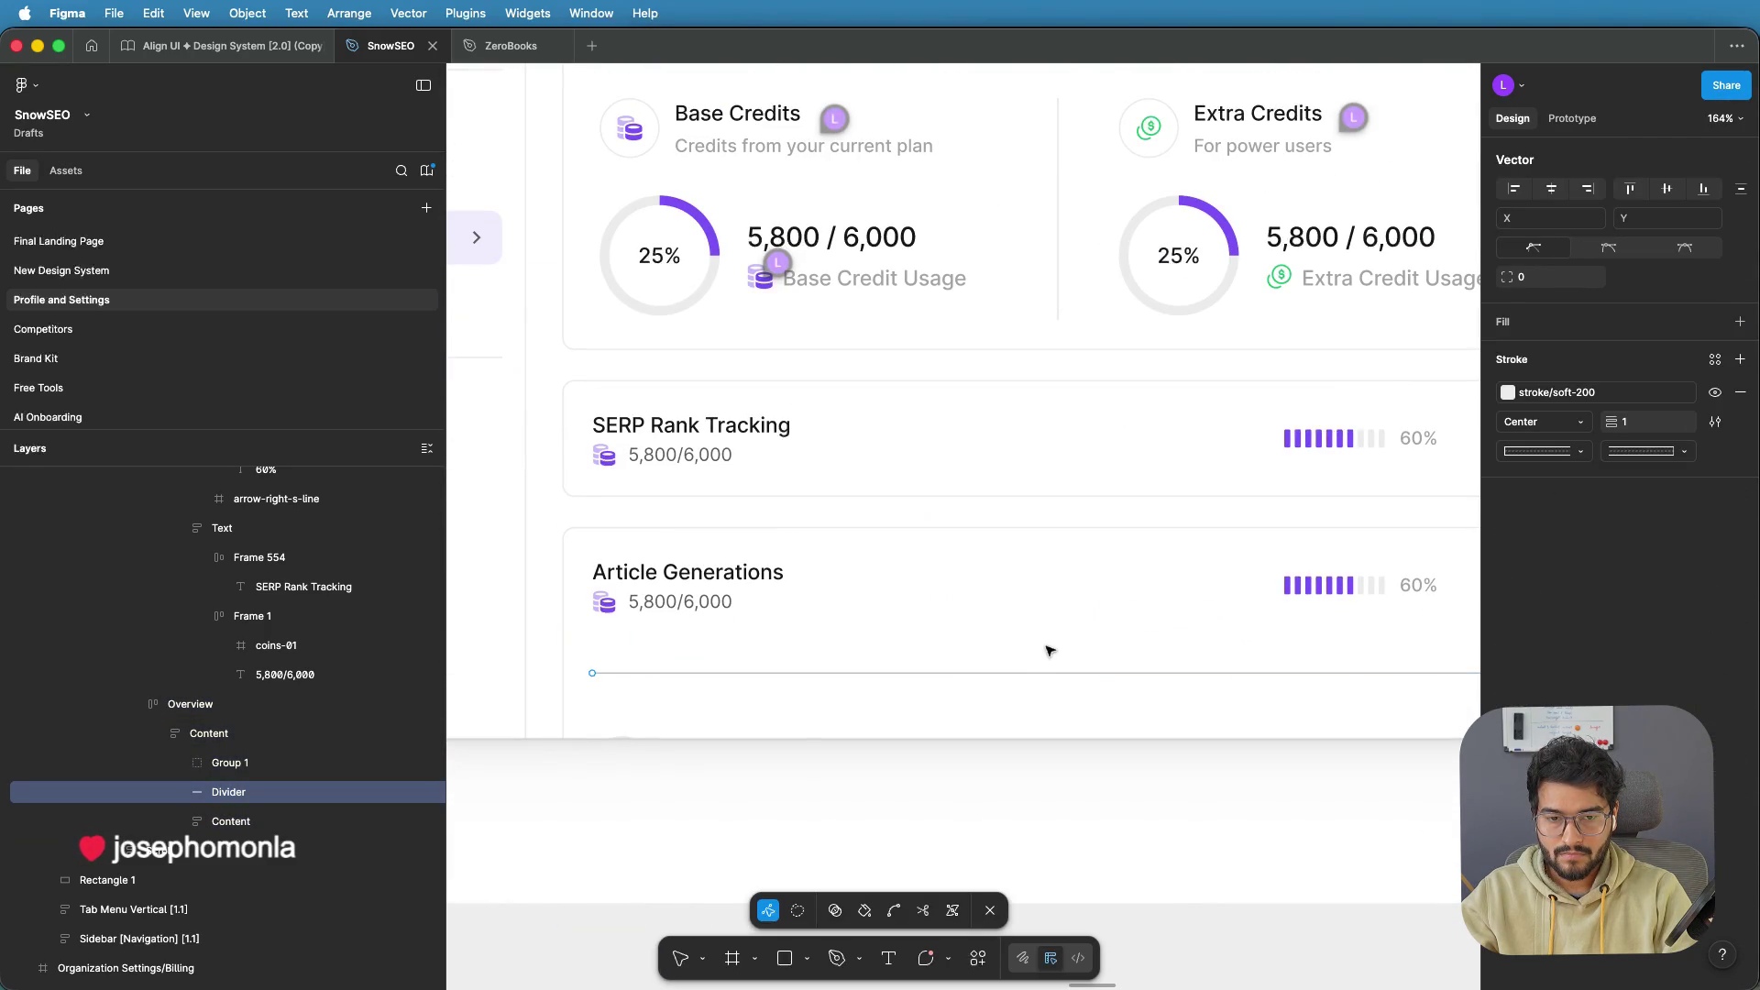
{"action": "key", "text": "Escape"}
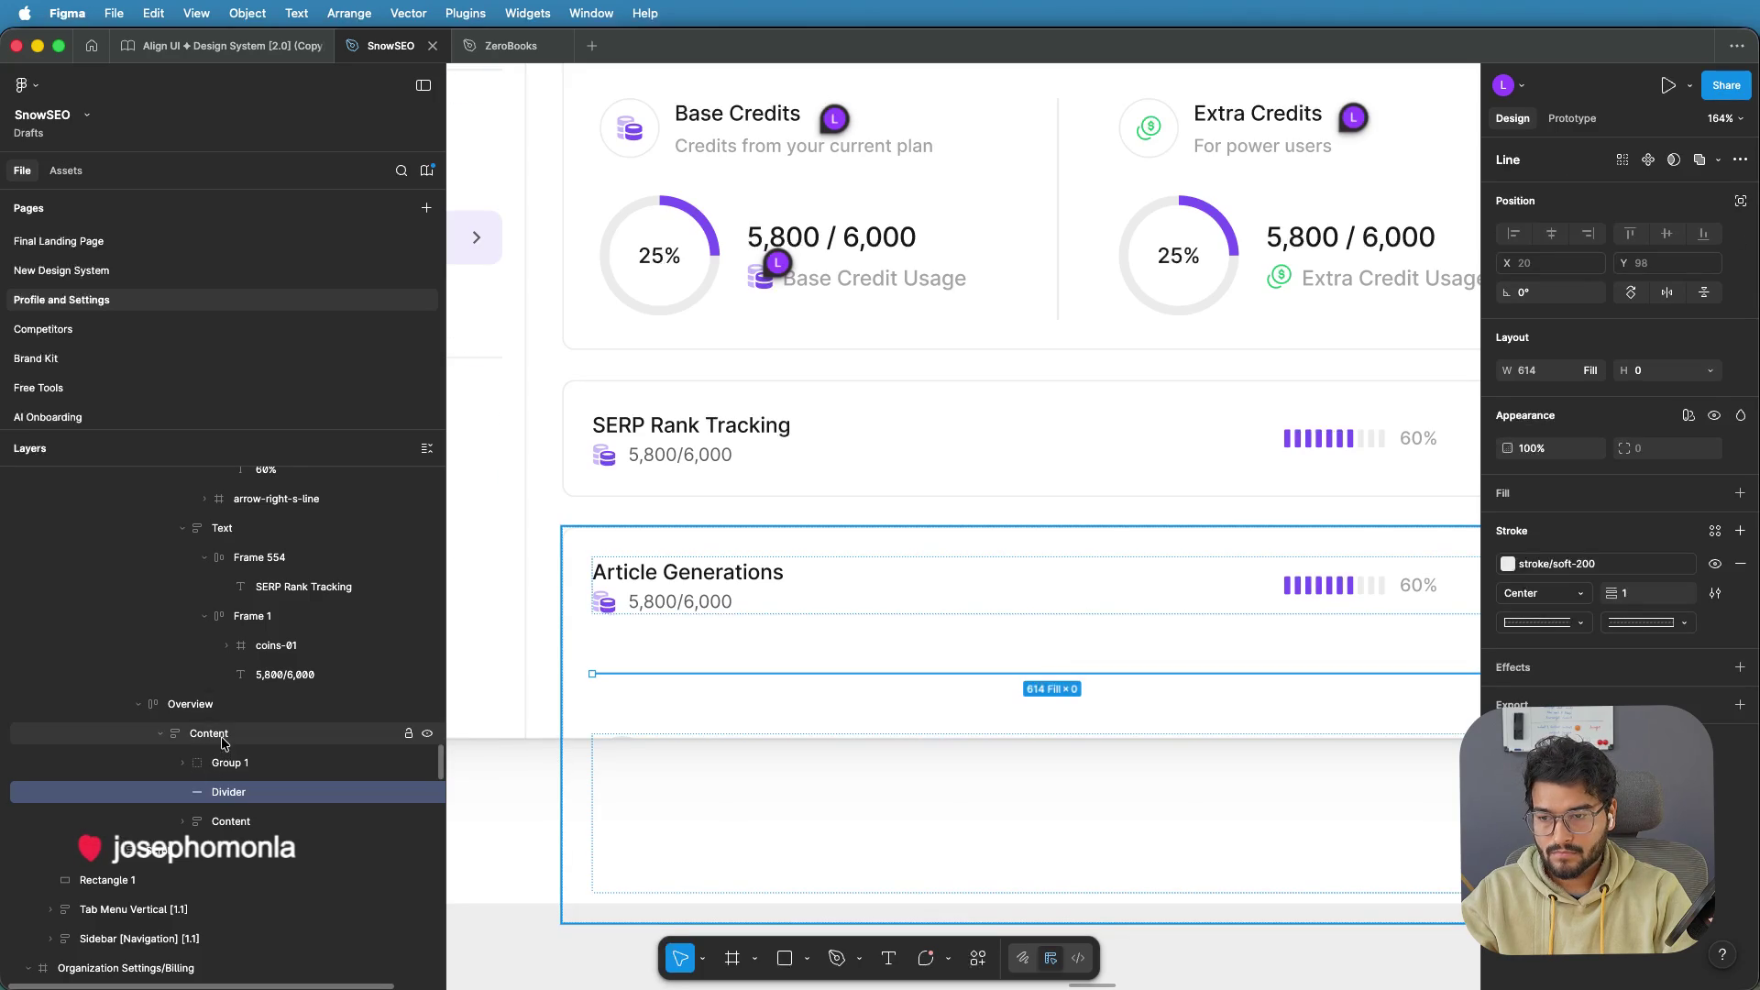
{"action": "left_click", "coordinate": [220, 735]}
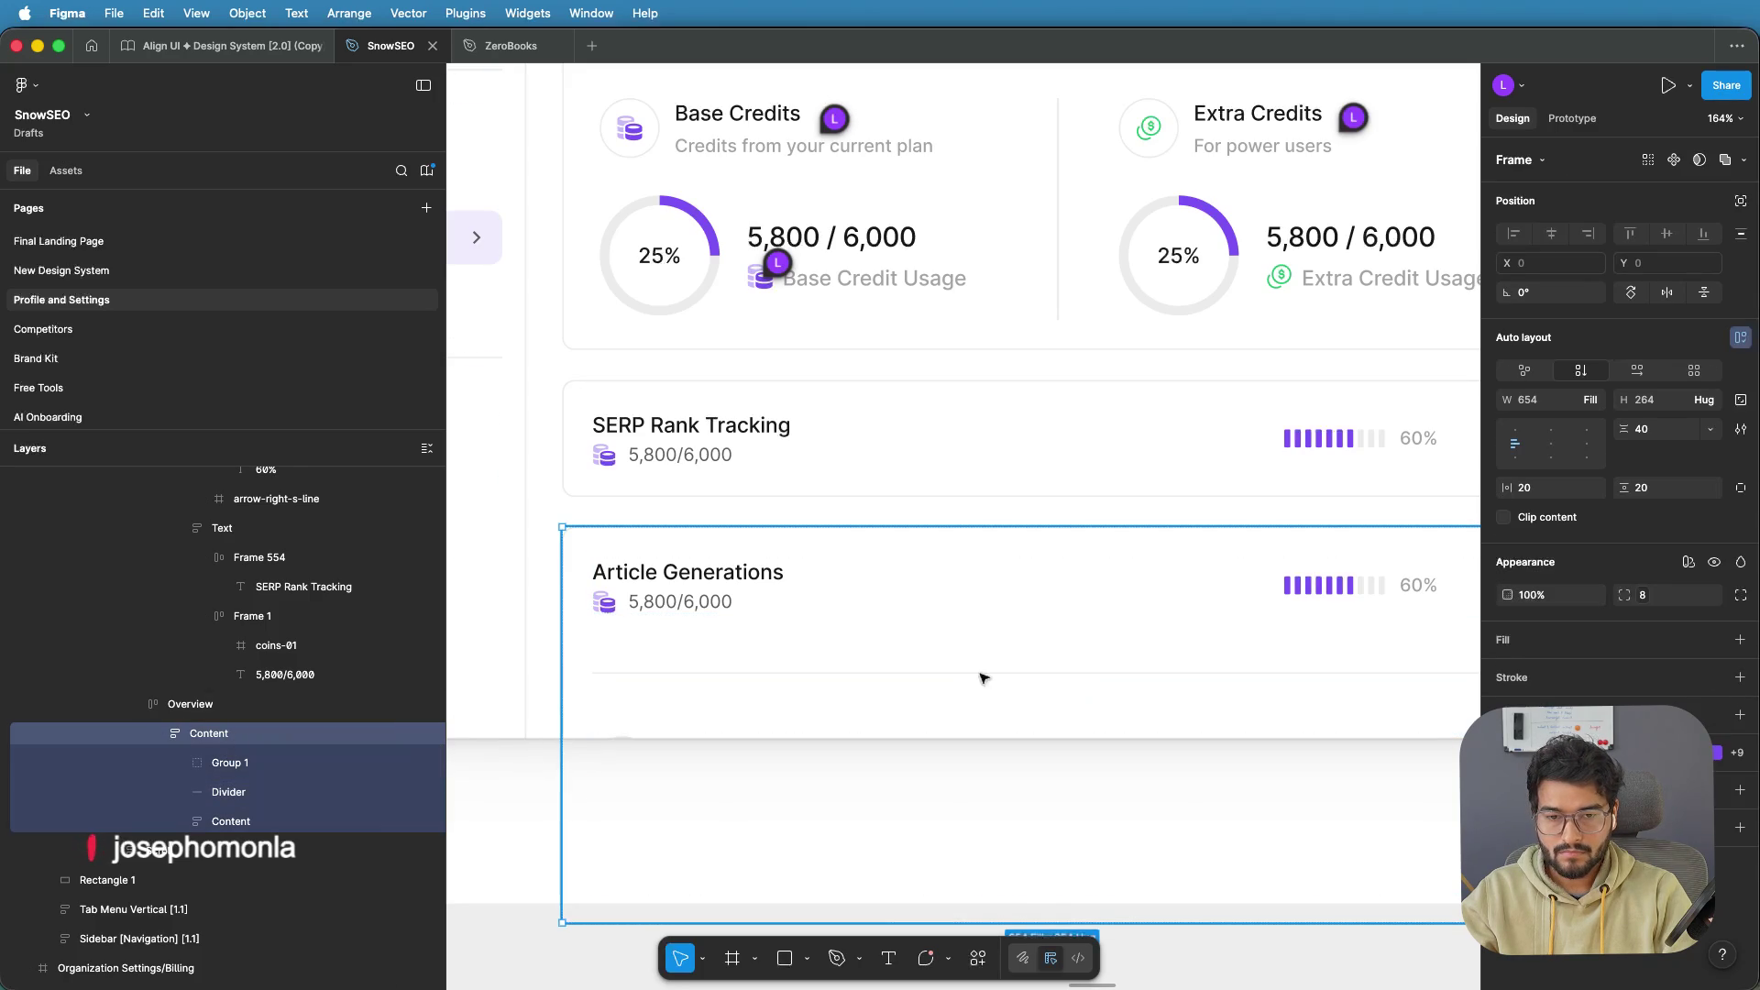
{"action": "left_click", "coordinate": [1054, 641]}
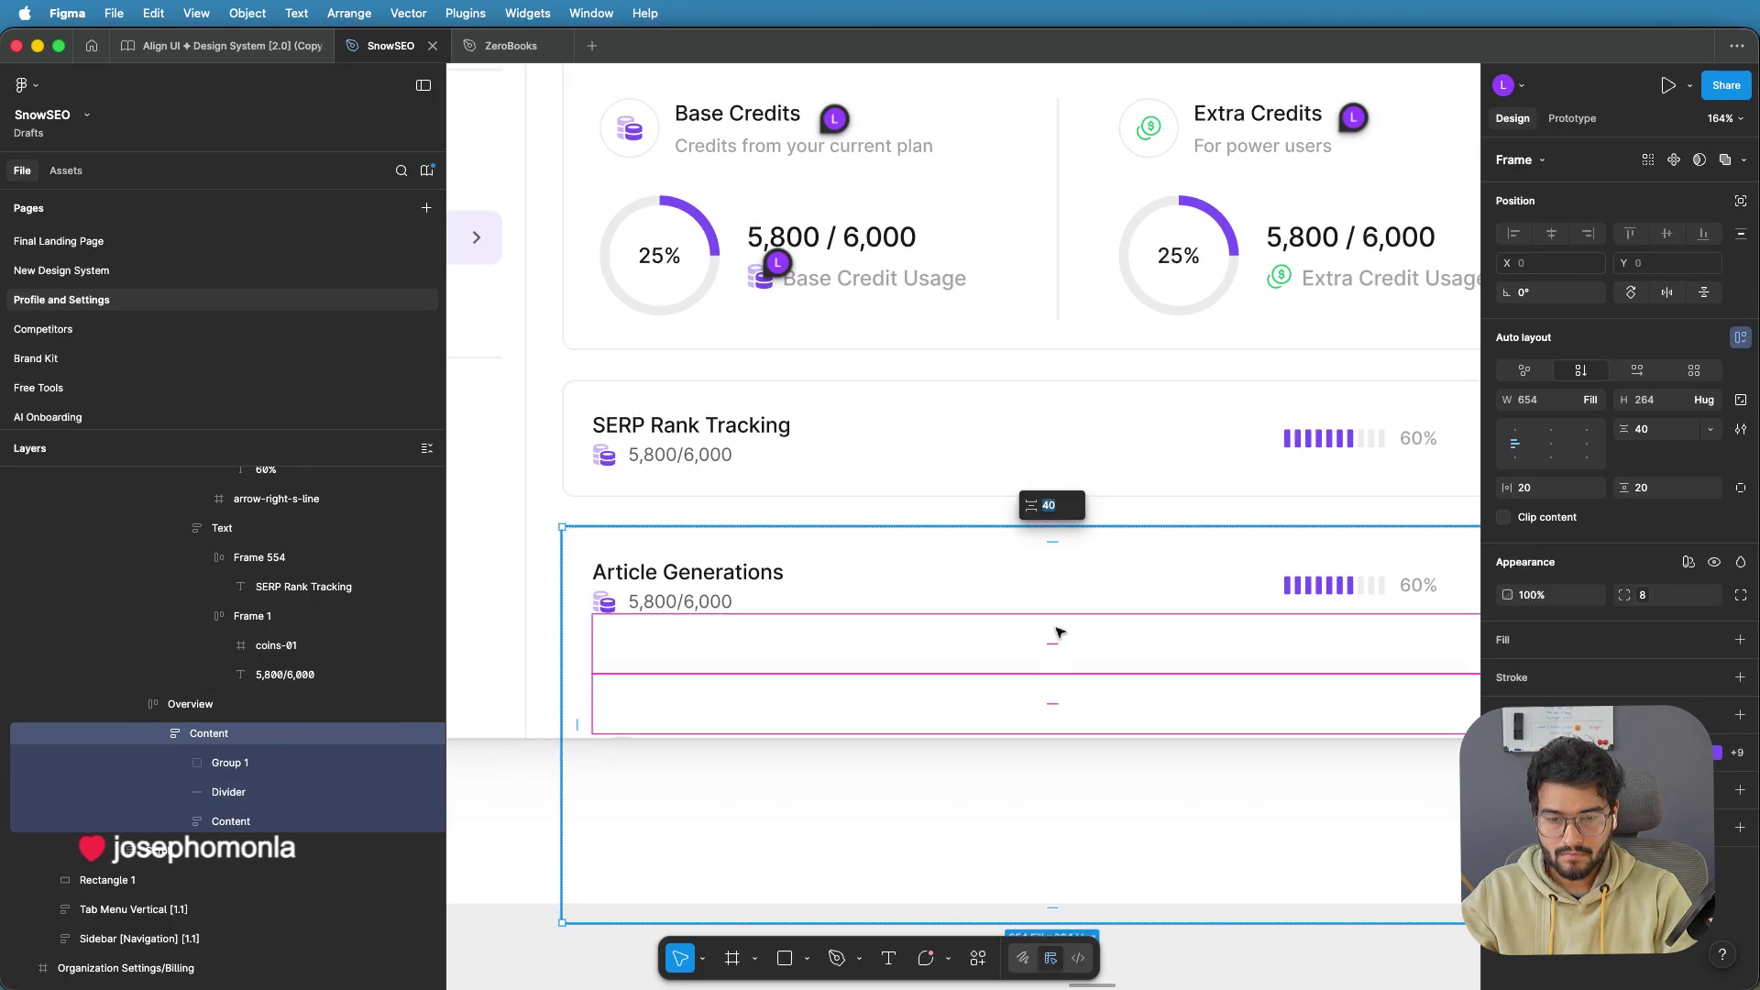
{"action": "type", "text": "5"}
{"action": "key", "text": "Return"}
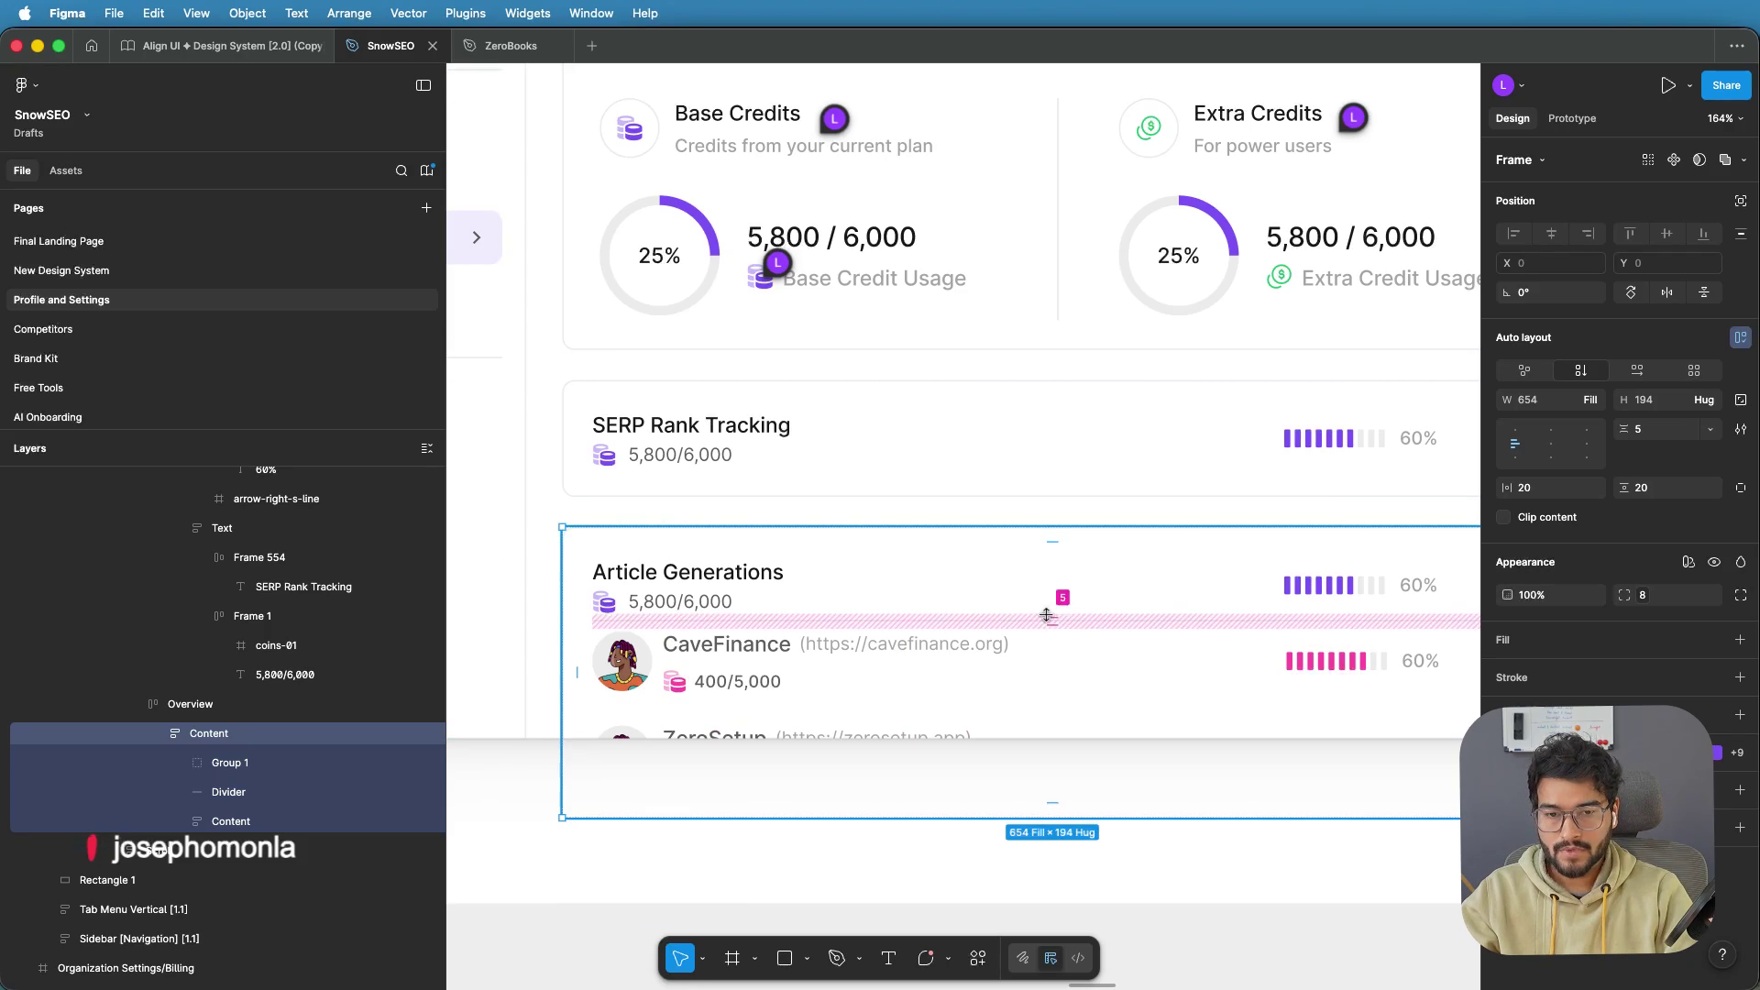
Raise the Article Generations item spacing to 10, then to 20
{"action": "left_click", "coordinate": [1055, 621]}
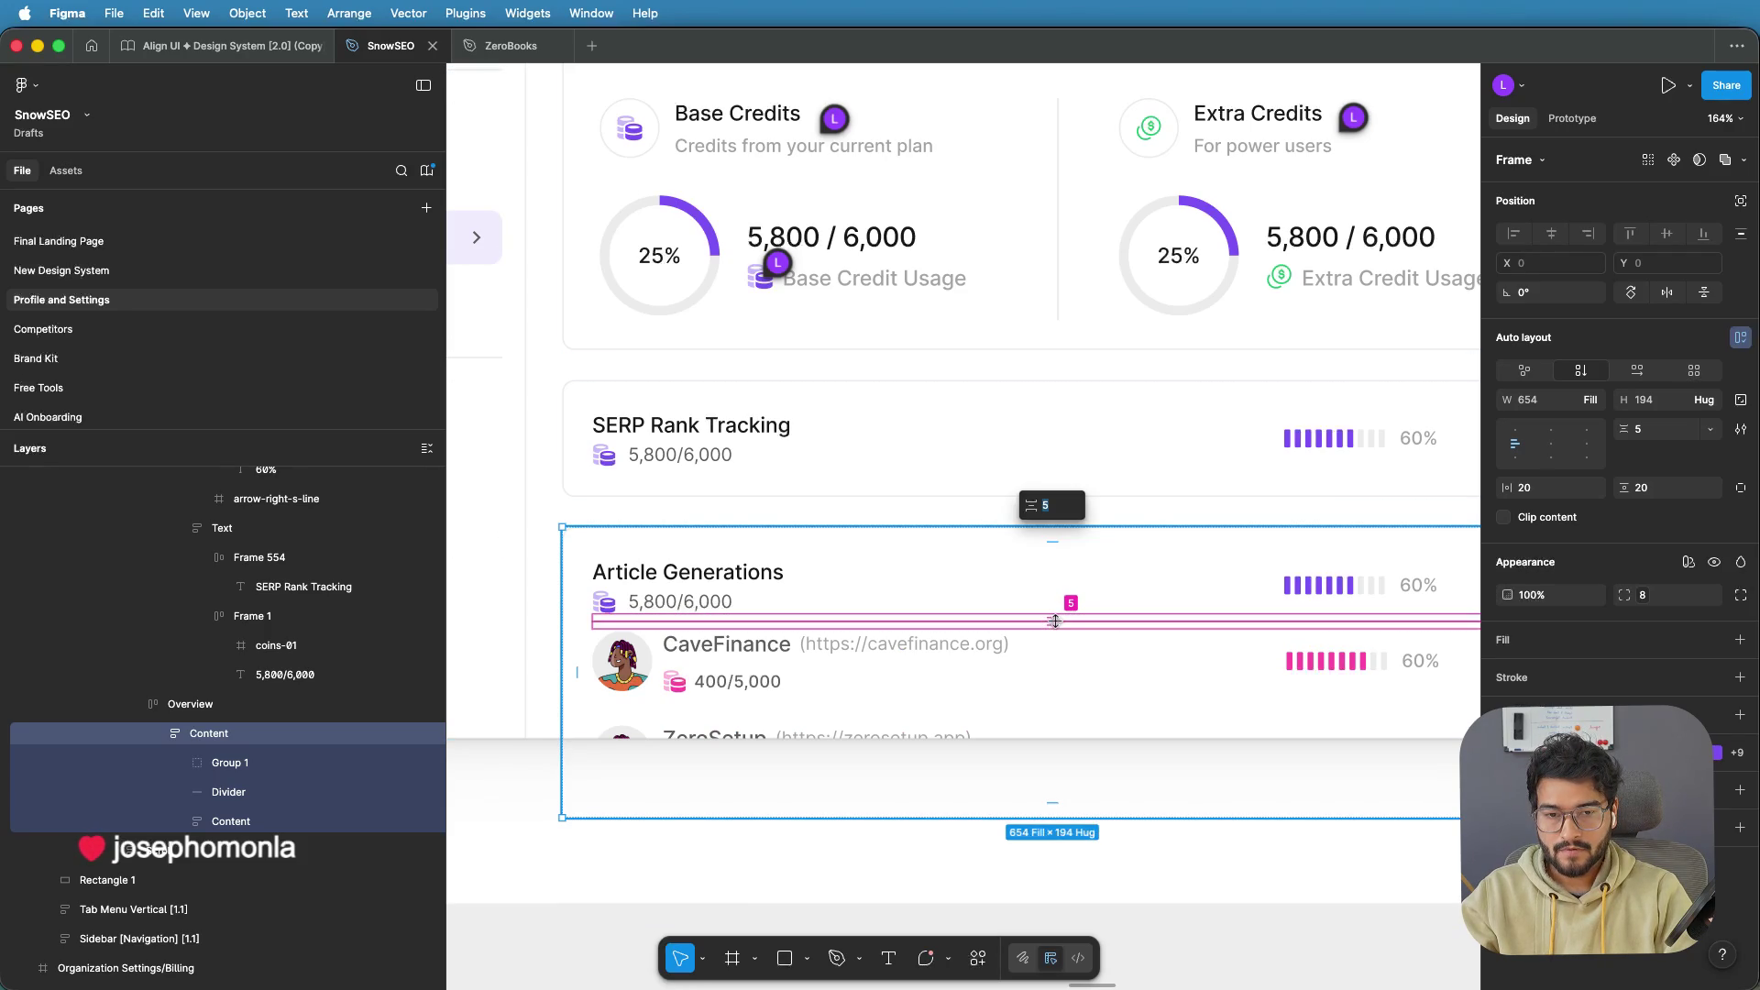
{"action": "type", "text": "10"}
{"action": "key", "text": "Return"}
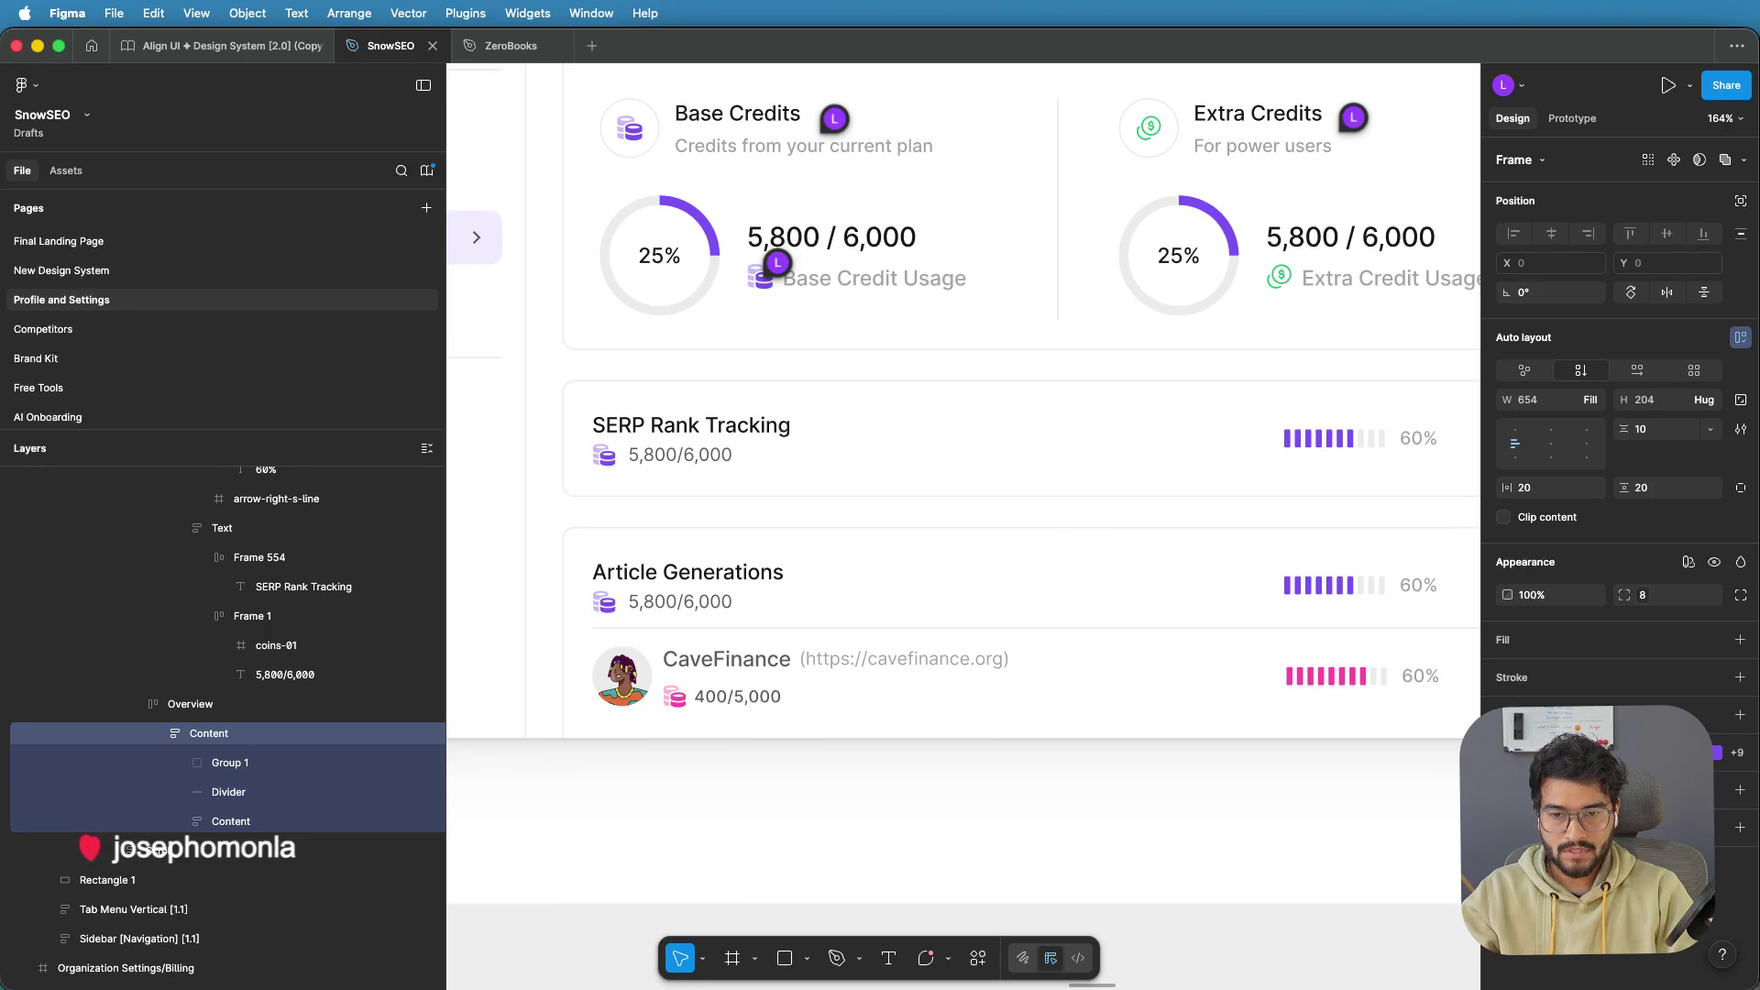
{"action": "left_click", "coordinate": [1057, 623]}
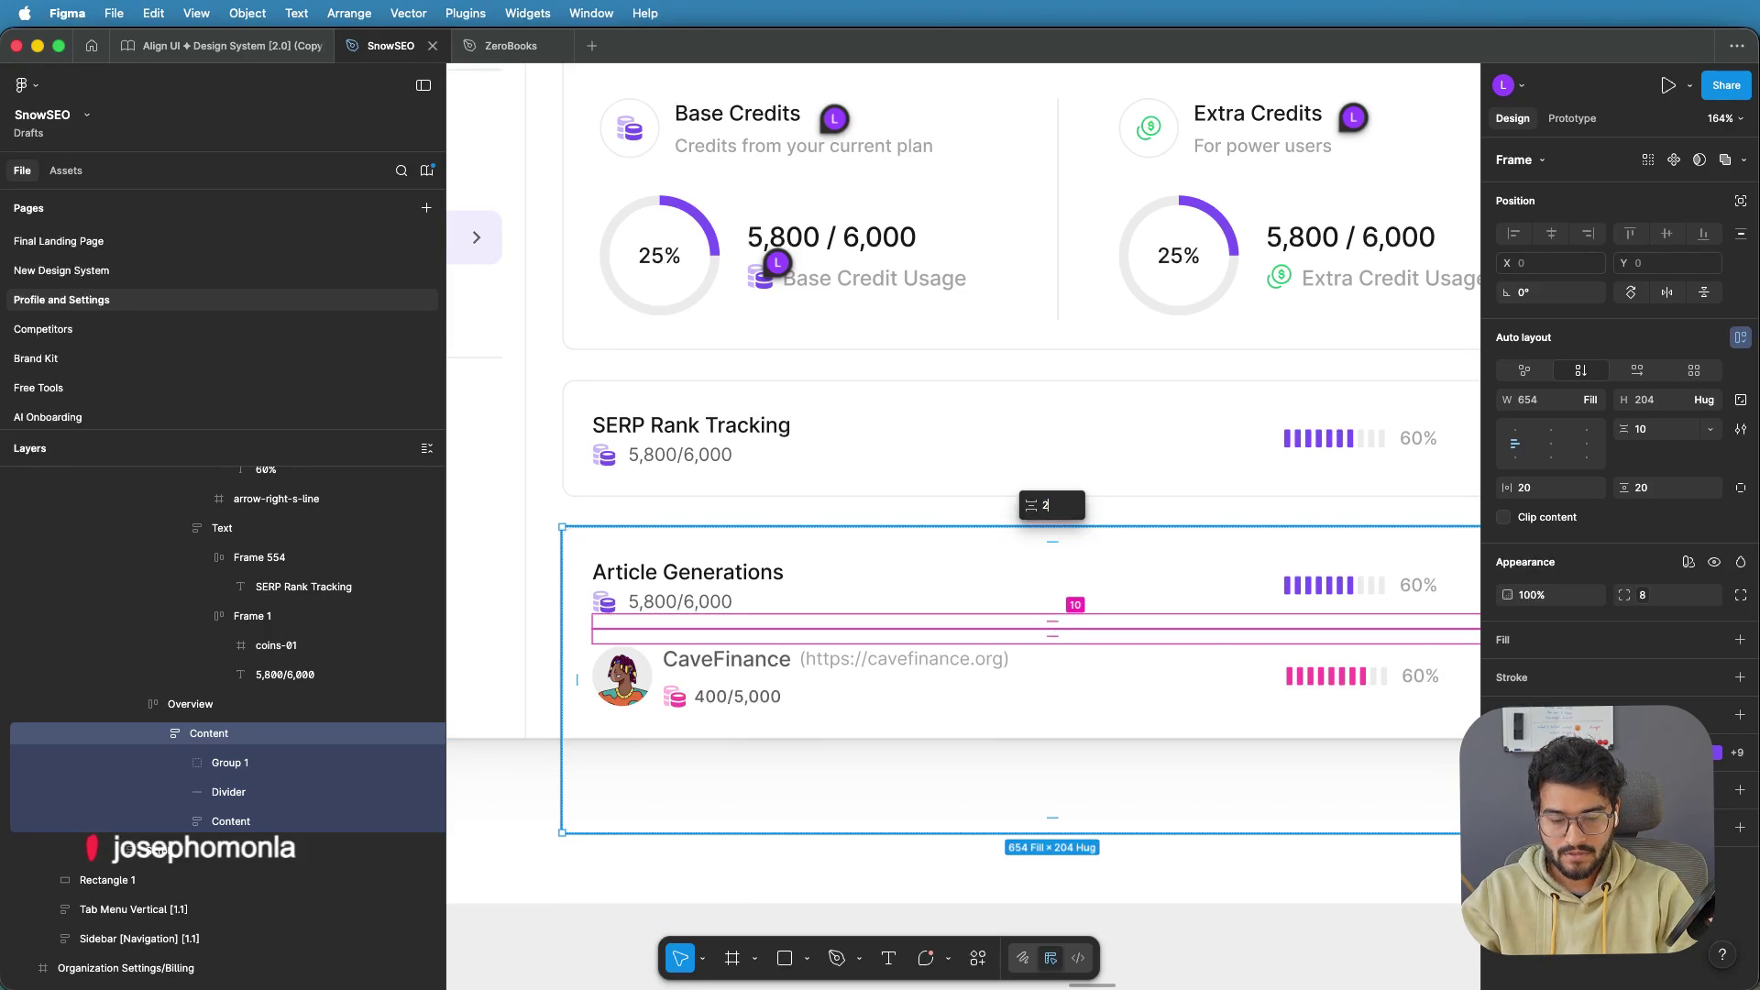
{"action": "type", "text": "0"}
{"action": "key", "text": "Return"}
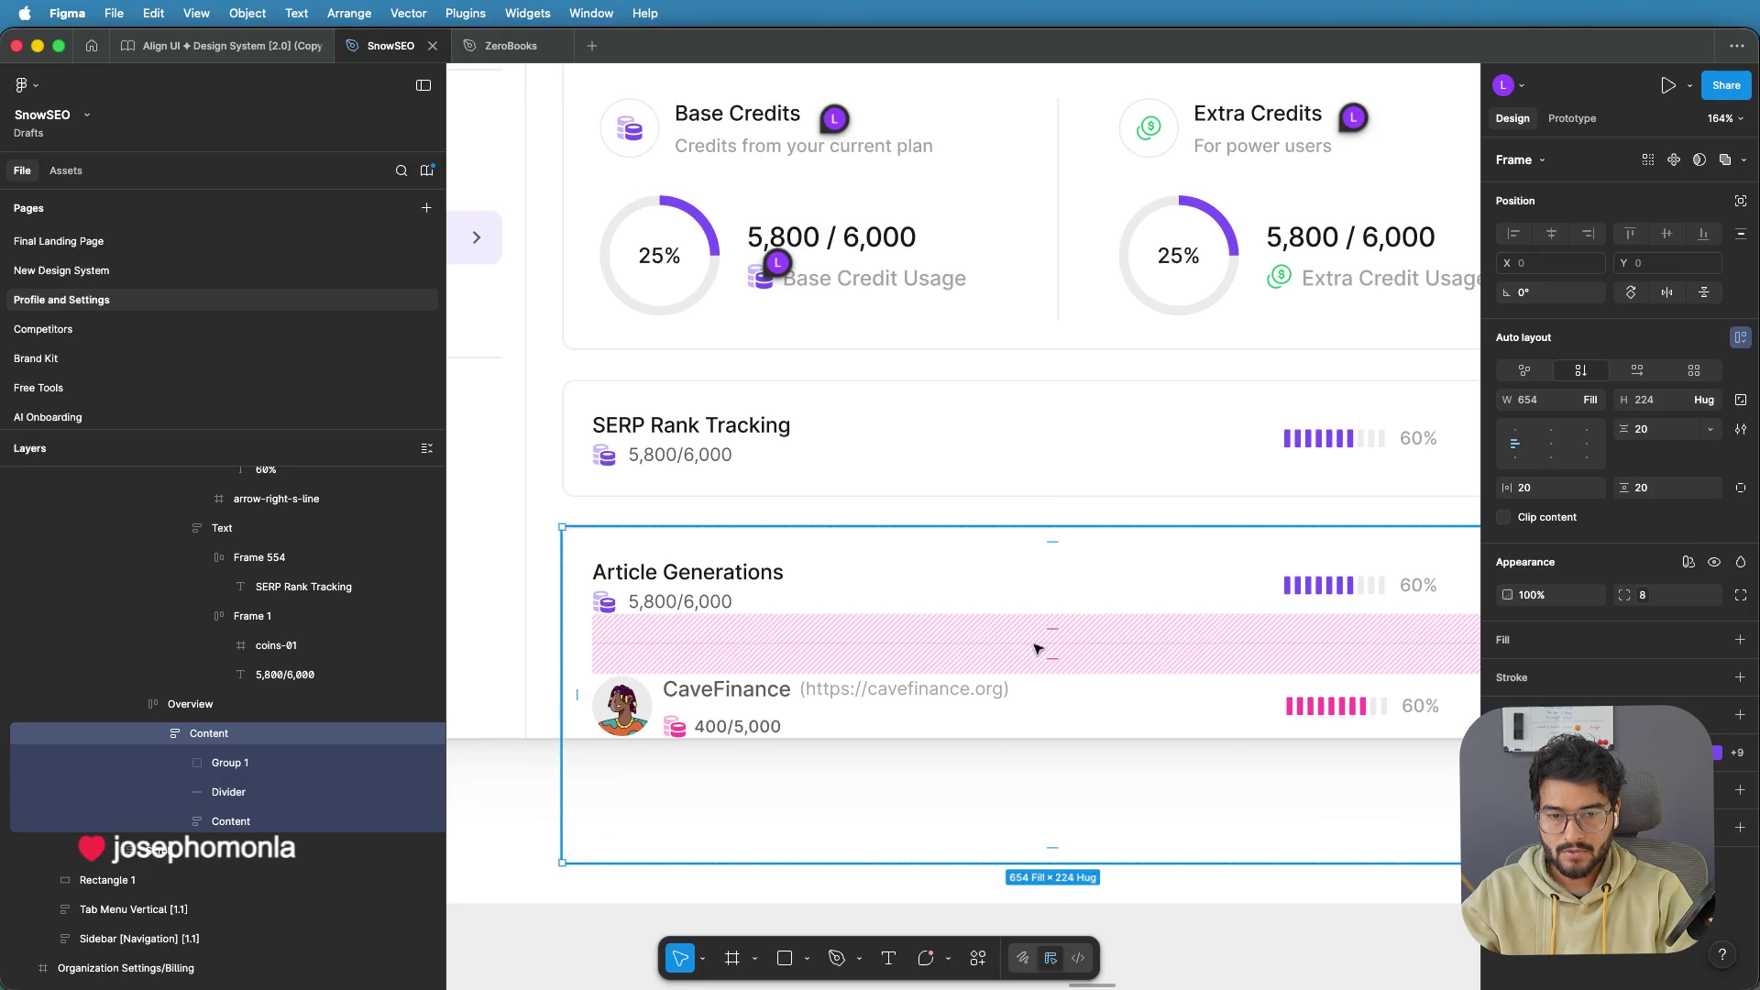
{"action": "scroll", "coordinate": [991, 405], "scroll_direction": "down", "scroll_amount": 5}
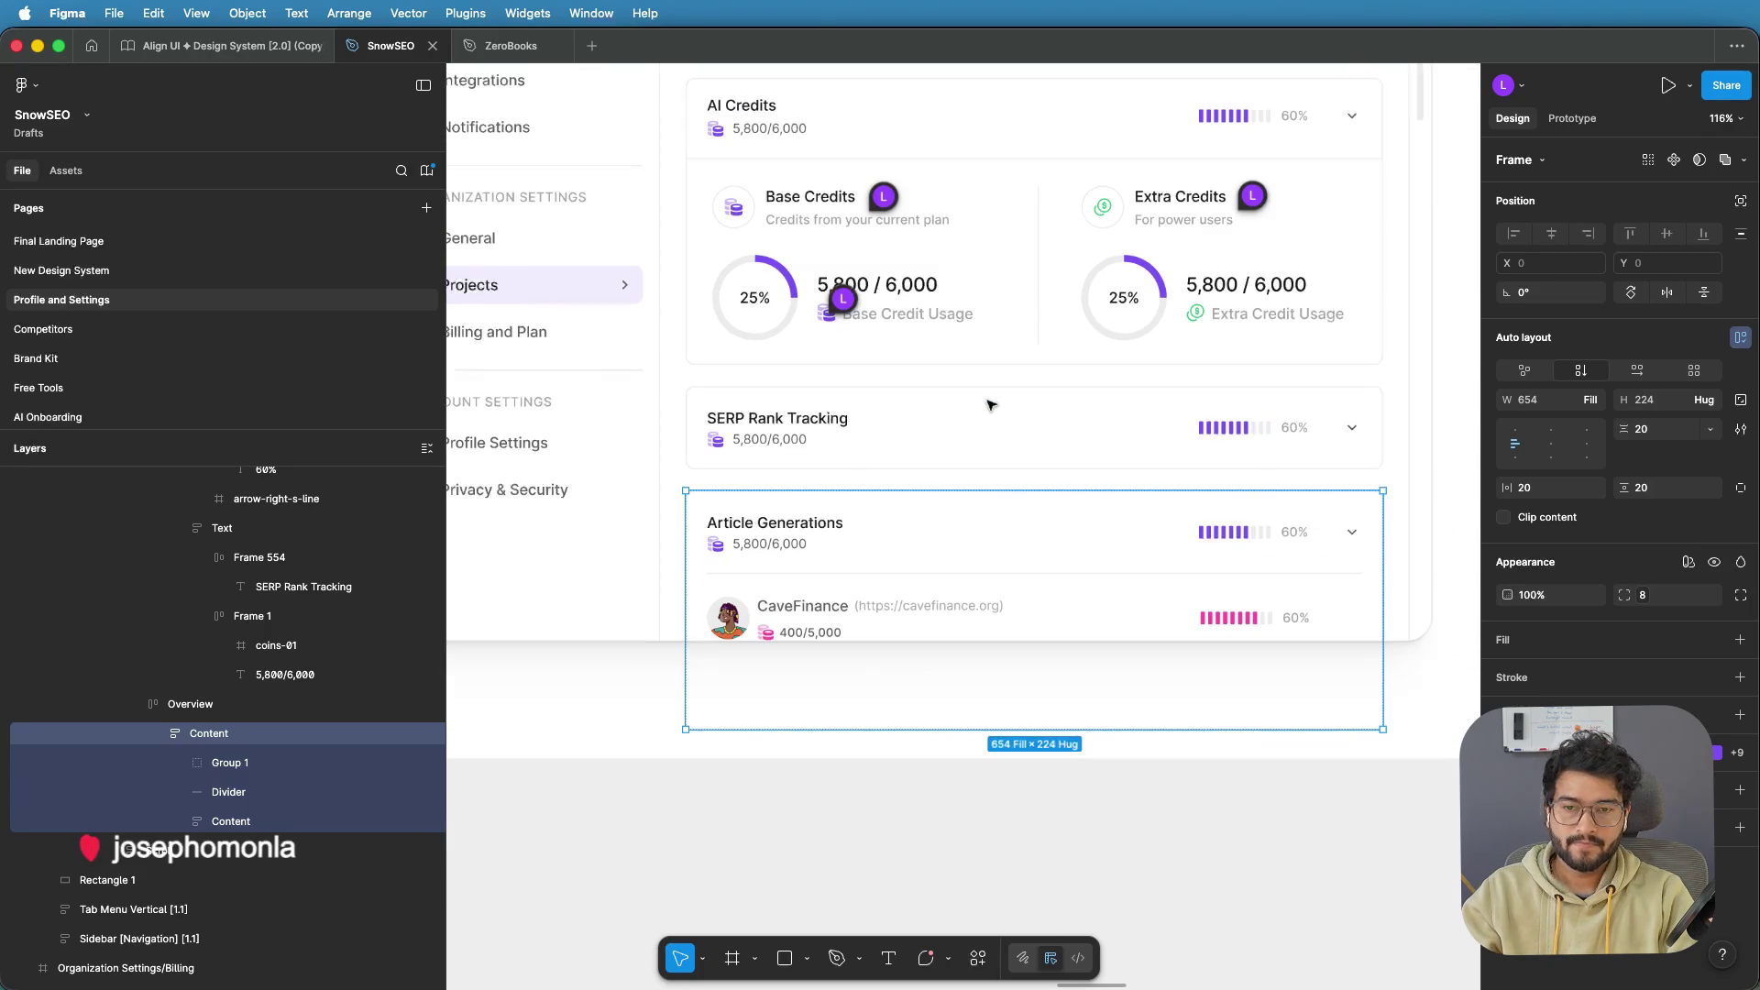
{"action": "left_click", "coordinate": [1034, 159]}
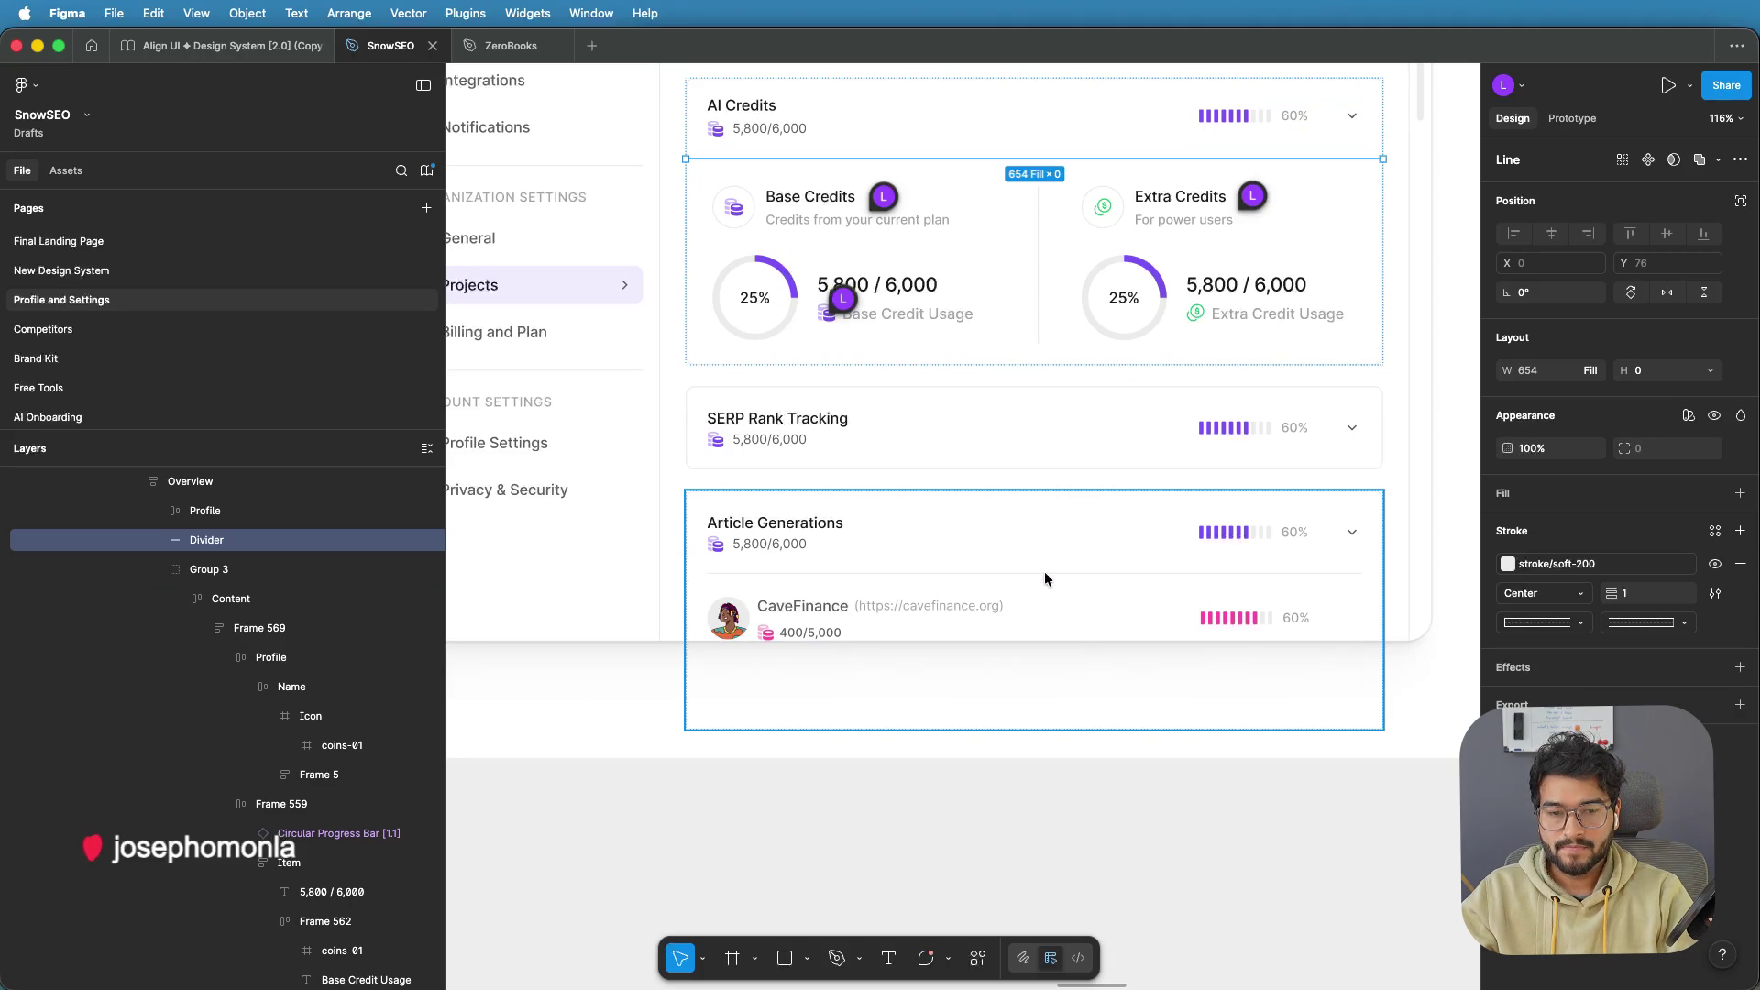
Drill into the billing page's Settings panel to reach the AI Credits and Article Generations cards
{"action": "scroll", "coordinate": [1222, 735], "scroll_direction": "up", "scroll_amount": 1}
{"action": "scroll", "coordinate": [1226, 735], "scroll_direction": "down", "scroll_amount": 2}
{"action": "scroll", "coordinate": [1223, 736], "scroll_direction": "down", "scroll_amount": 2}
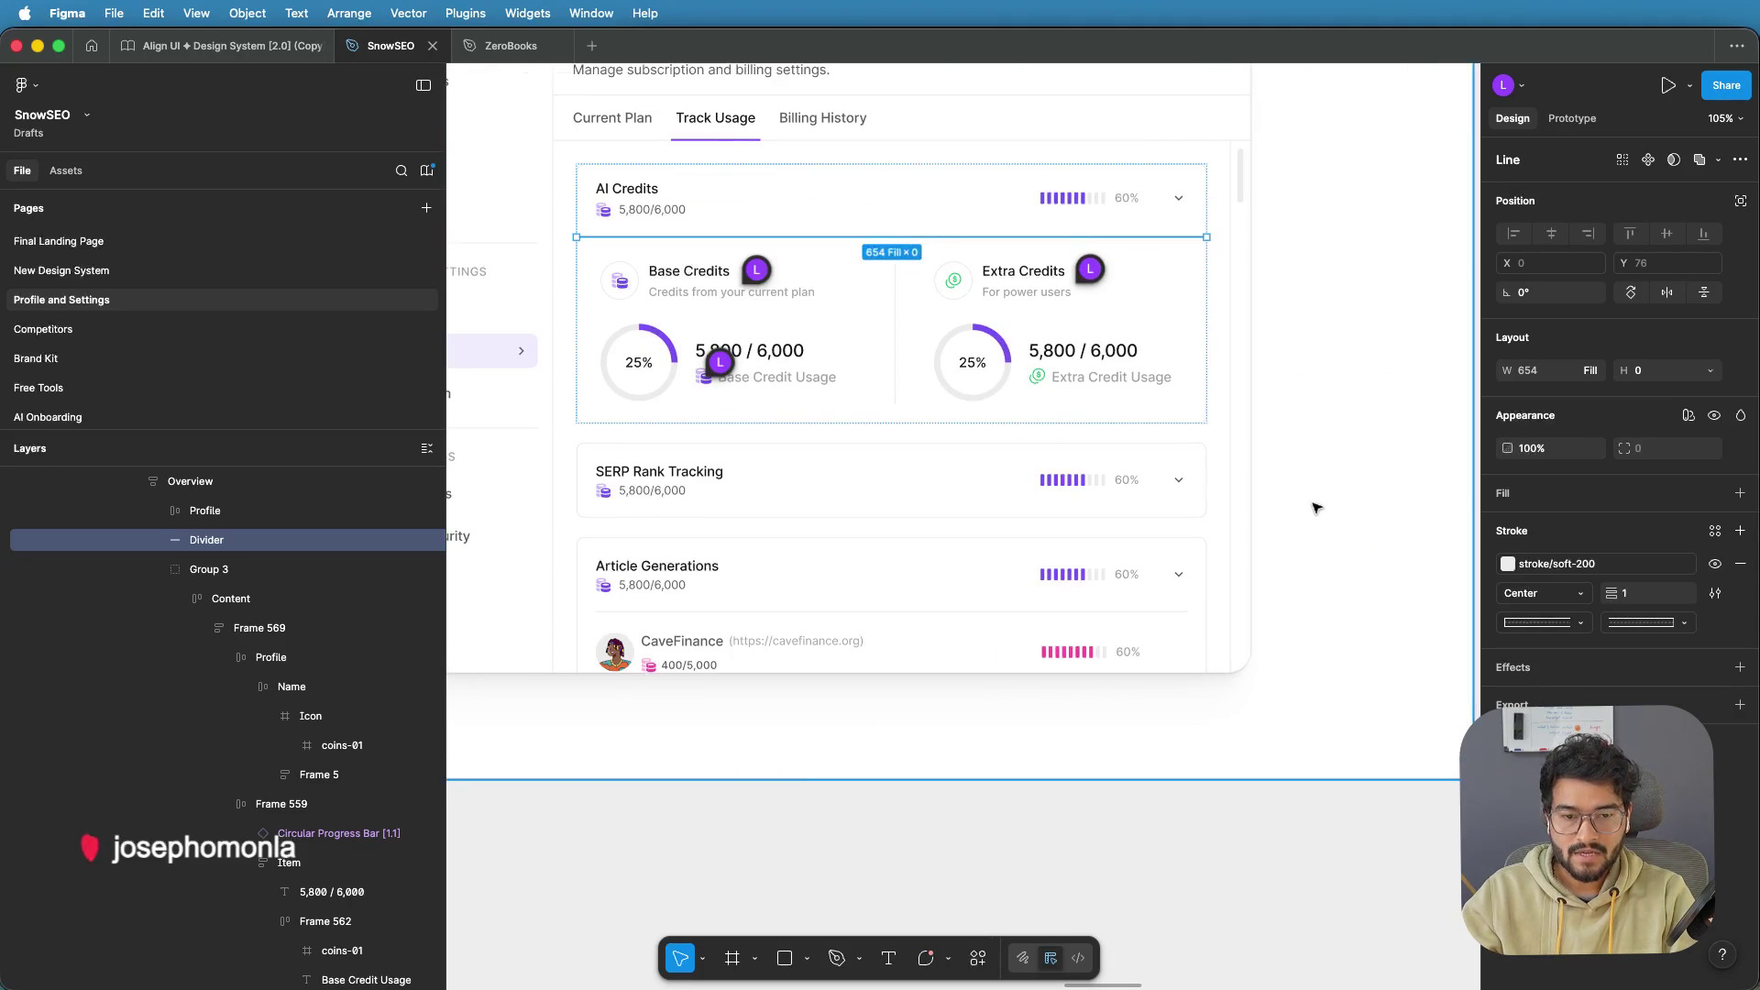
{"action": "left_click", "coordinate": [1314, 504]}
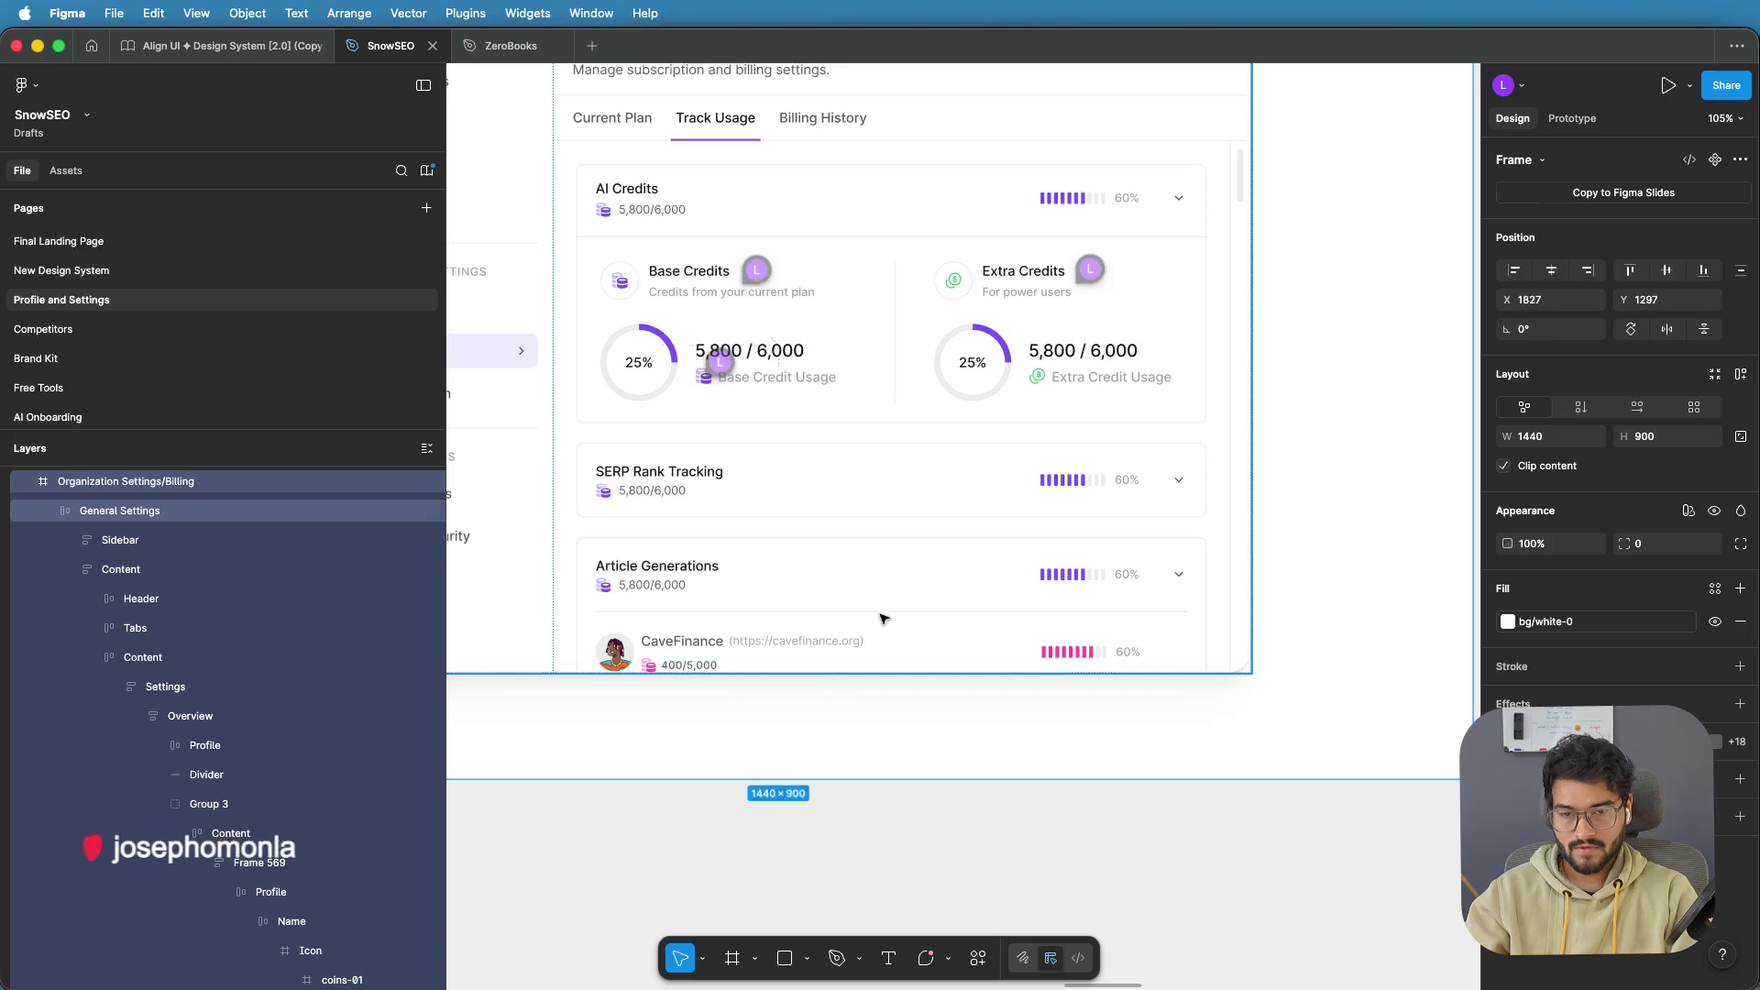
{"action": "double_click", "coordinate": [882, 617]}
{"action": "double_click", "coordinate": [884, 616]}
{"action": "double_click", "coordinate": [885, 616]}
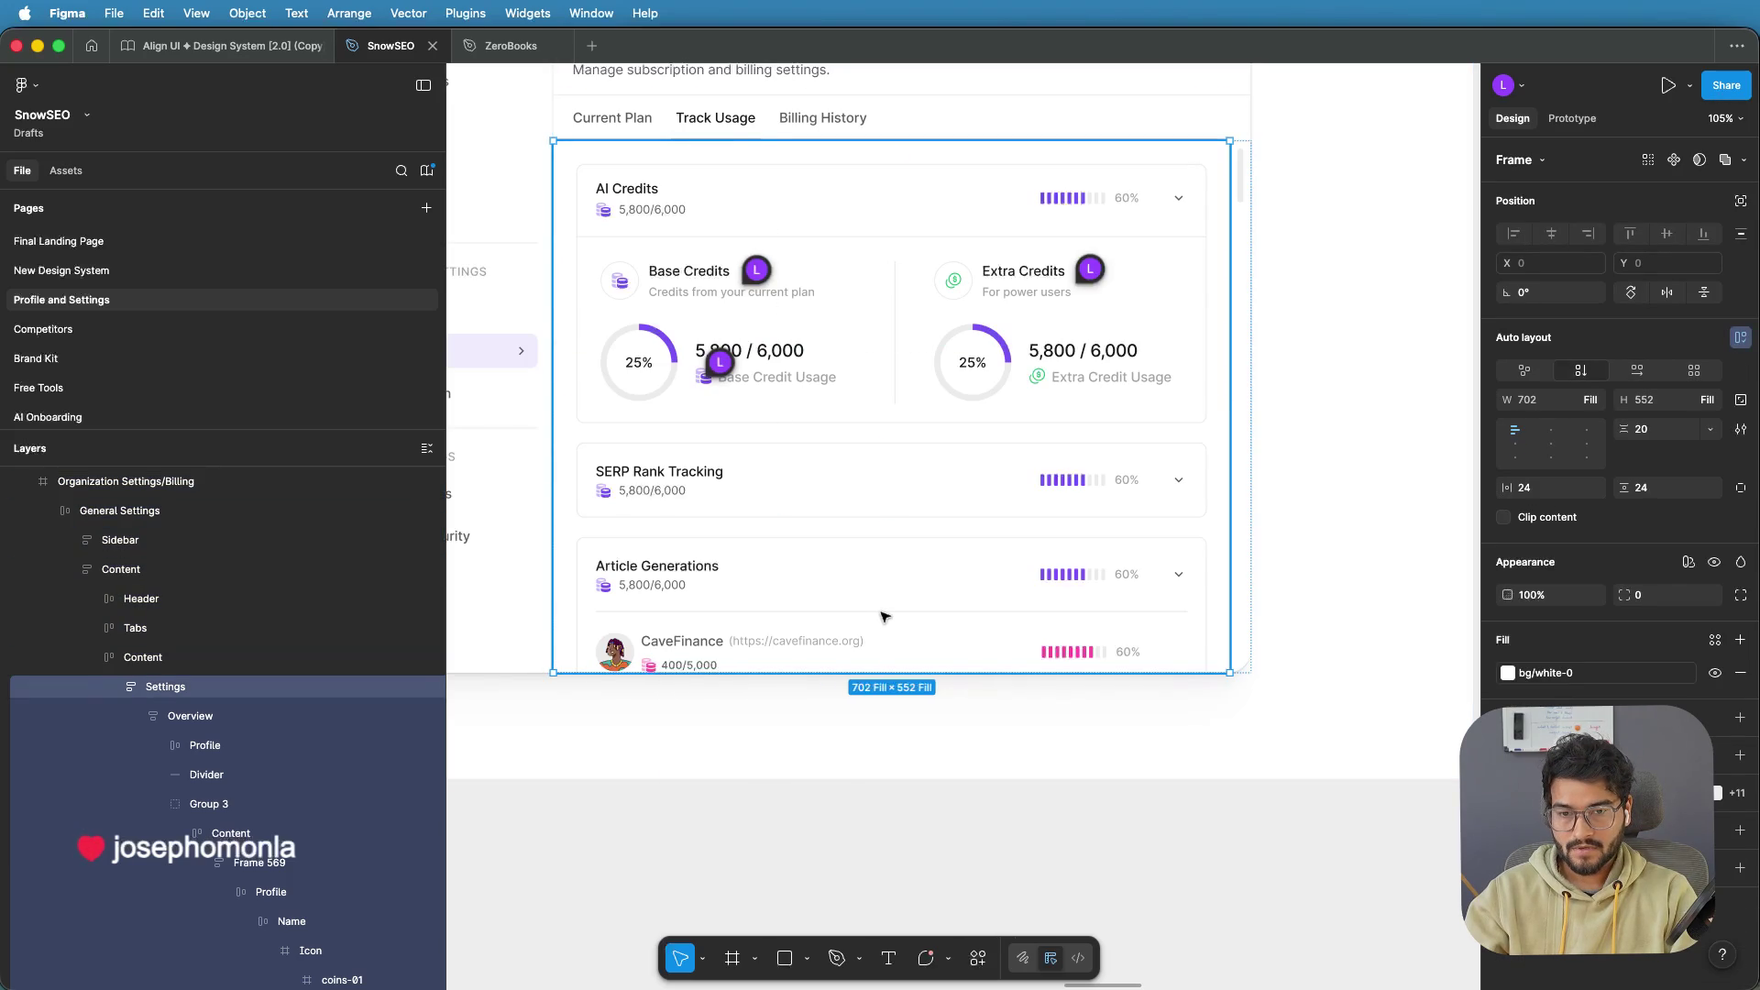
{"action": "double_click", "coordinate": [884, 617]}
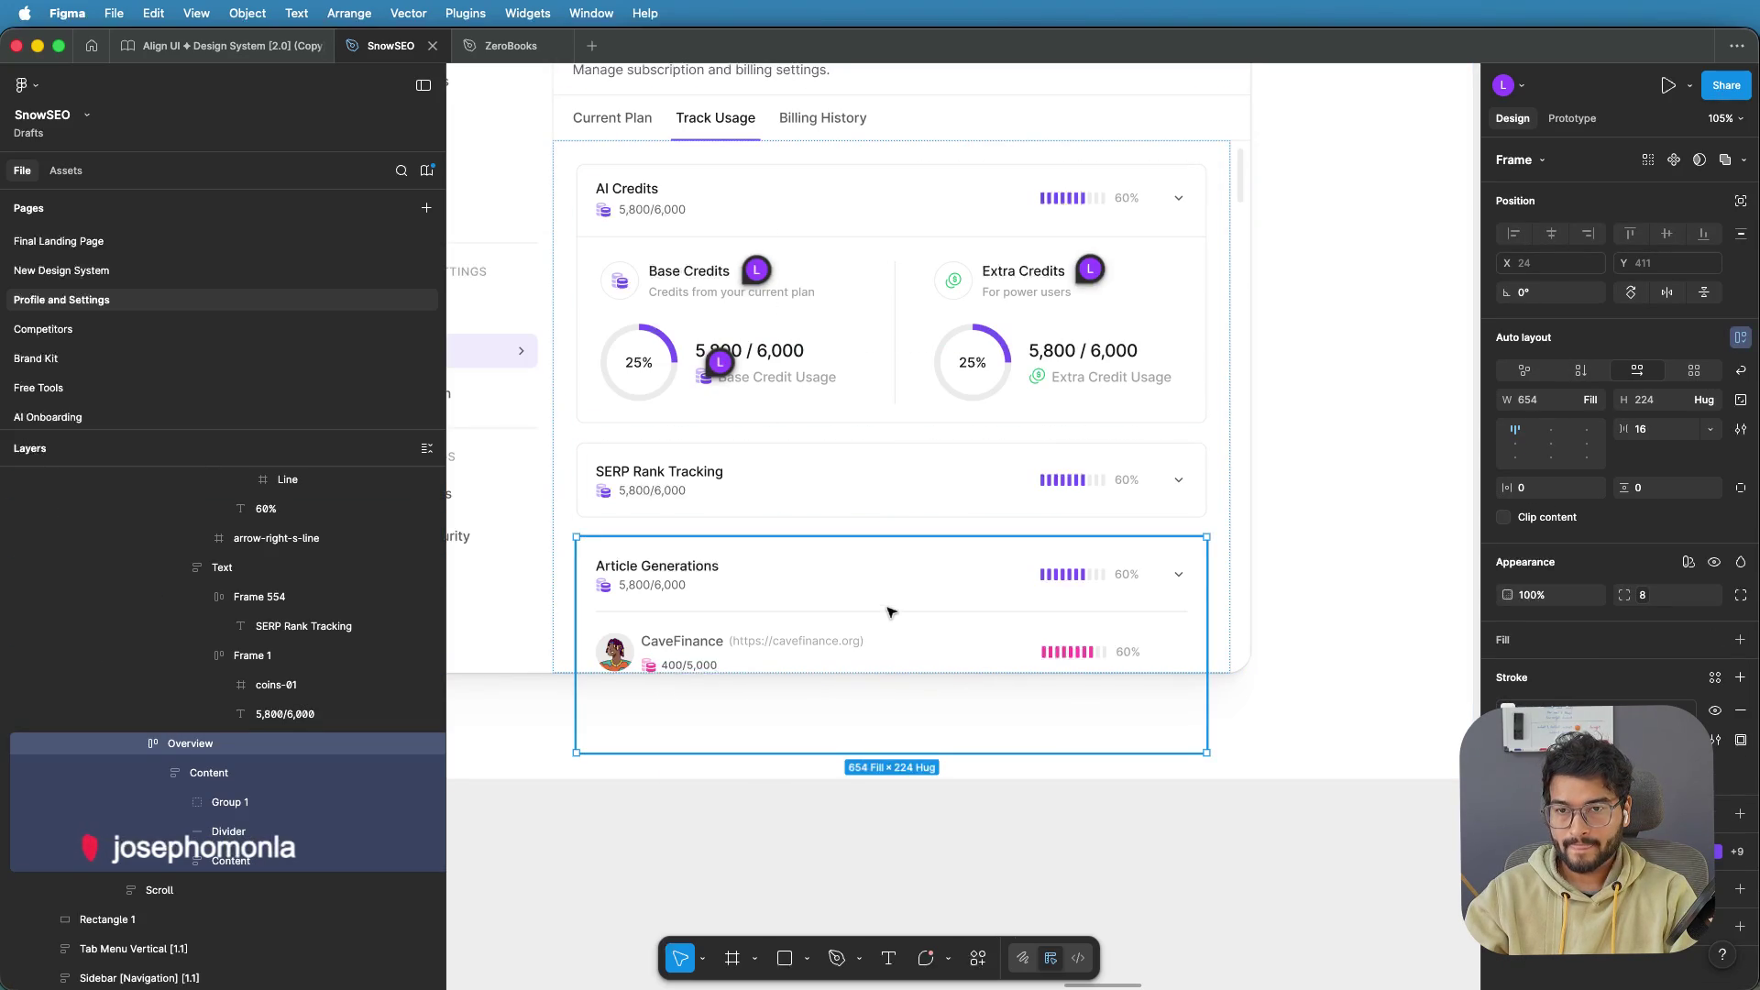
{"action": "left_click", "coordinate": [834, 249]}
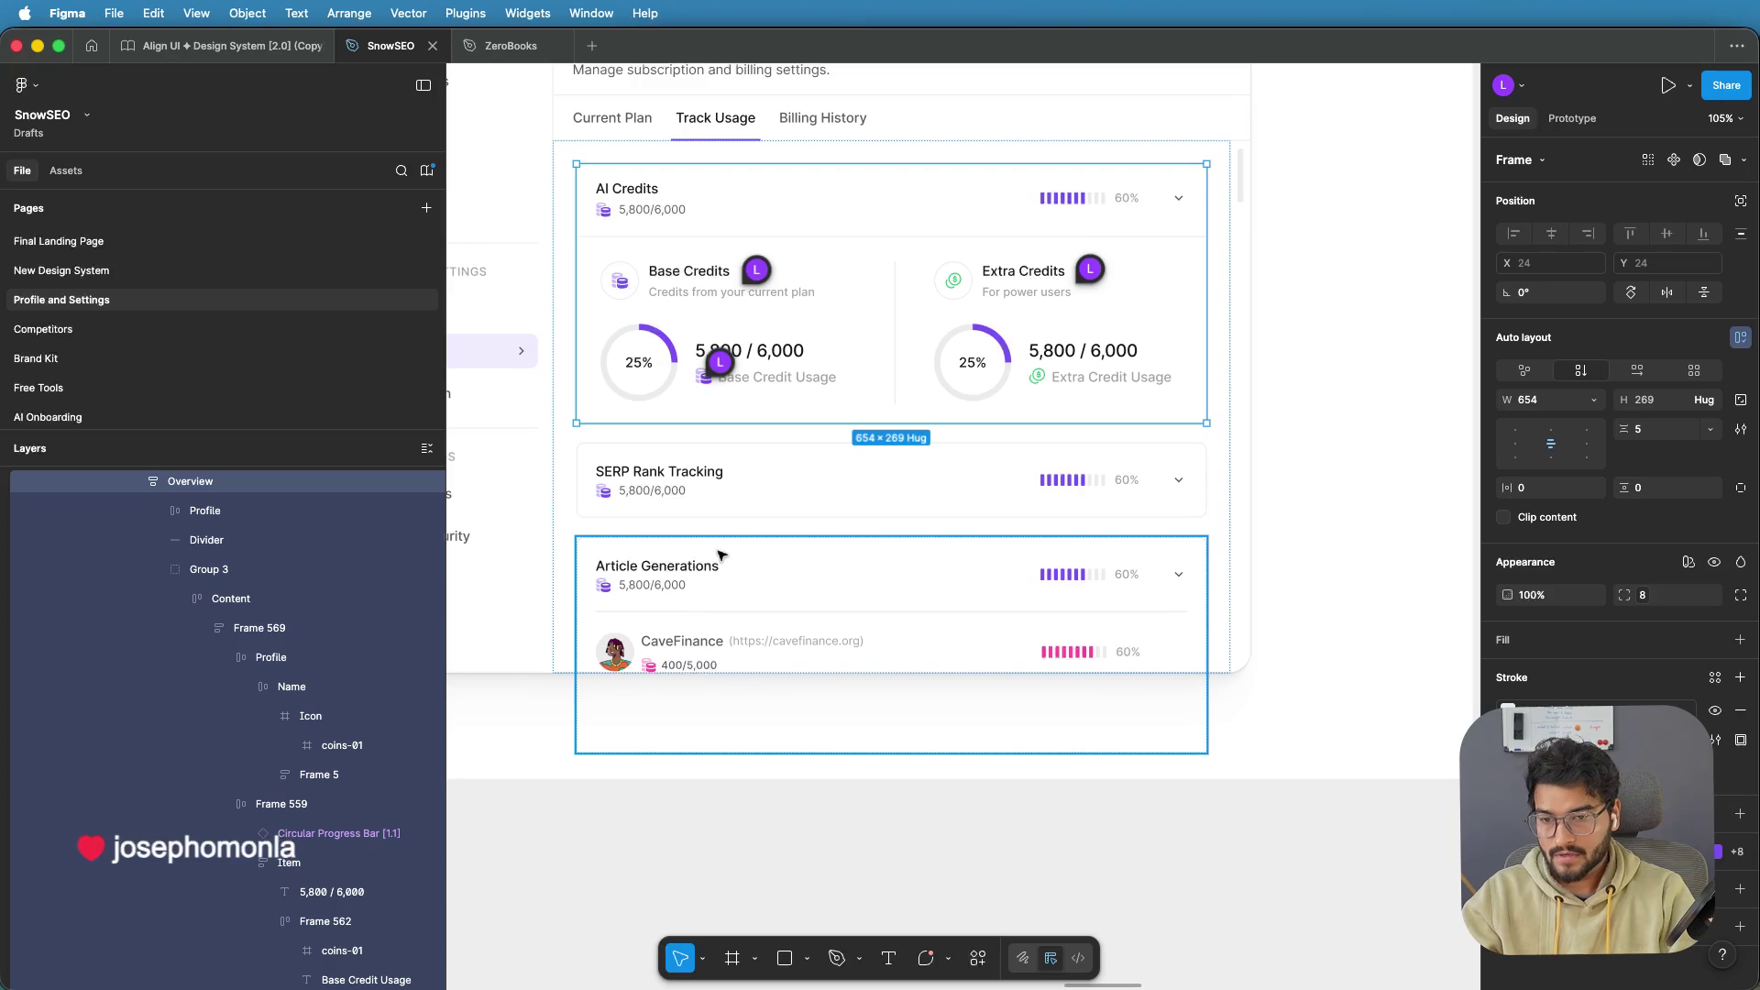
{"action": "left_click", "coordinate": [723, 554]}
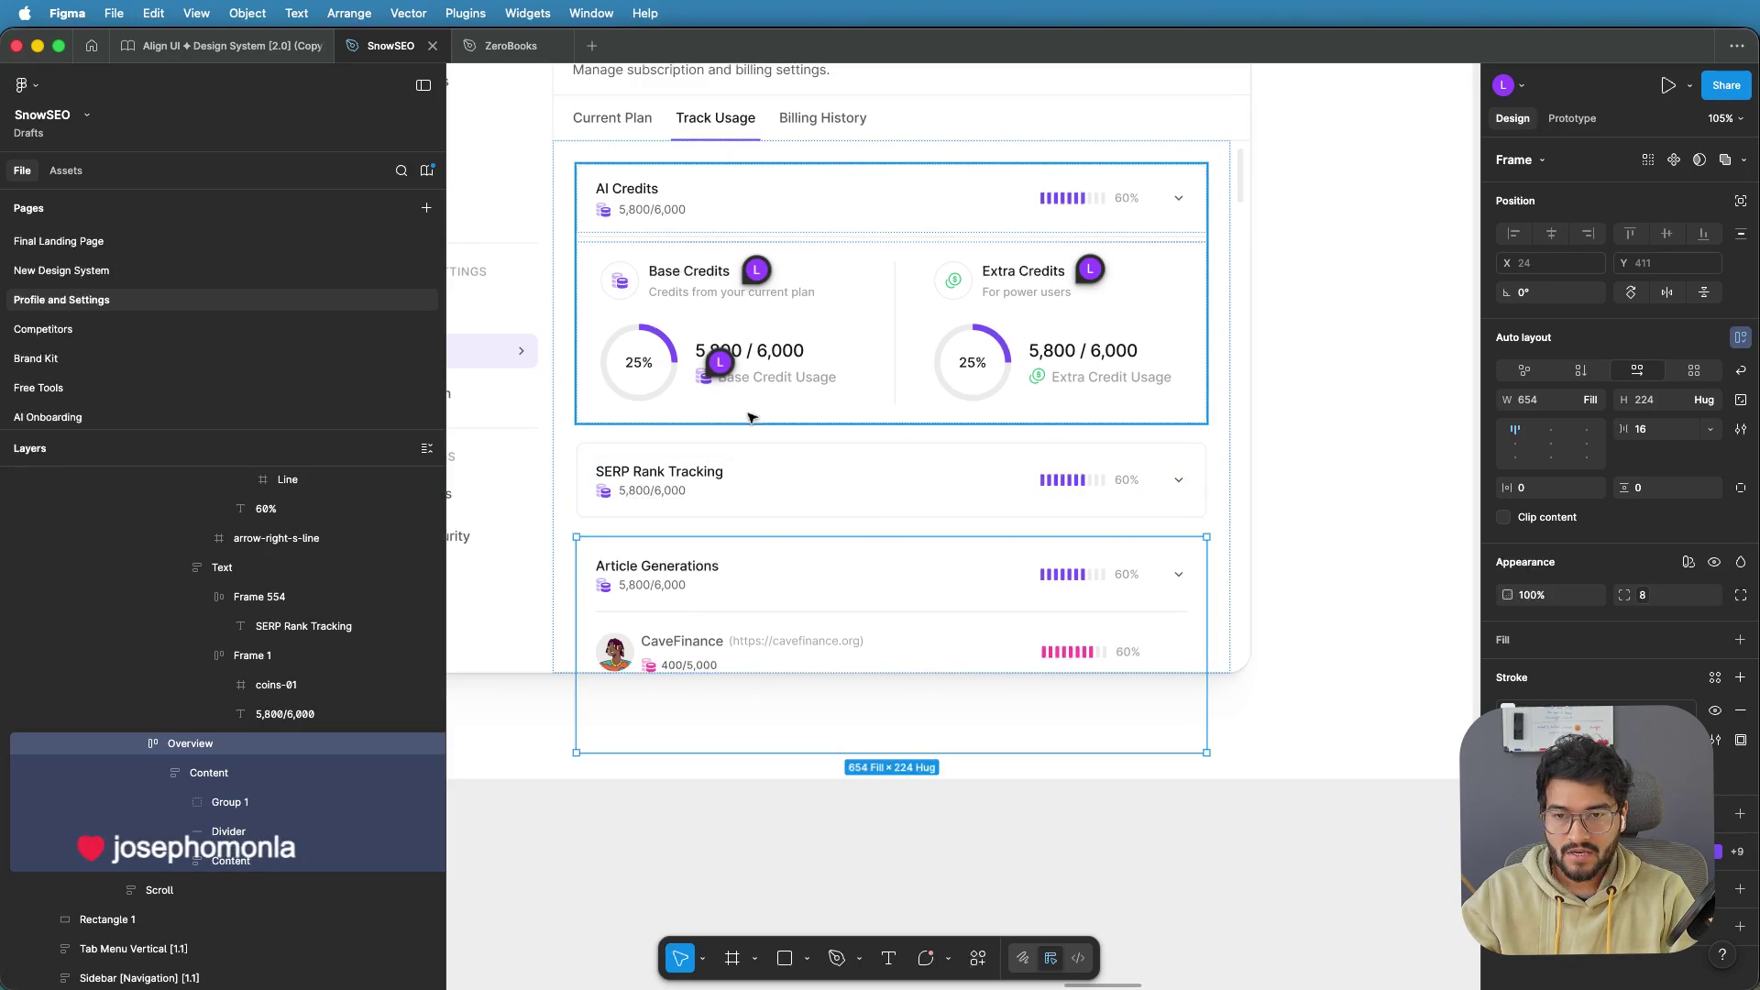
Select the inner Content frame under Settings and drag its bottom edge down to reveal ZeroSetup
{"action": "scroll", "coordinate": [238, 707], "scroll_direction": "up", "scroll_amount": 5}
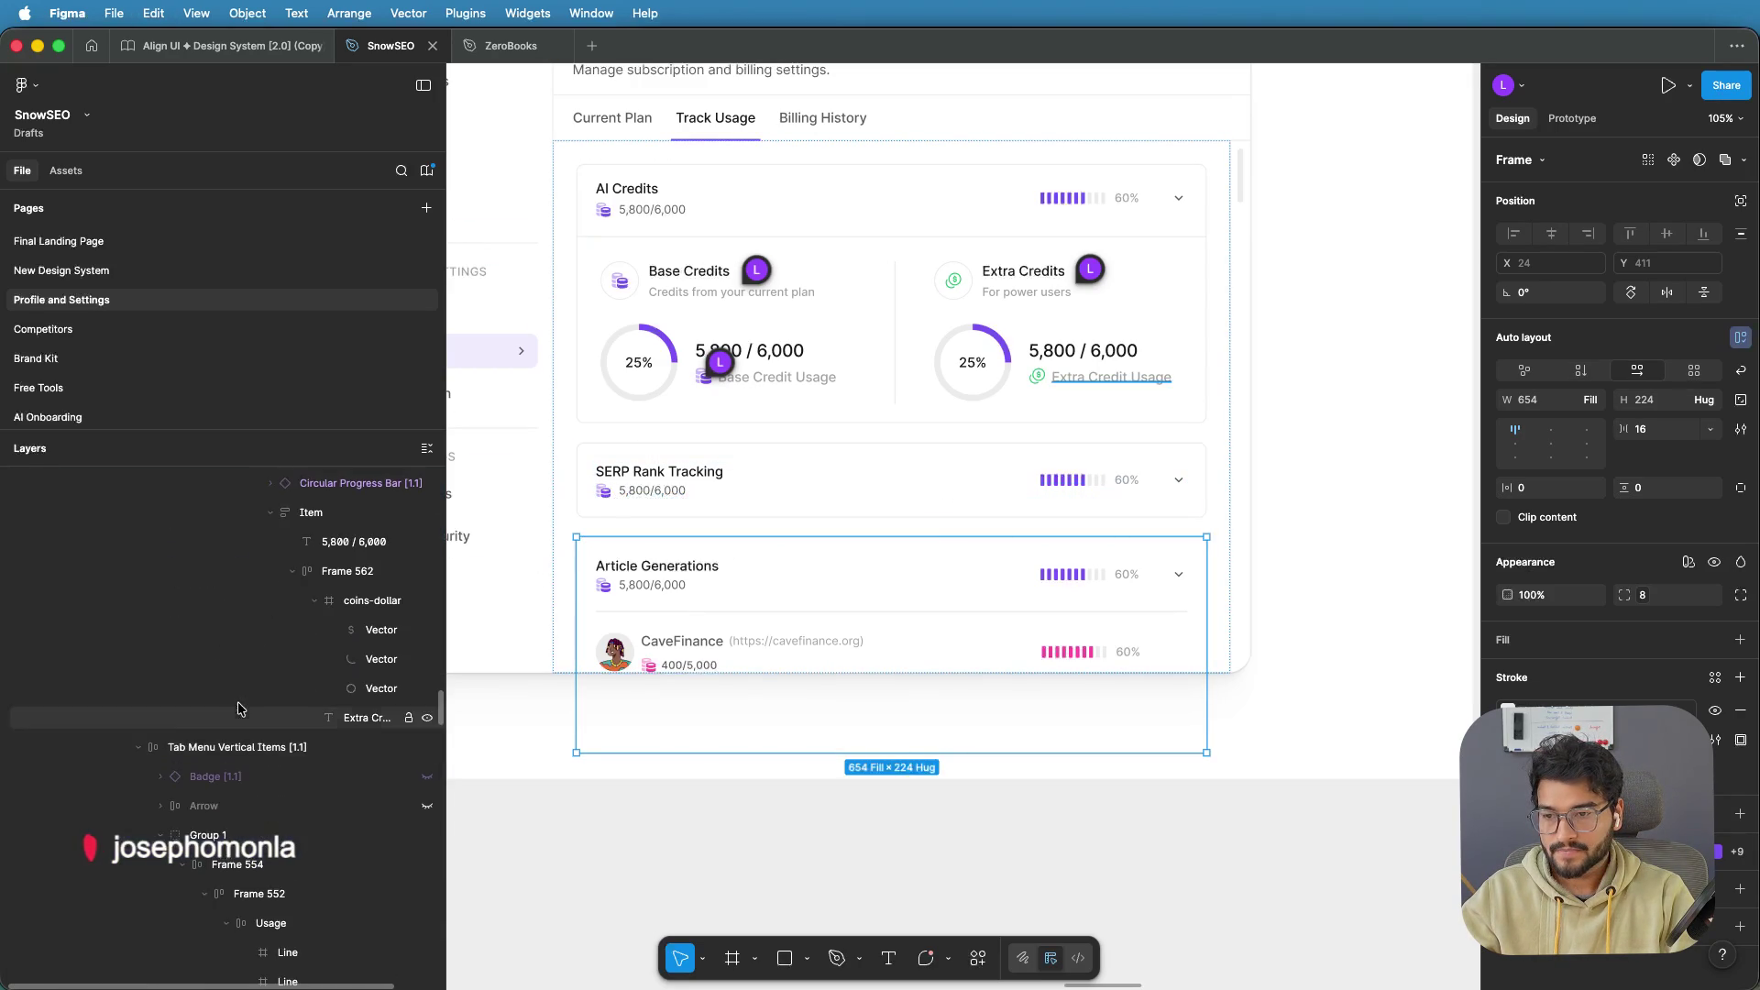
{"action": "scroll", "coordinate": [238, 708], "scroll_direction": "up", "scroll_amount": 10}
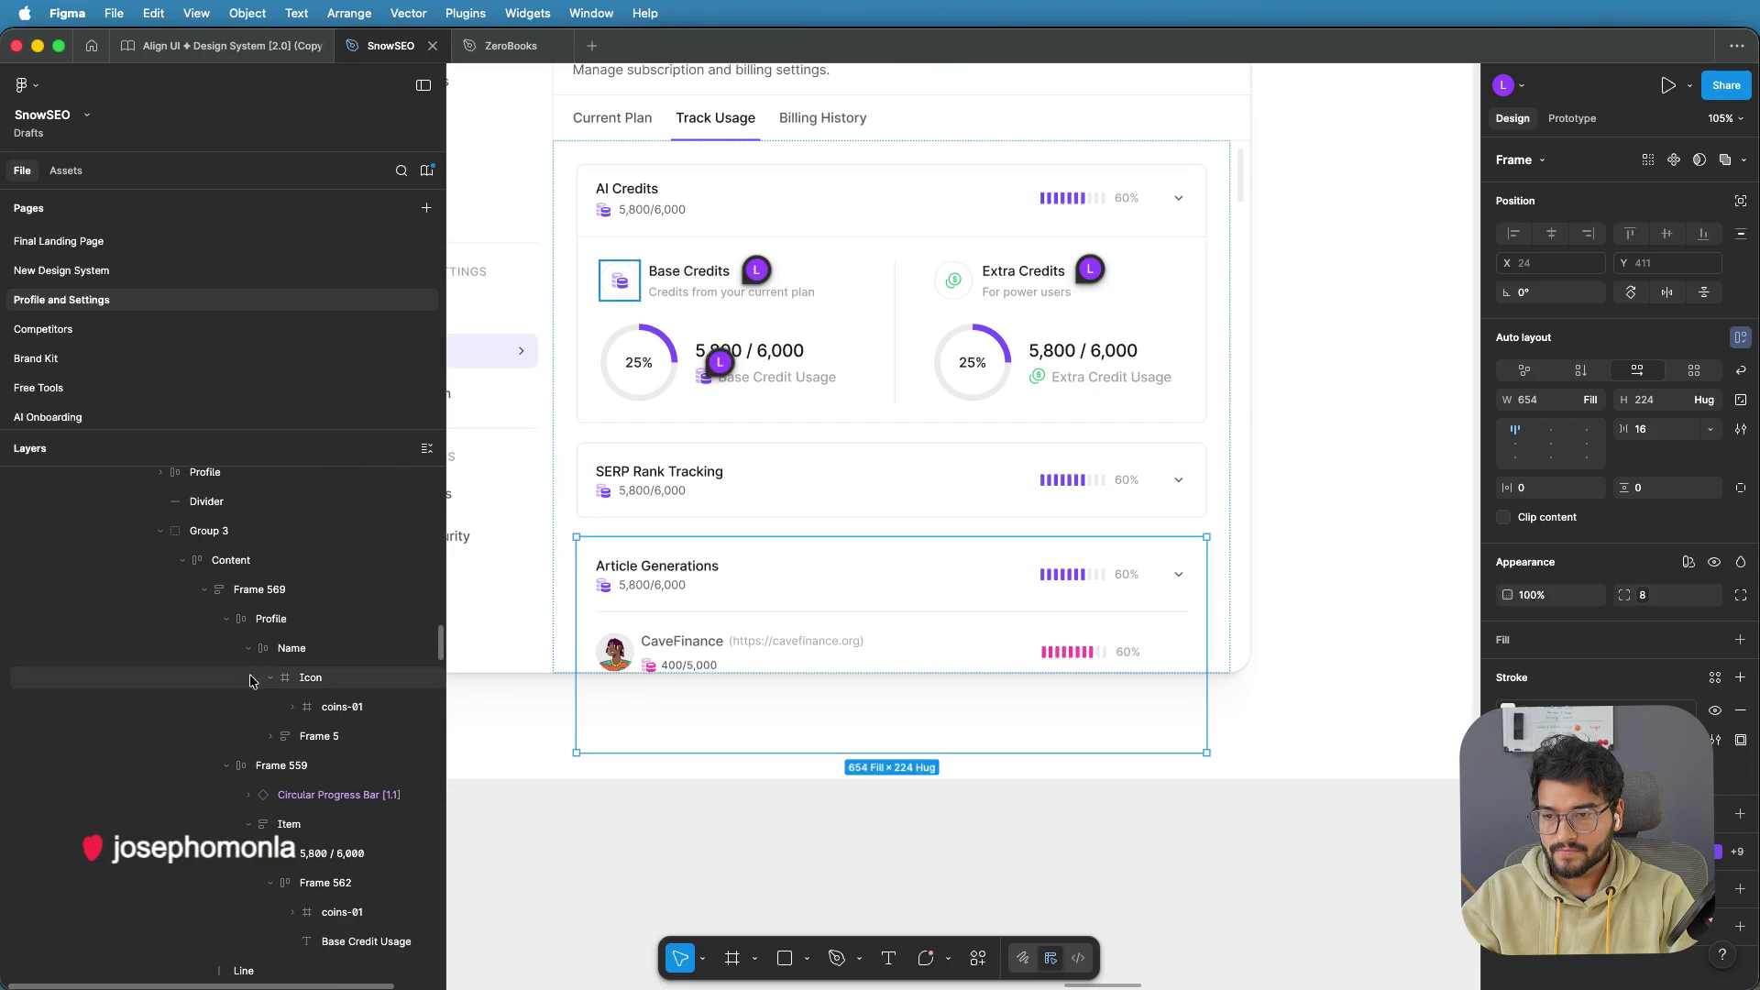
{"action": "scroll", "coordinate": [247, 642], "scroll_direction": "up", "scroll_amount": 5}
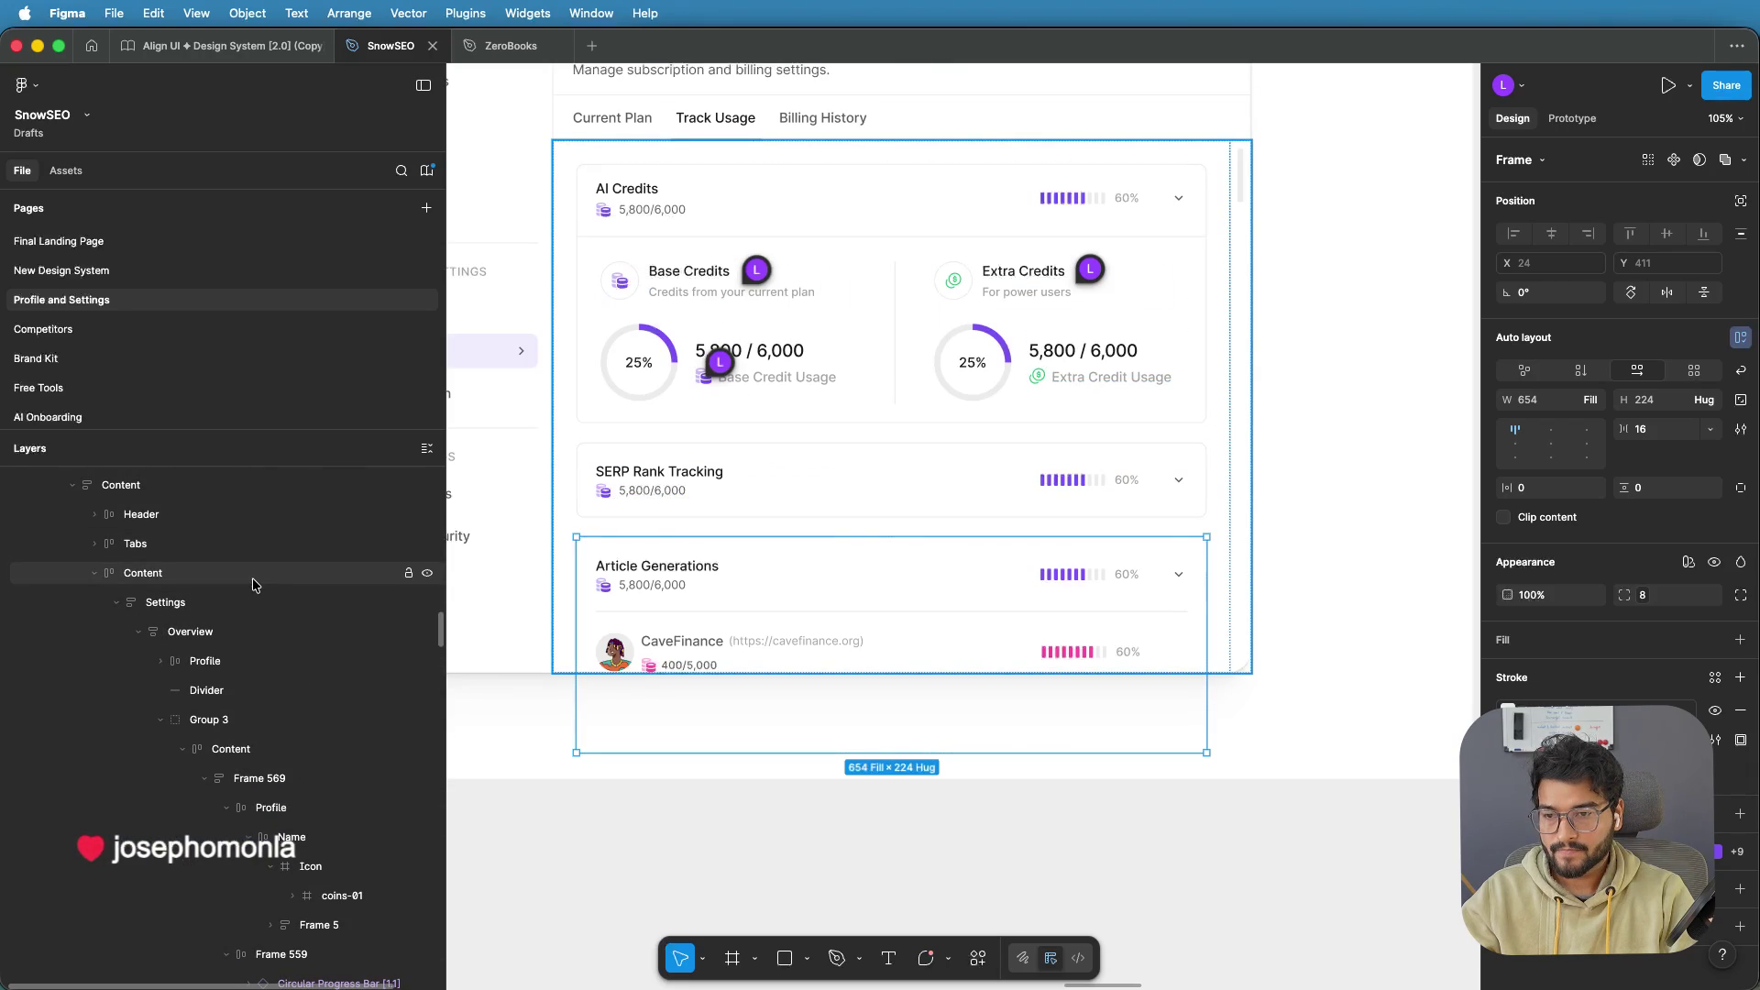
{"action": "left_click", "coordinate": [165, 604]}
{"action": "left_click", "coordinate": [119, 603]}
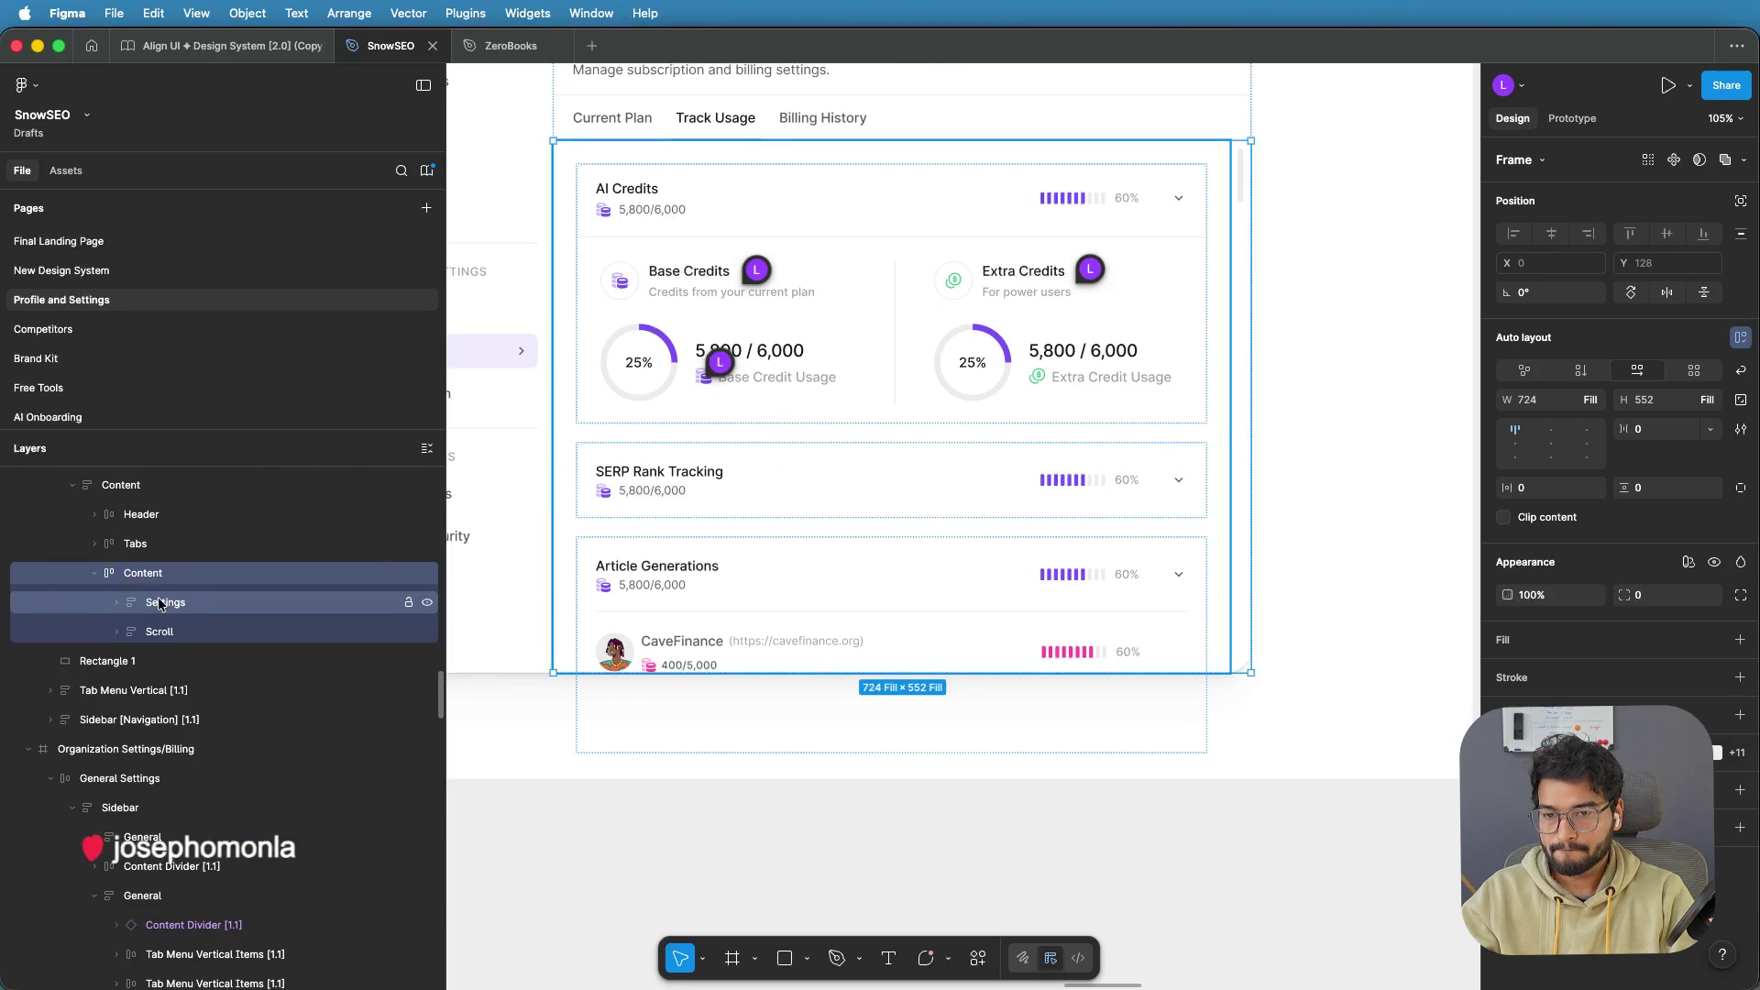
{"action": "left_click", "coordinate": [112, 604]}
{"action": "left_click", "coordinate": [116, 602]}
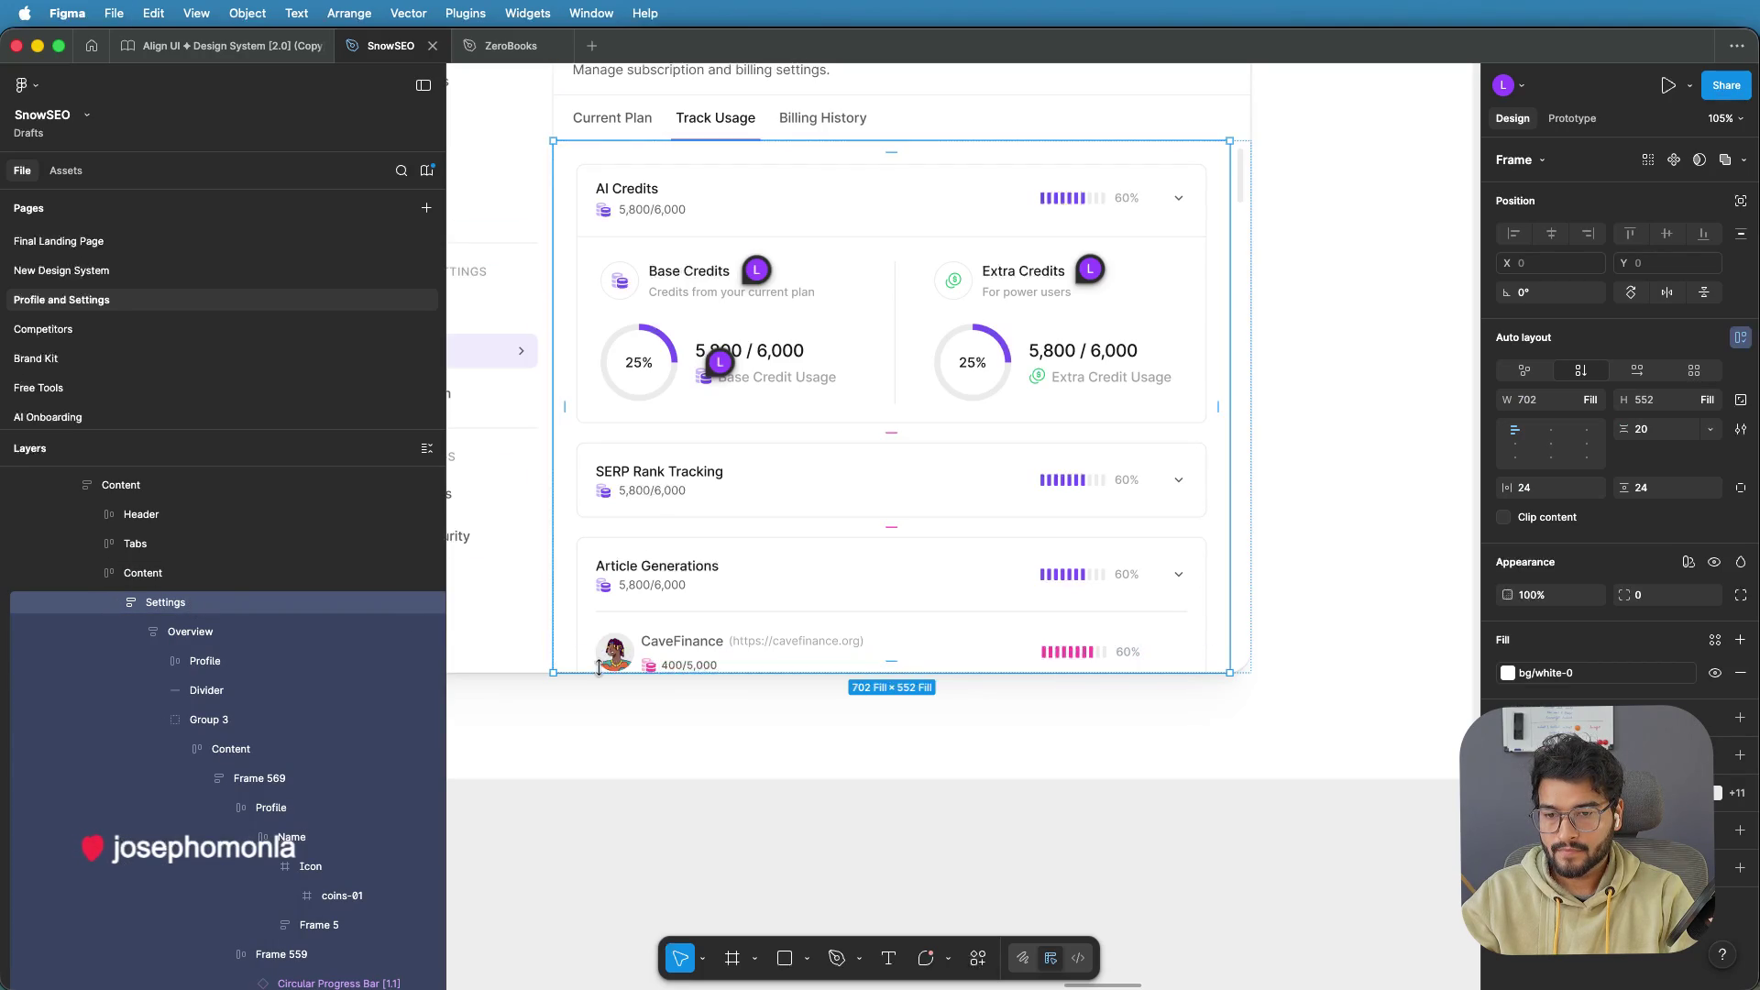
{"action": "left_click", "coordinate": [169, 574]}
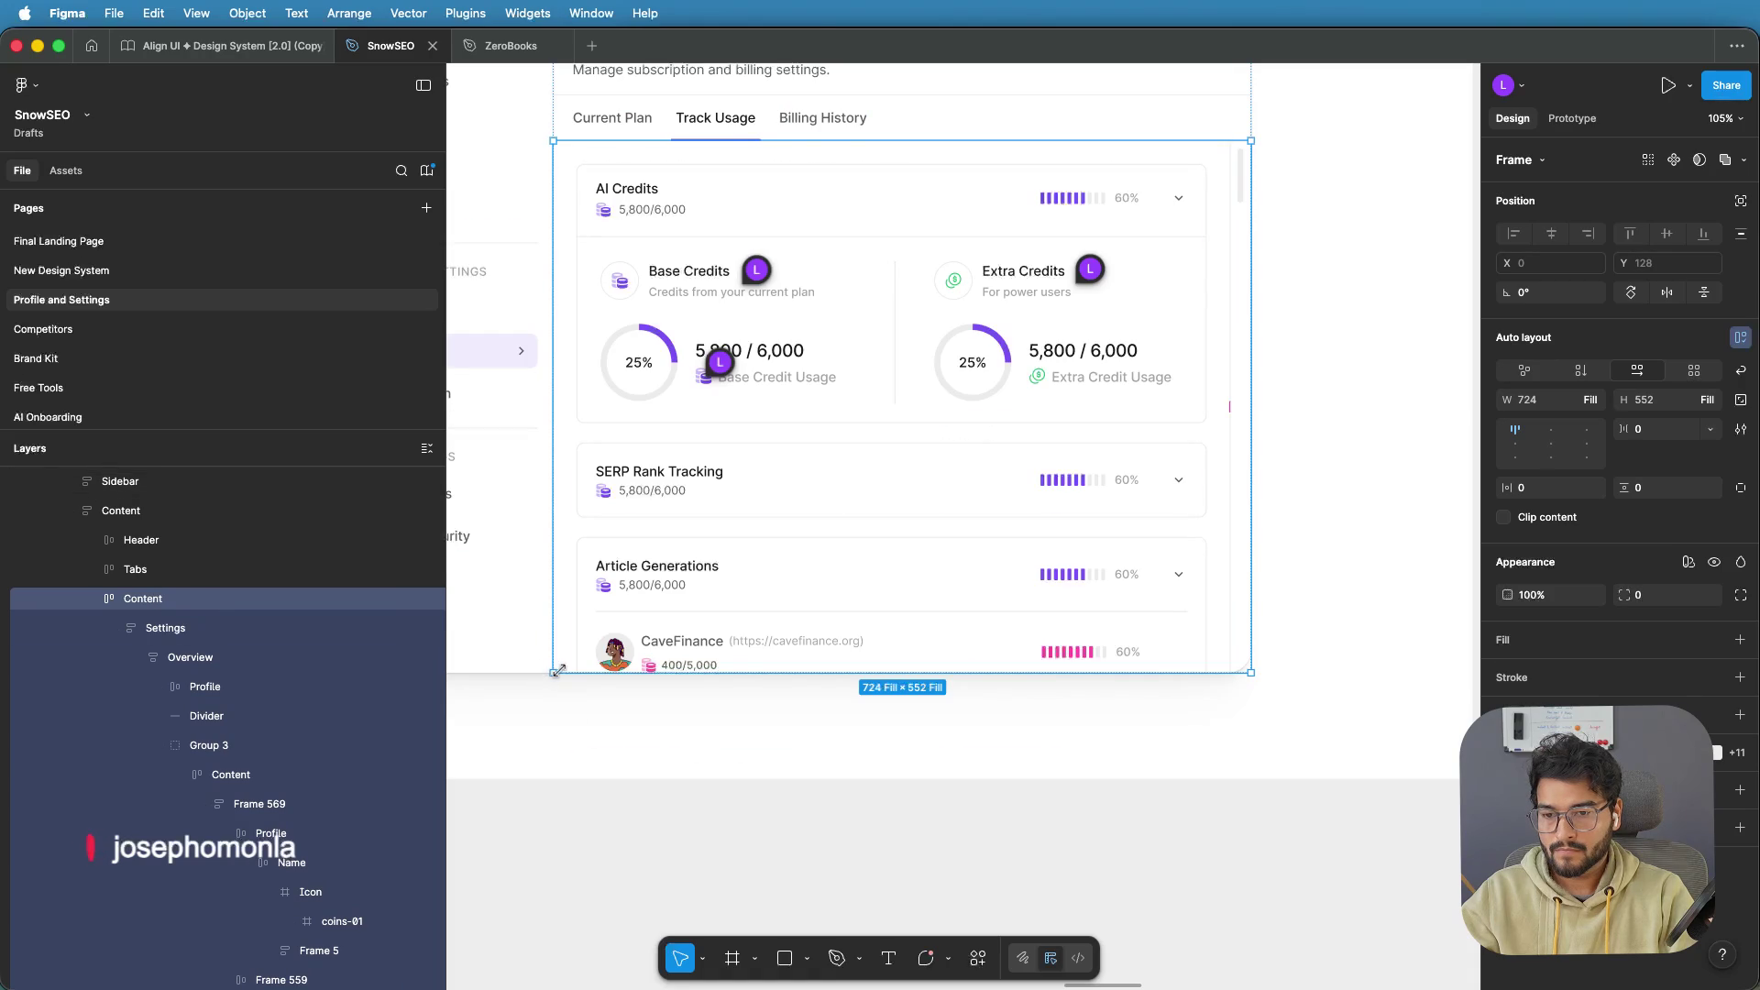
{"action": "left_click_drag", "start_coordinate": [564, 674], "coordinate": [563, 708]}
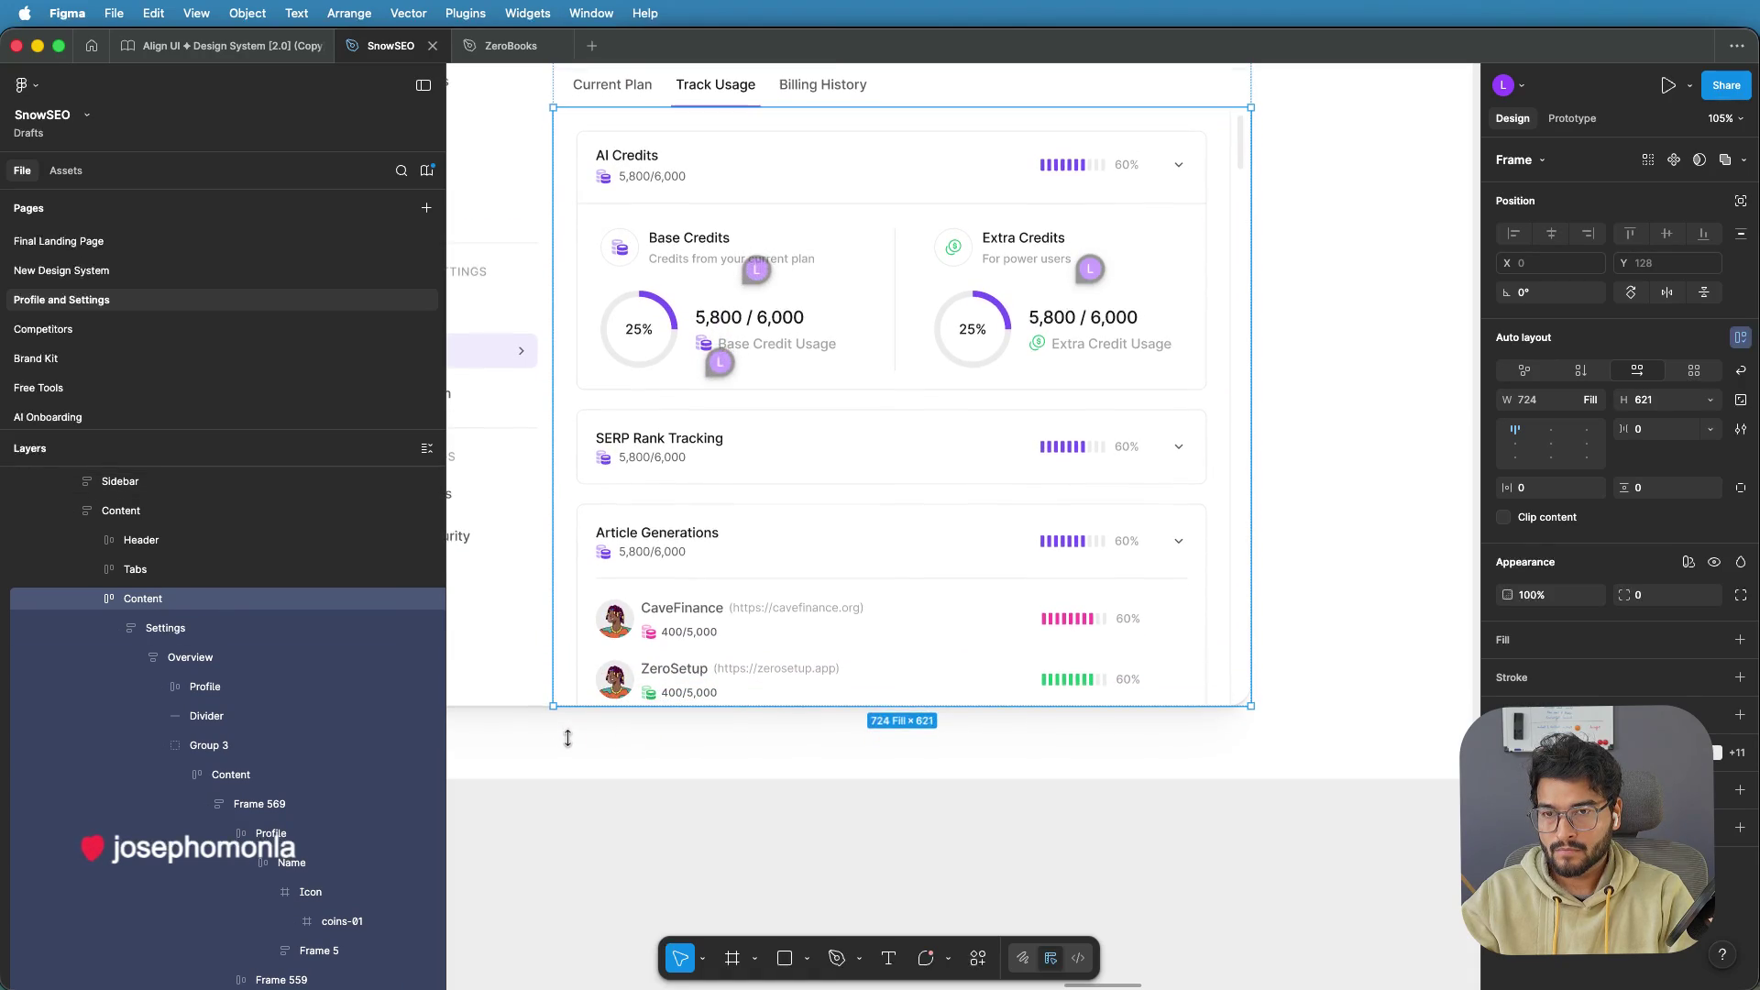
{"action": "scroll", "coordinate": [601, 720], "scroll_direction": "down", "scroll_amount": 5}
Extend the Content frame to fit Article Generations and collapse the Settings card layers
{"action": "left_click_drag", "start_coordinate": [602, 773], "coordinate": [901, 781]}
{"action": "left_click_drag", "start_coordinate": [878, 680], "coordinate": [887, 748]}
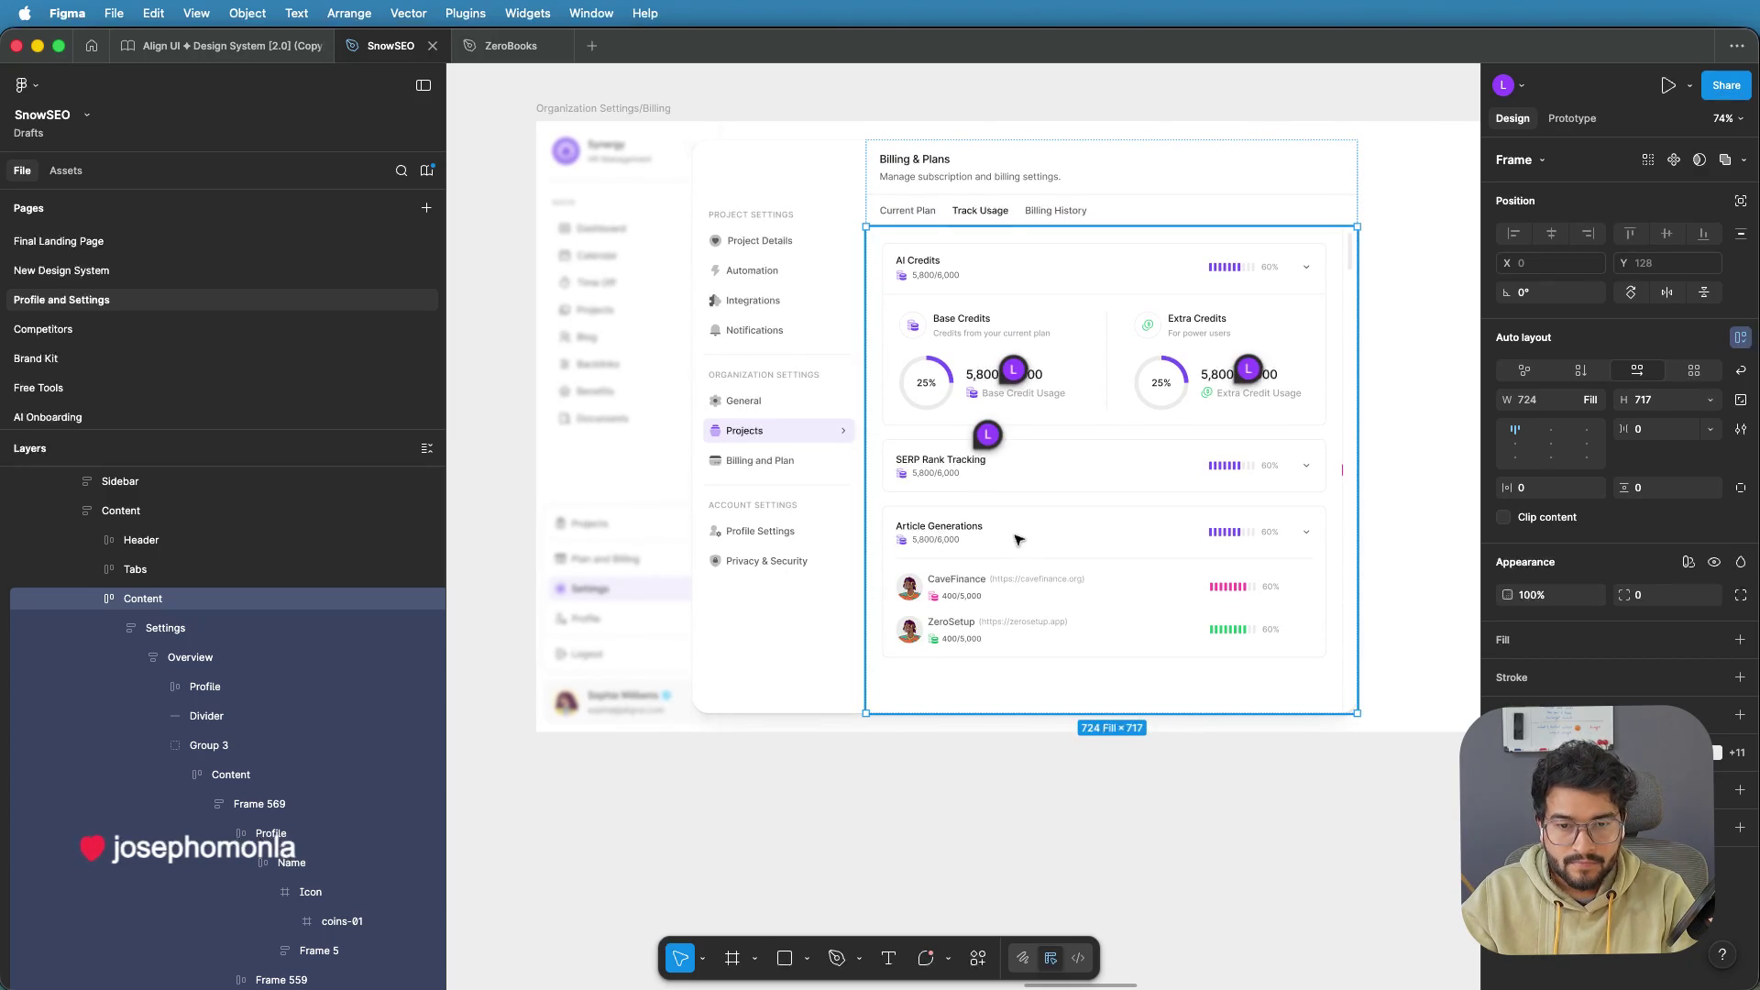
{"action": "left_click", "coordinate": [119, 631]}
{"action": "left_click", "coordinate": [120, 631]}
{"action": "left_click", "coordinate": [134, 657]}
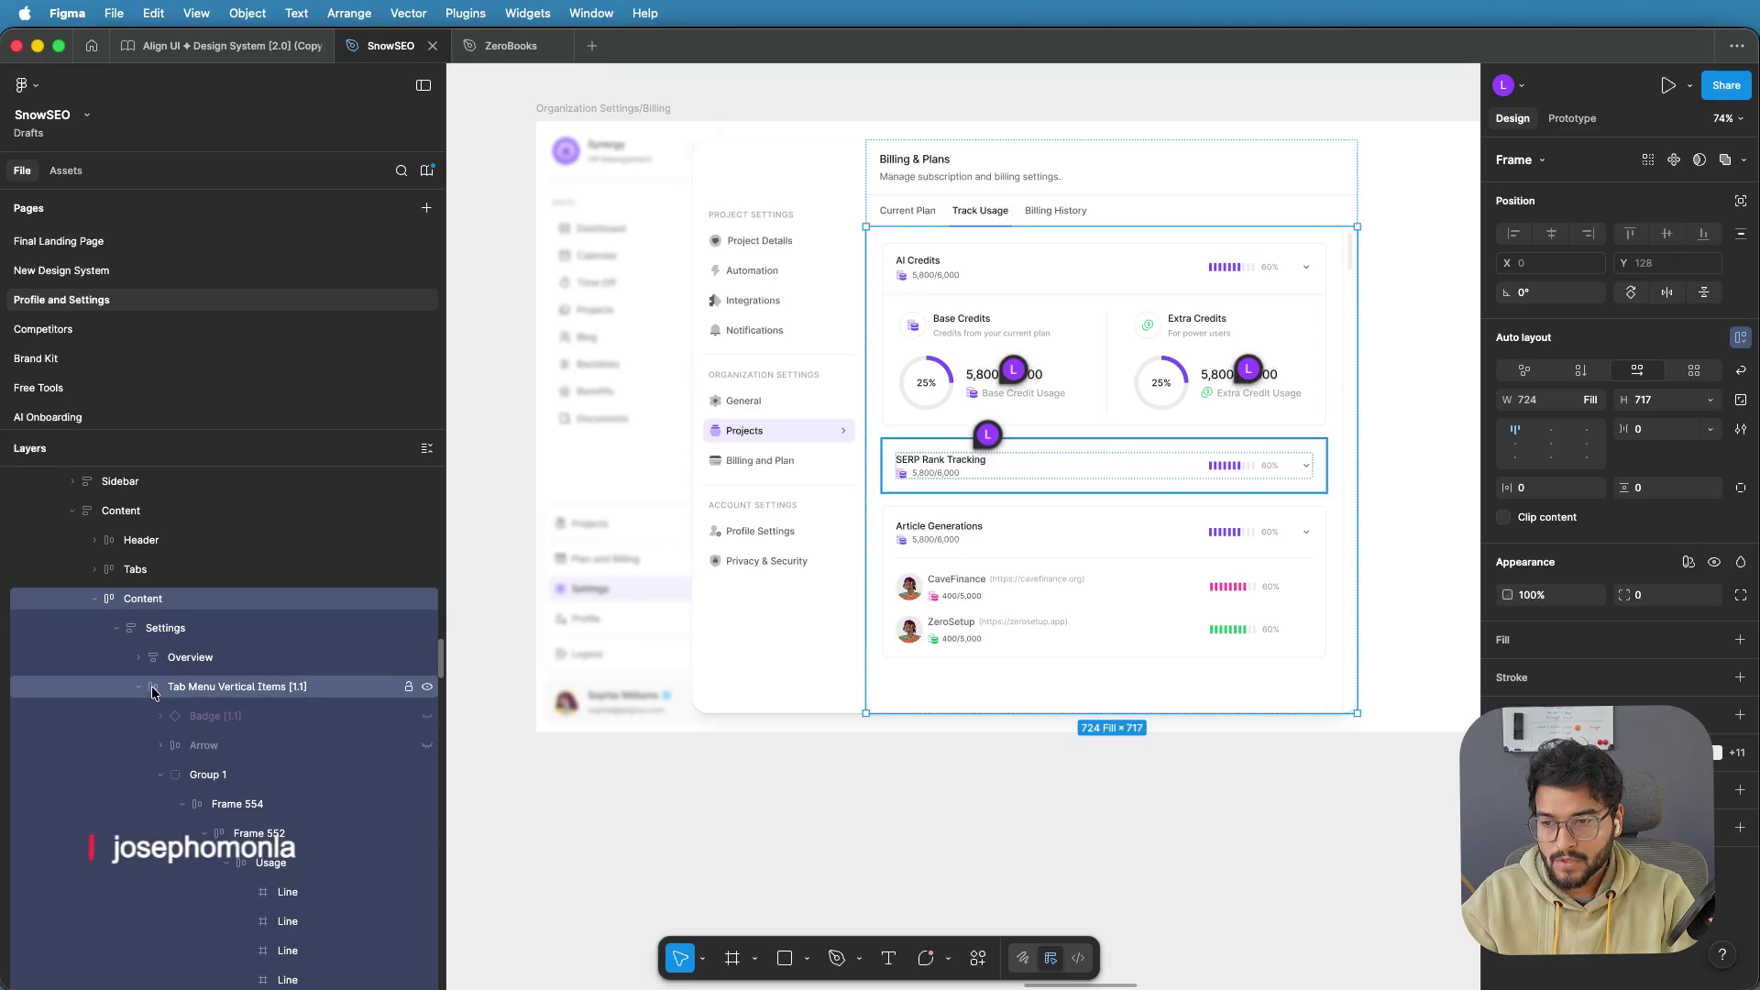
{"action": "left_click", "coordinate": [139, 687]}
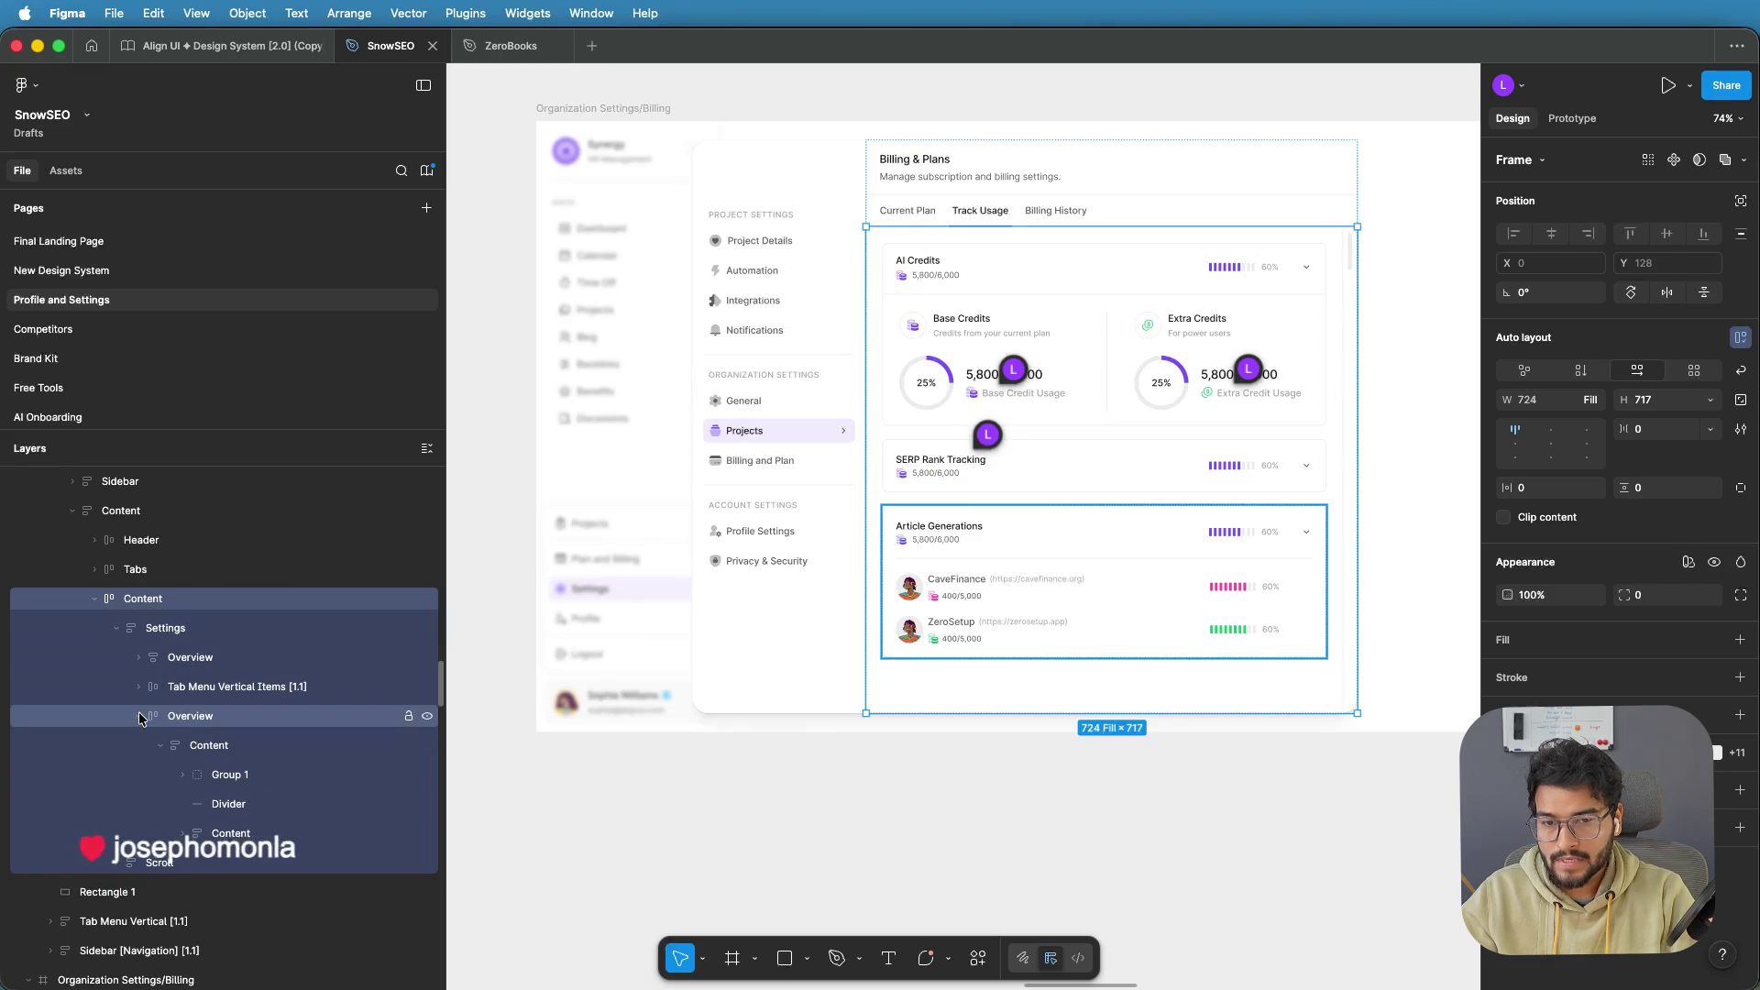
{"action": "left_click", "coordinate": [140, 716]}
Duplicate the Article Generations card and move the copy up beneath AI Credits
{"action": "left_click", "coordinate": [185, 717]}
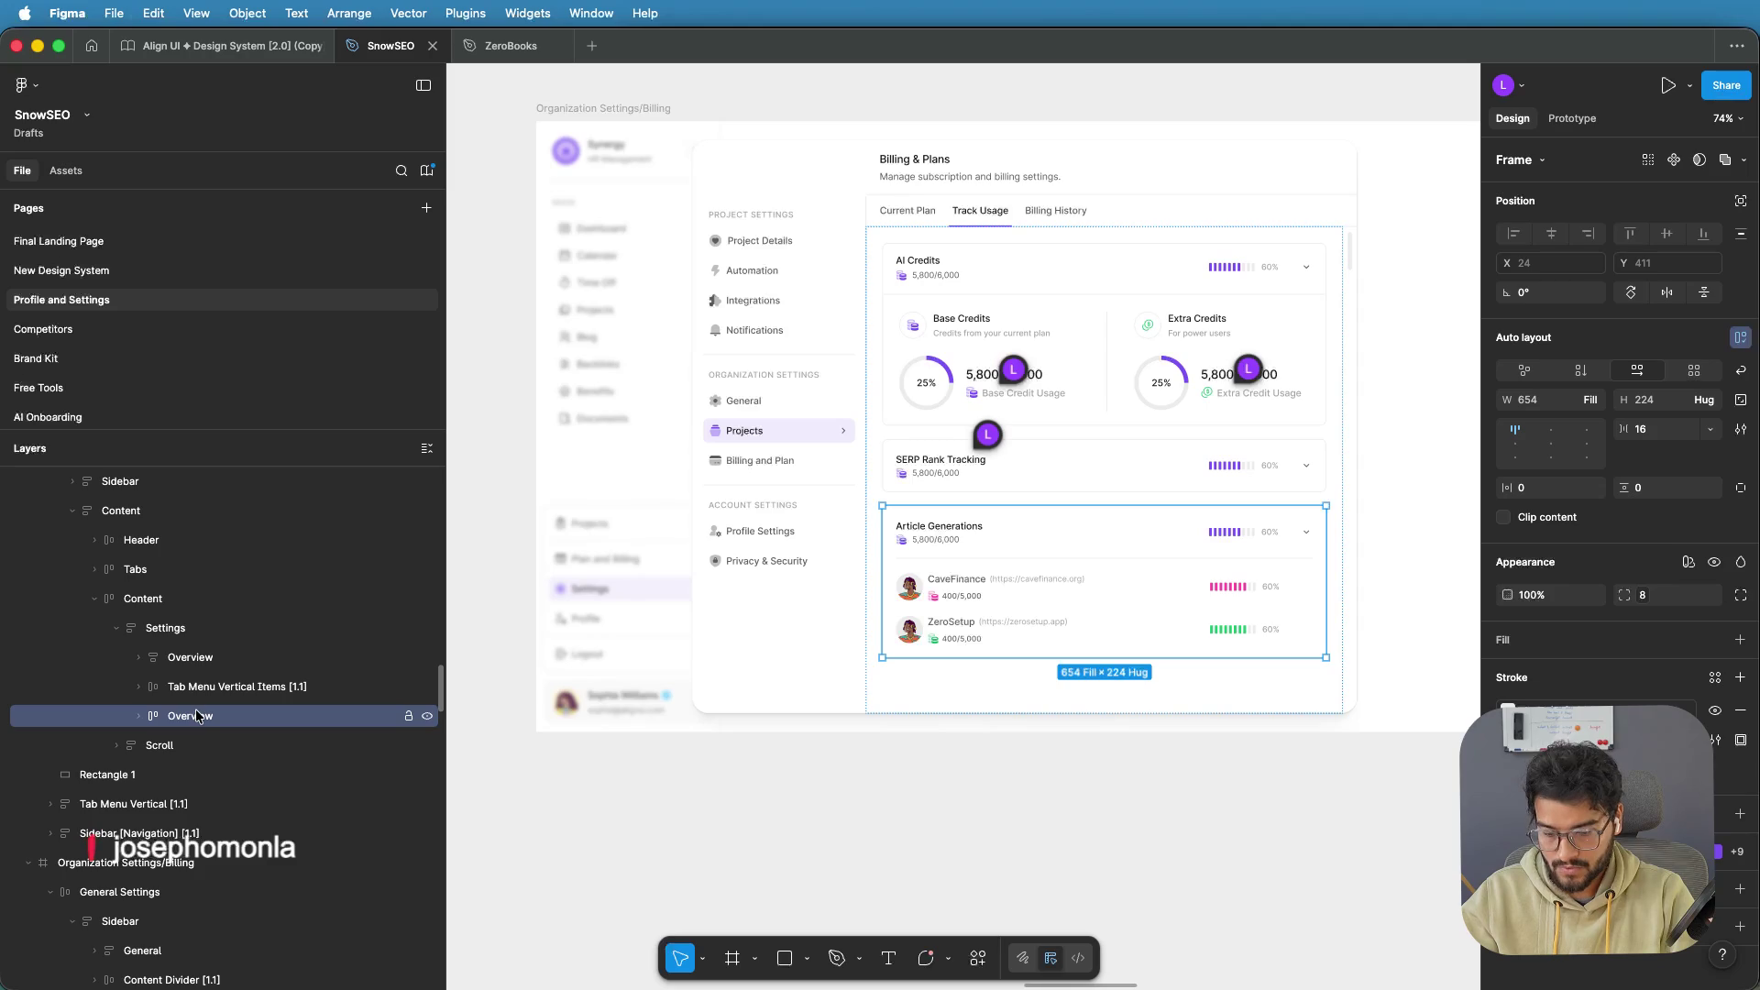
{"action": "left_click", "coordinate": [165, 629]}
{"action": "key", "text": "ctrl+v"}
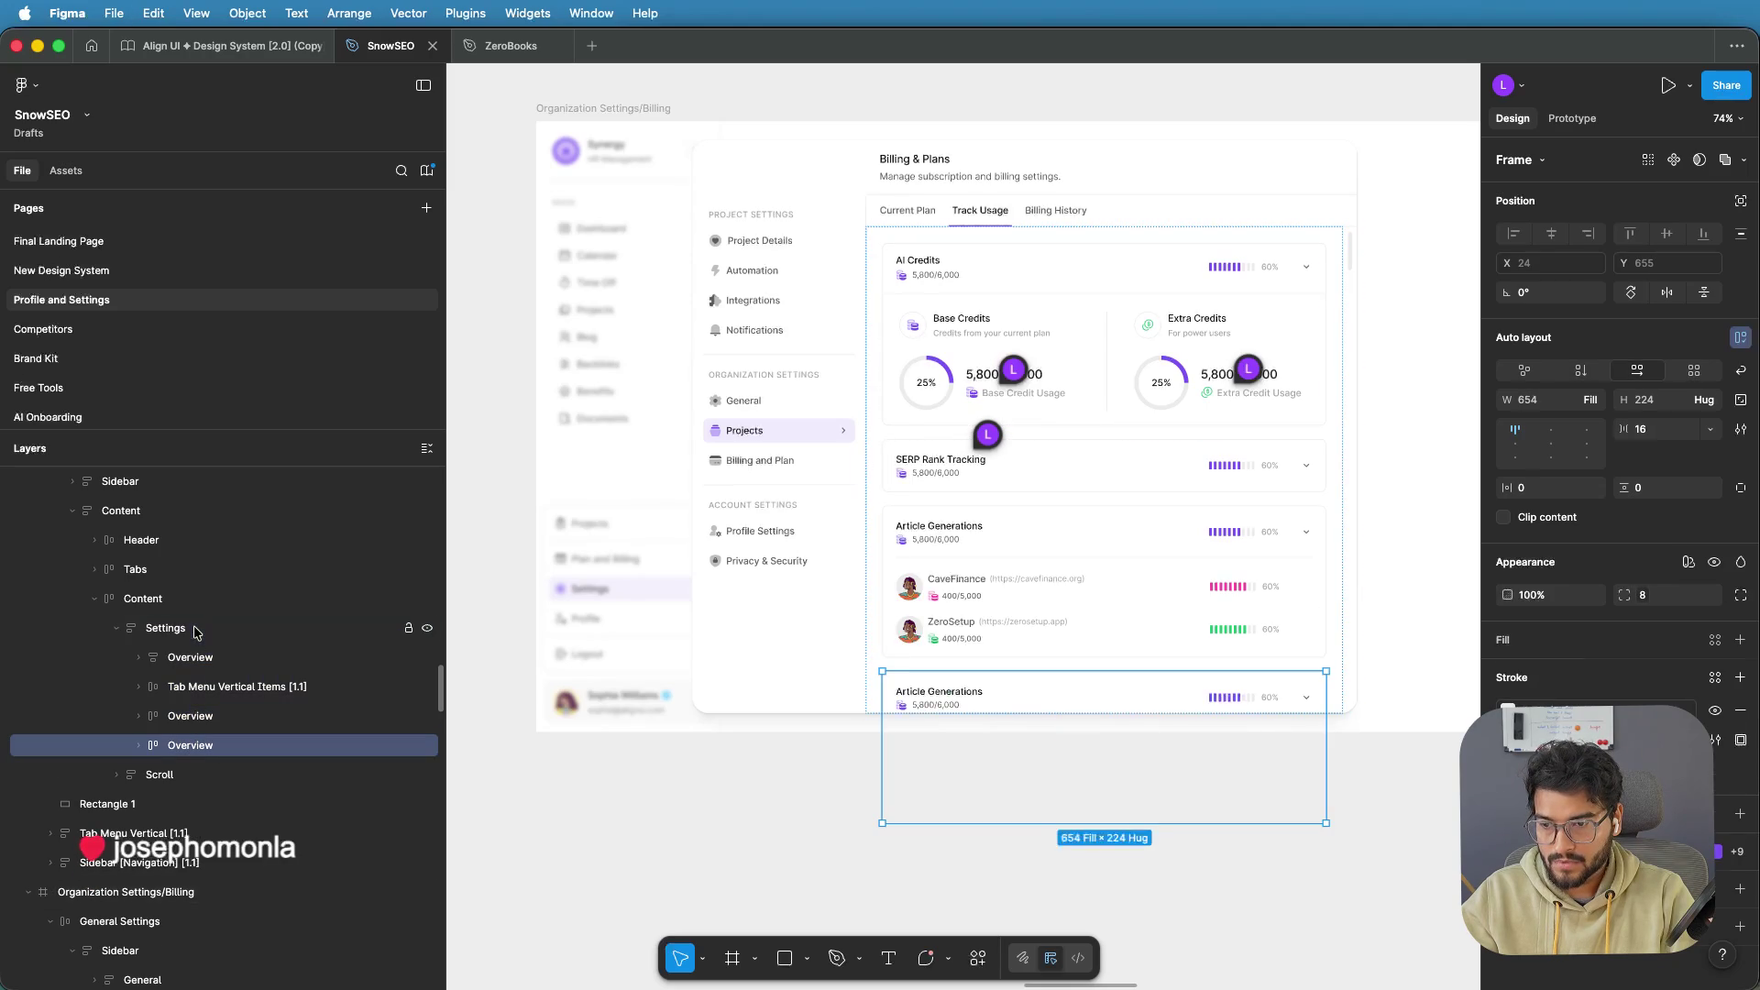
{"action": "left_click_drag", "start_coordinate": [196, 744], "coordinate": [195, 680]}
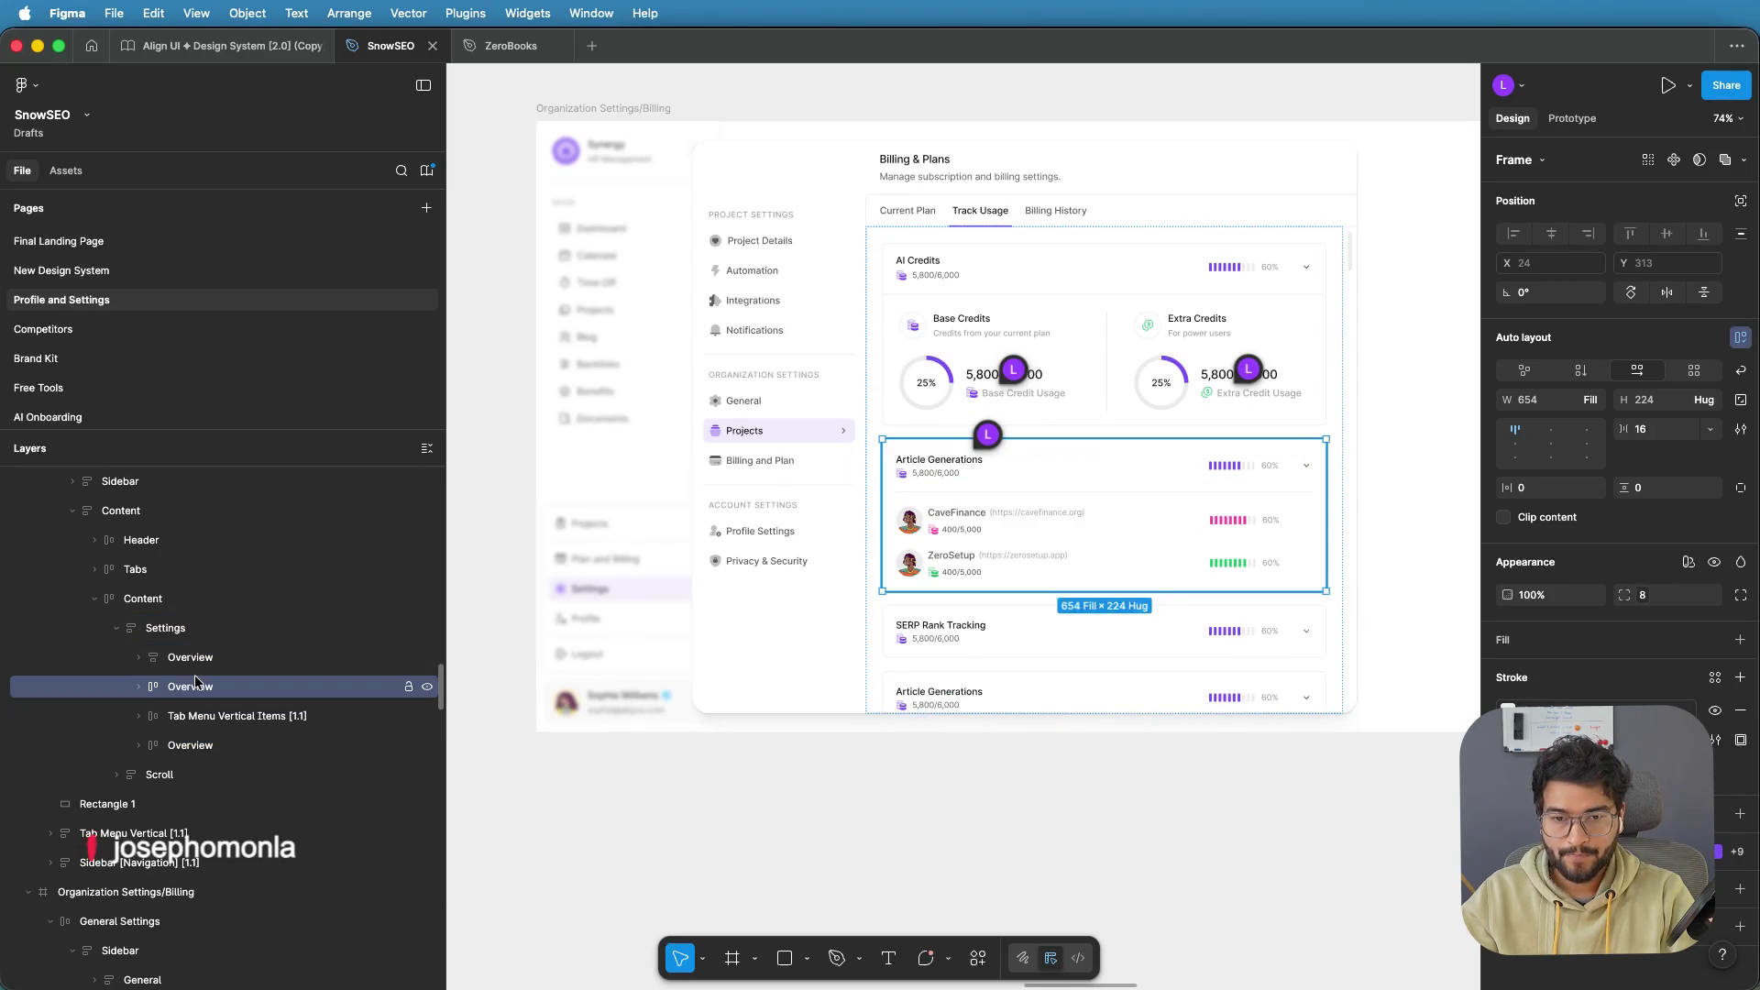
{"action": "scroll", "coordinate": [1151, 479], "scroll_direction": "up", "scroll_amount": 3}
{"action": "scroll", "coordinate": [1083, 505], "scroll_direction": "right", "scroll_amount": 2}
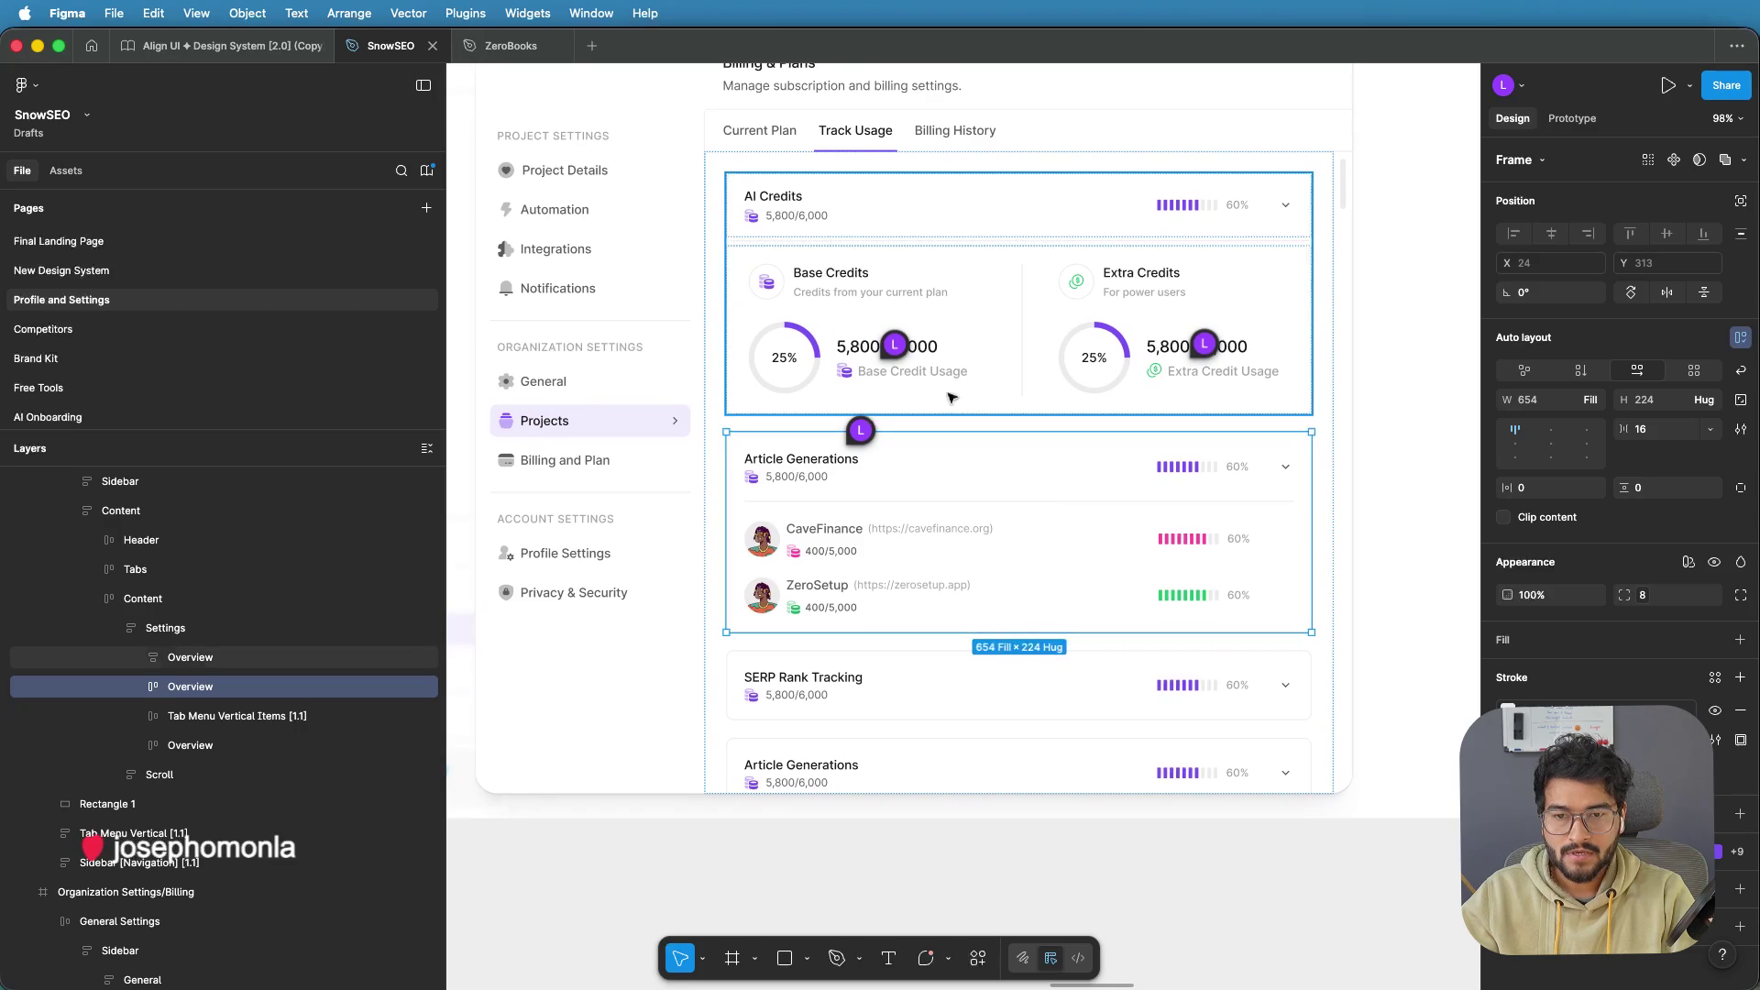
Copy the 'AI Credits' heading text and paste it over the copied card's Article Generations heading
{"action": "double_click", "coordinate": [784, 199]}
{"action": "double_click", "coordinate": [784, 197]}
{"action": "key", "text": "ctrl+c"}
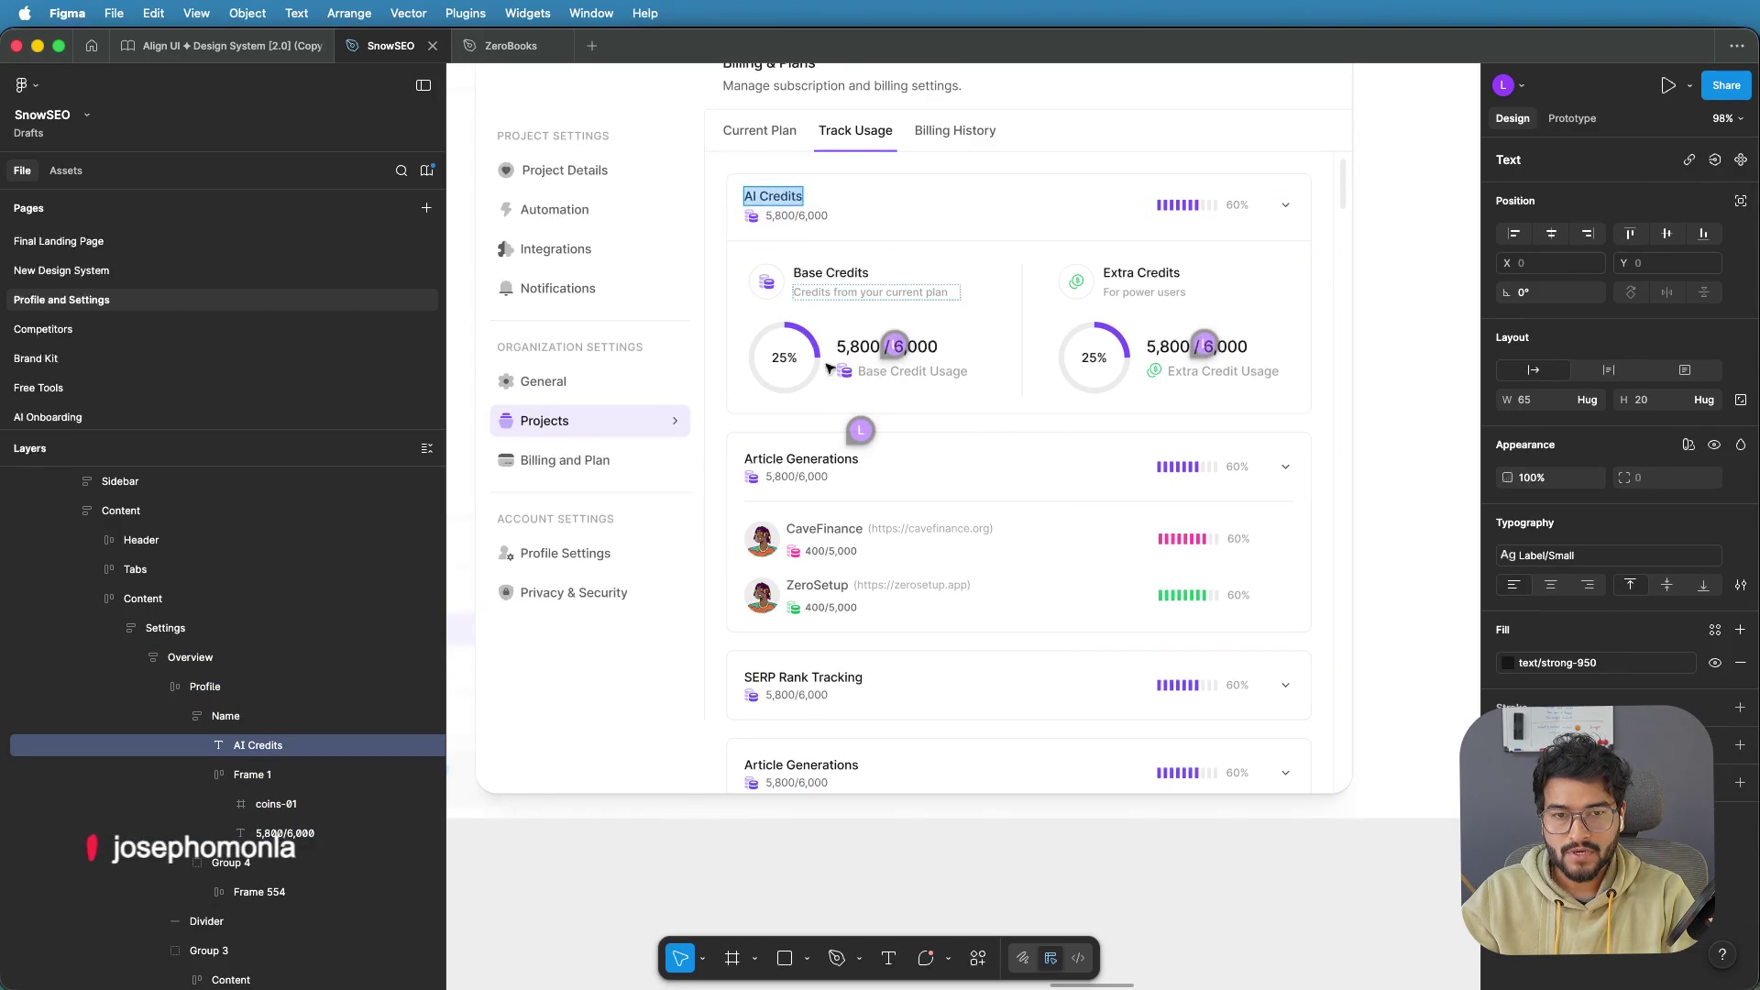
{"action": "double_click", "coordinate": [800, 459]}
{"action": "key", "text": "ctrl+v"}
{"action": "left_click", "coordinate": [848, 529]}
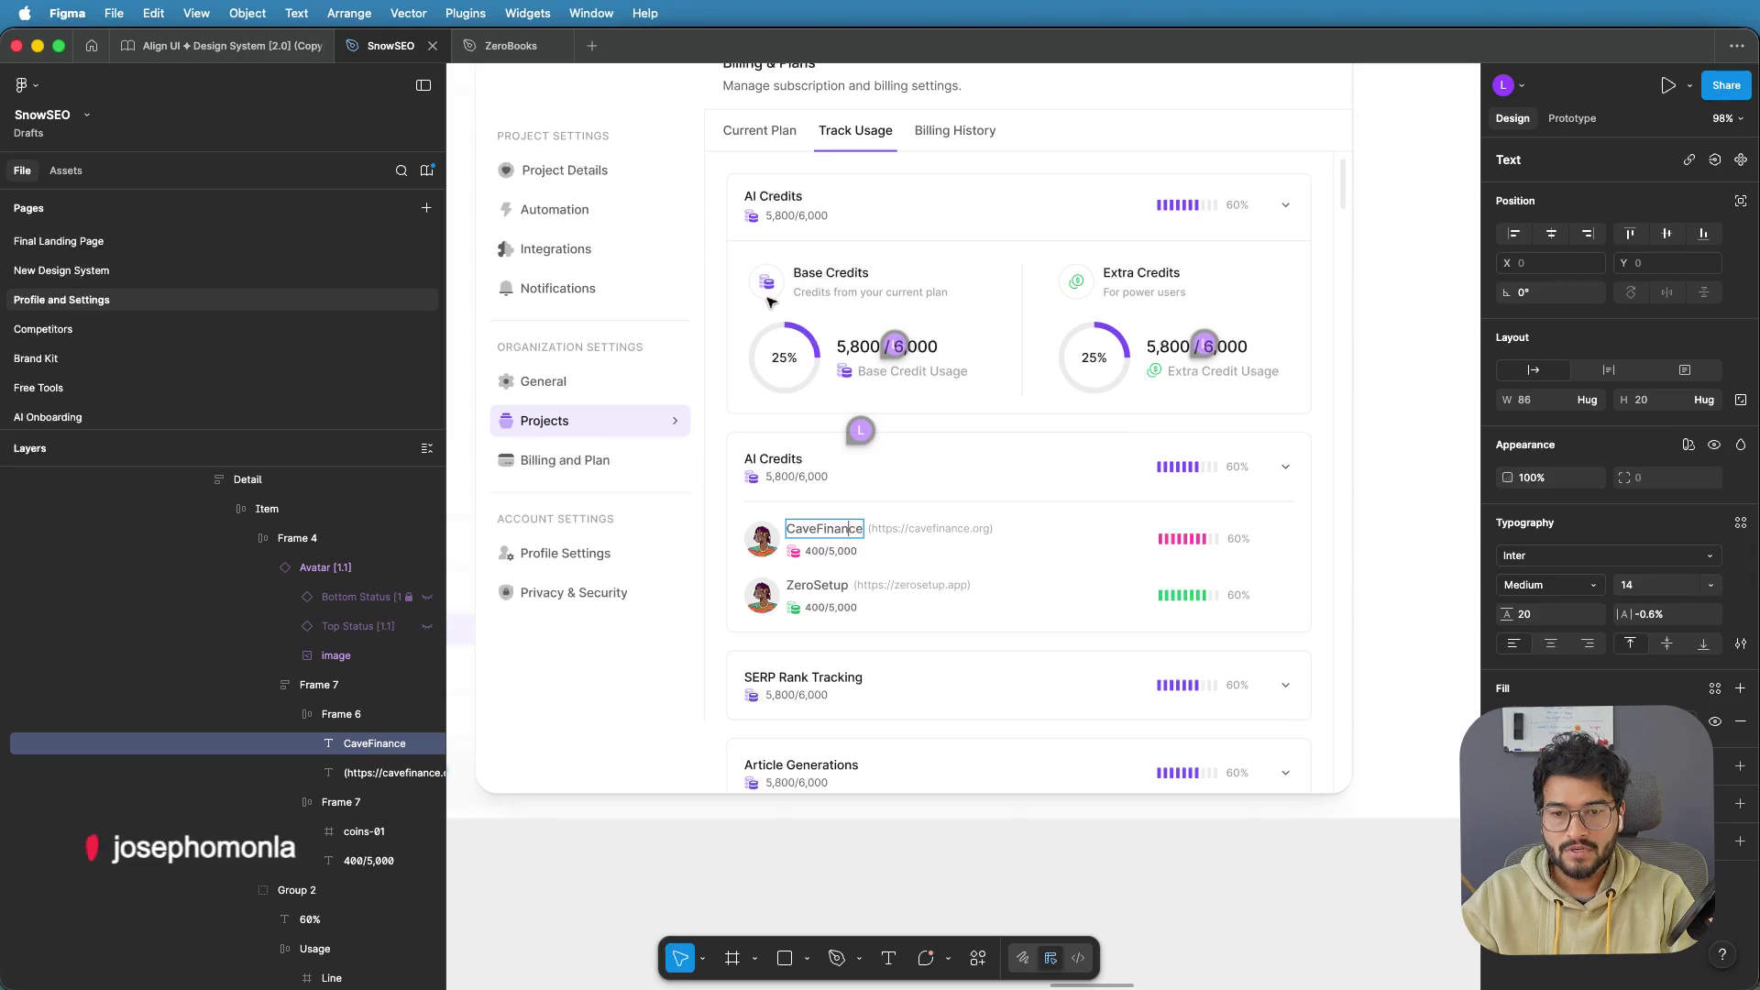
{"action": "left_click", "coordinate": [820, 307]}
{"action": "left_click", "coordinate": [835, 291]}
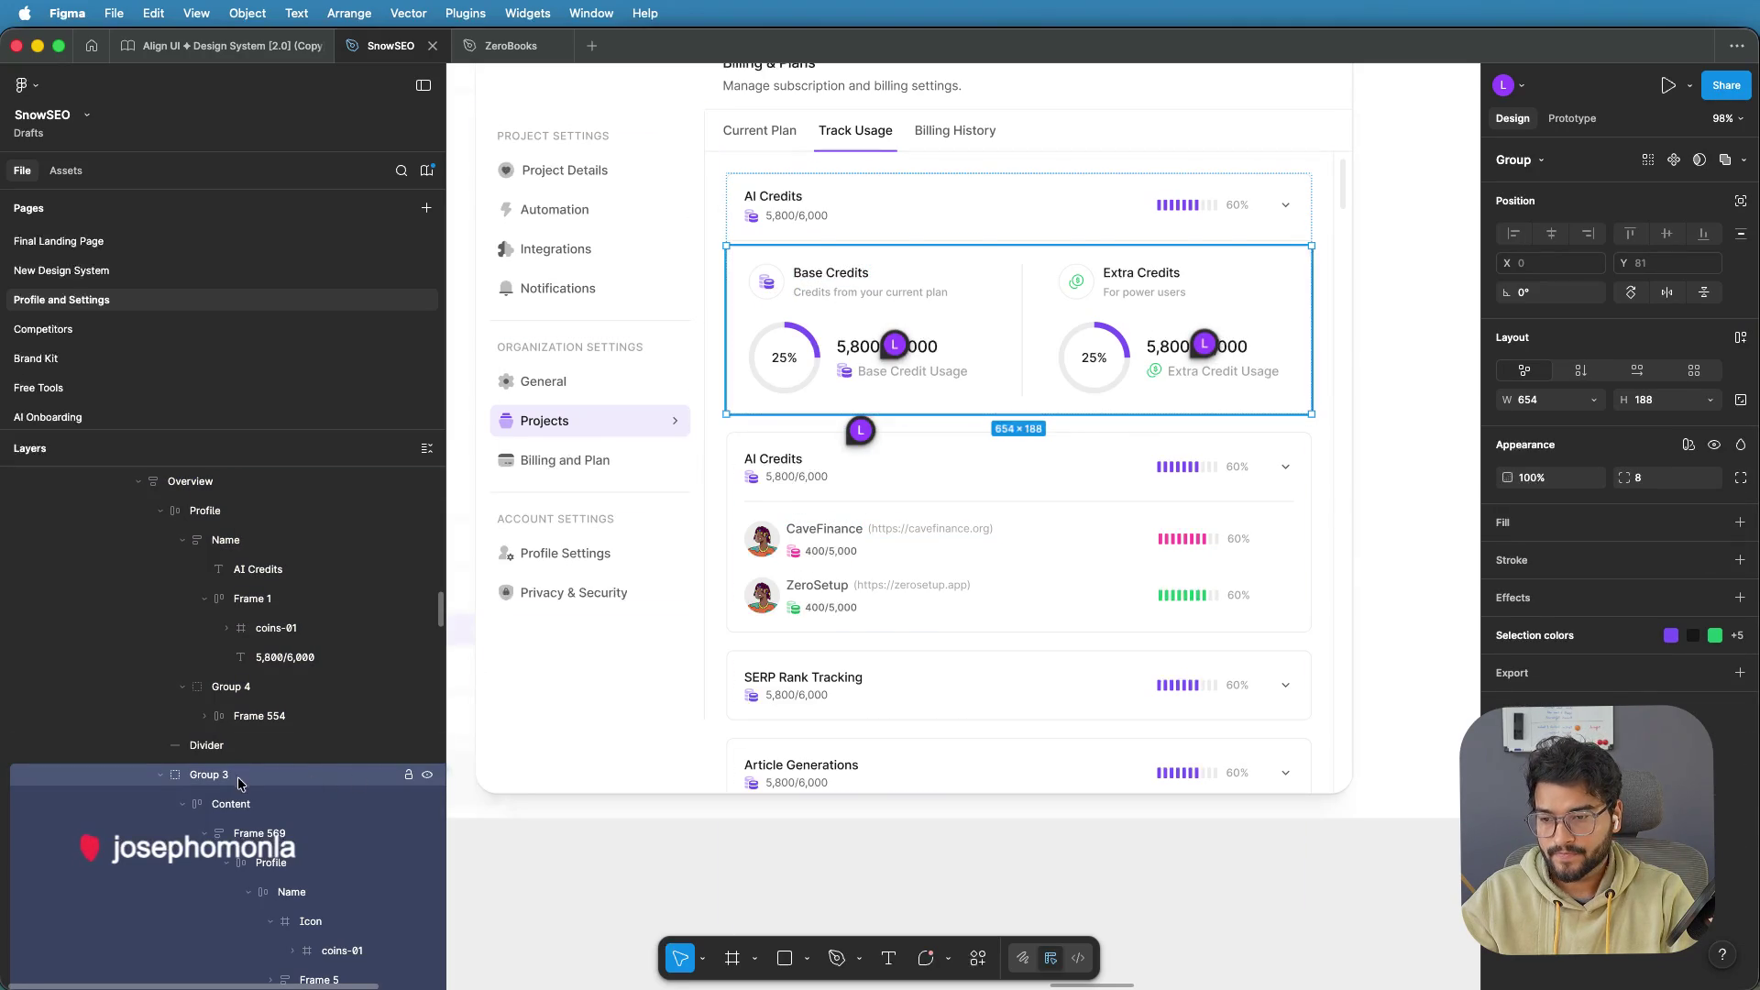
Select the Base Credits panel, Extra Credits panel and divider inside Frame 569
{"action": "left_click", "coordinate": [228, 811]}
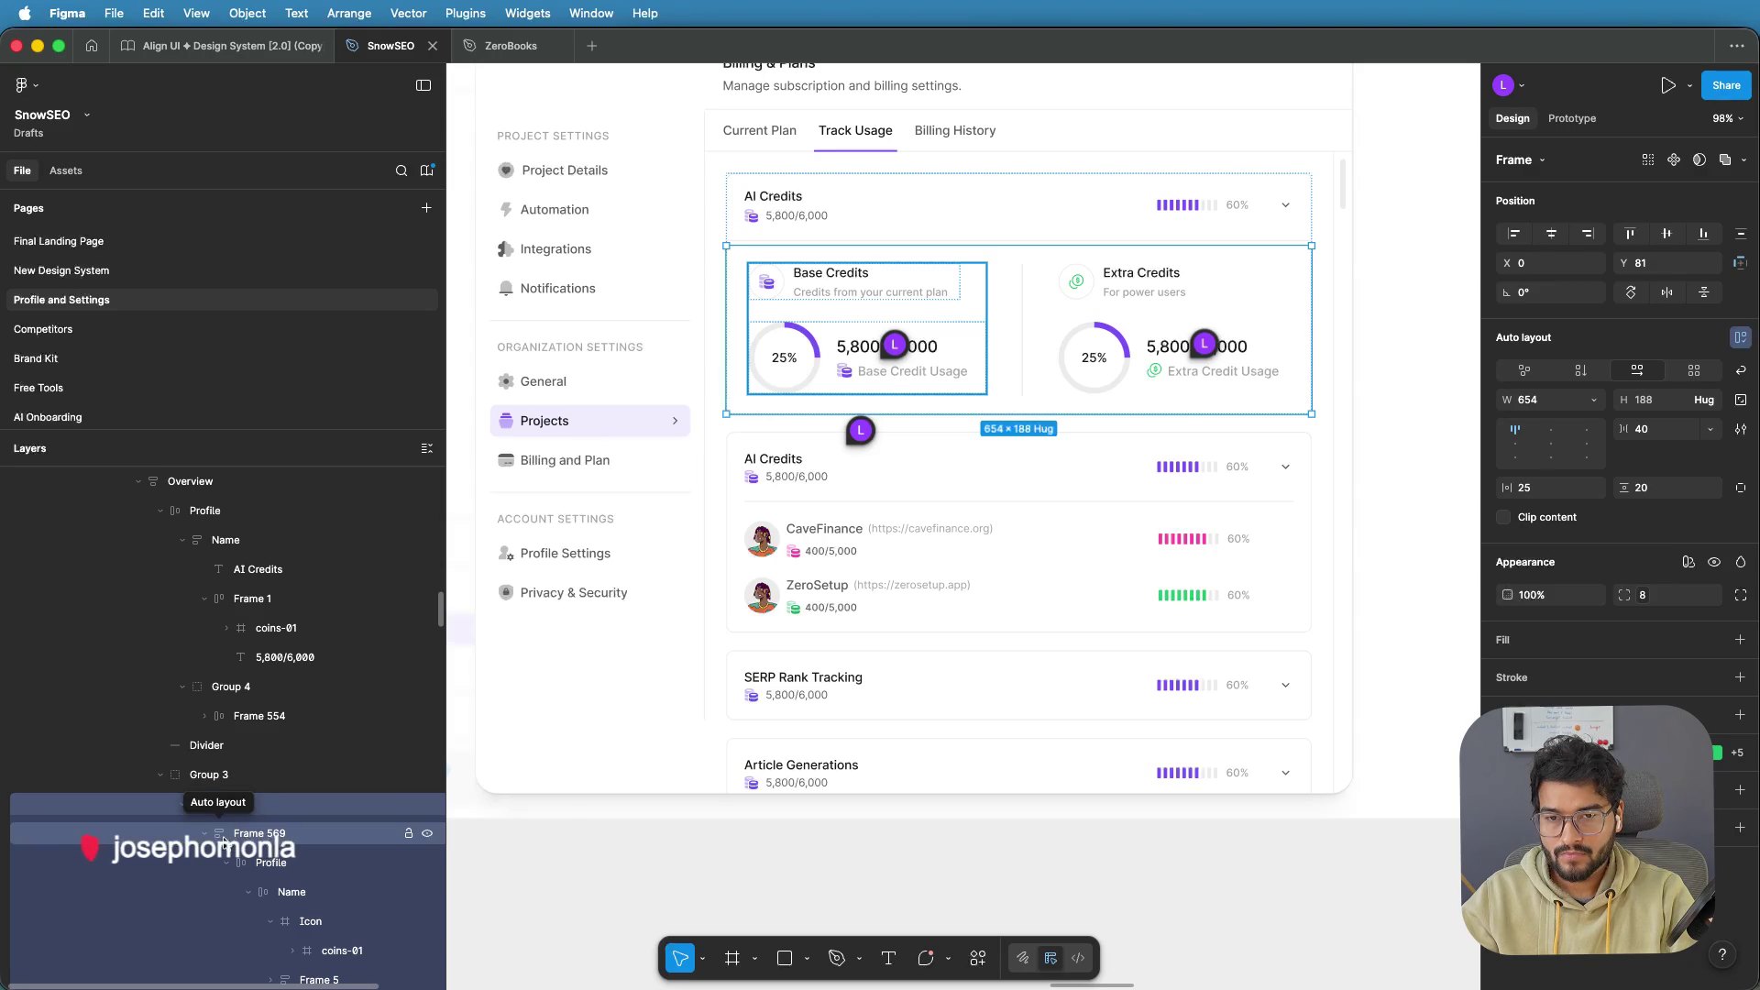
{"action": "left_click", "coordinate": [206, 835]}
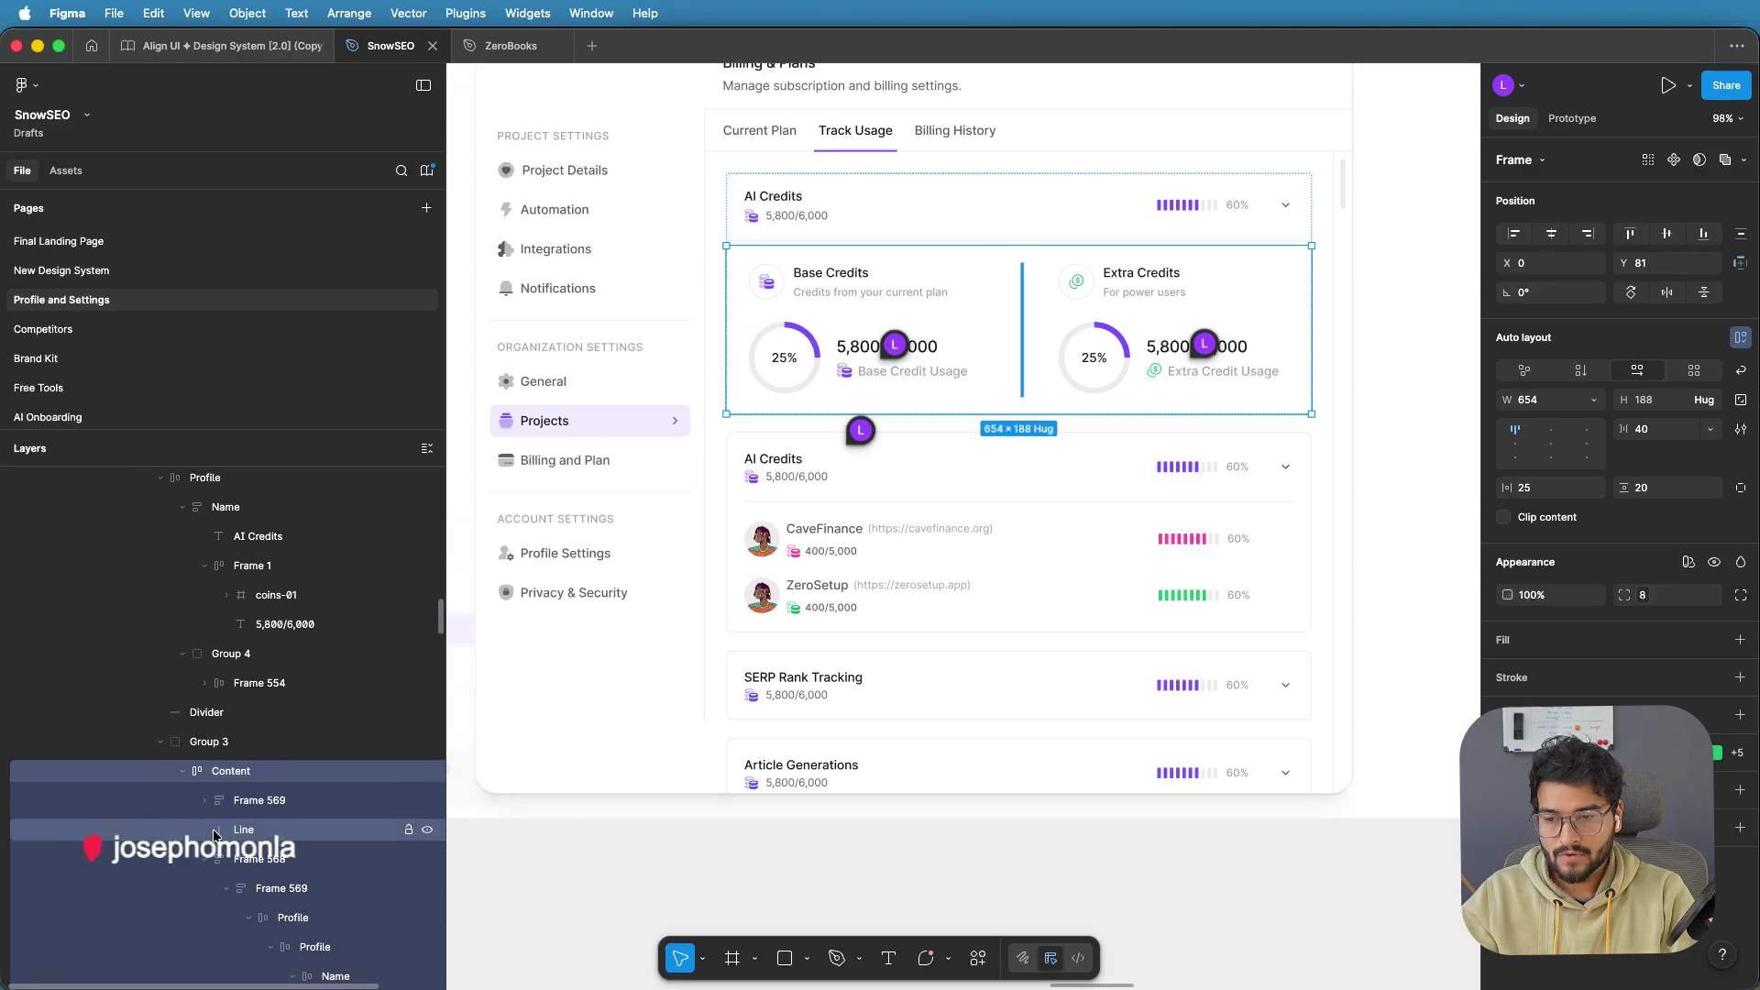
{"action": "left_click", "coordinate": [243, 830]}
{"action": "left_click", "coordinate": [250, 854]}
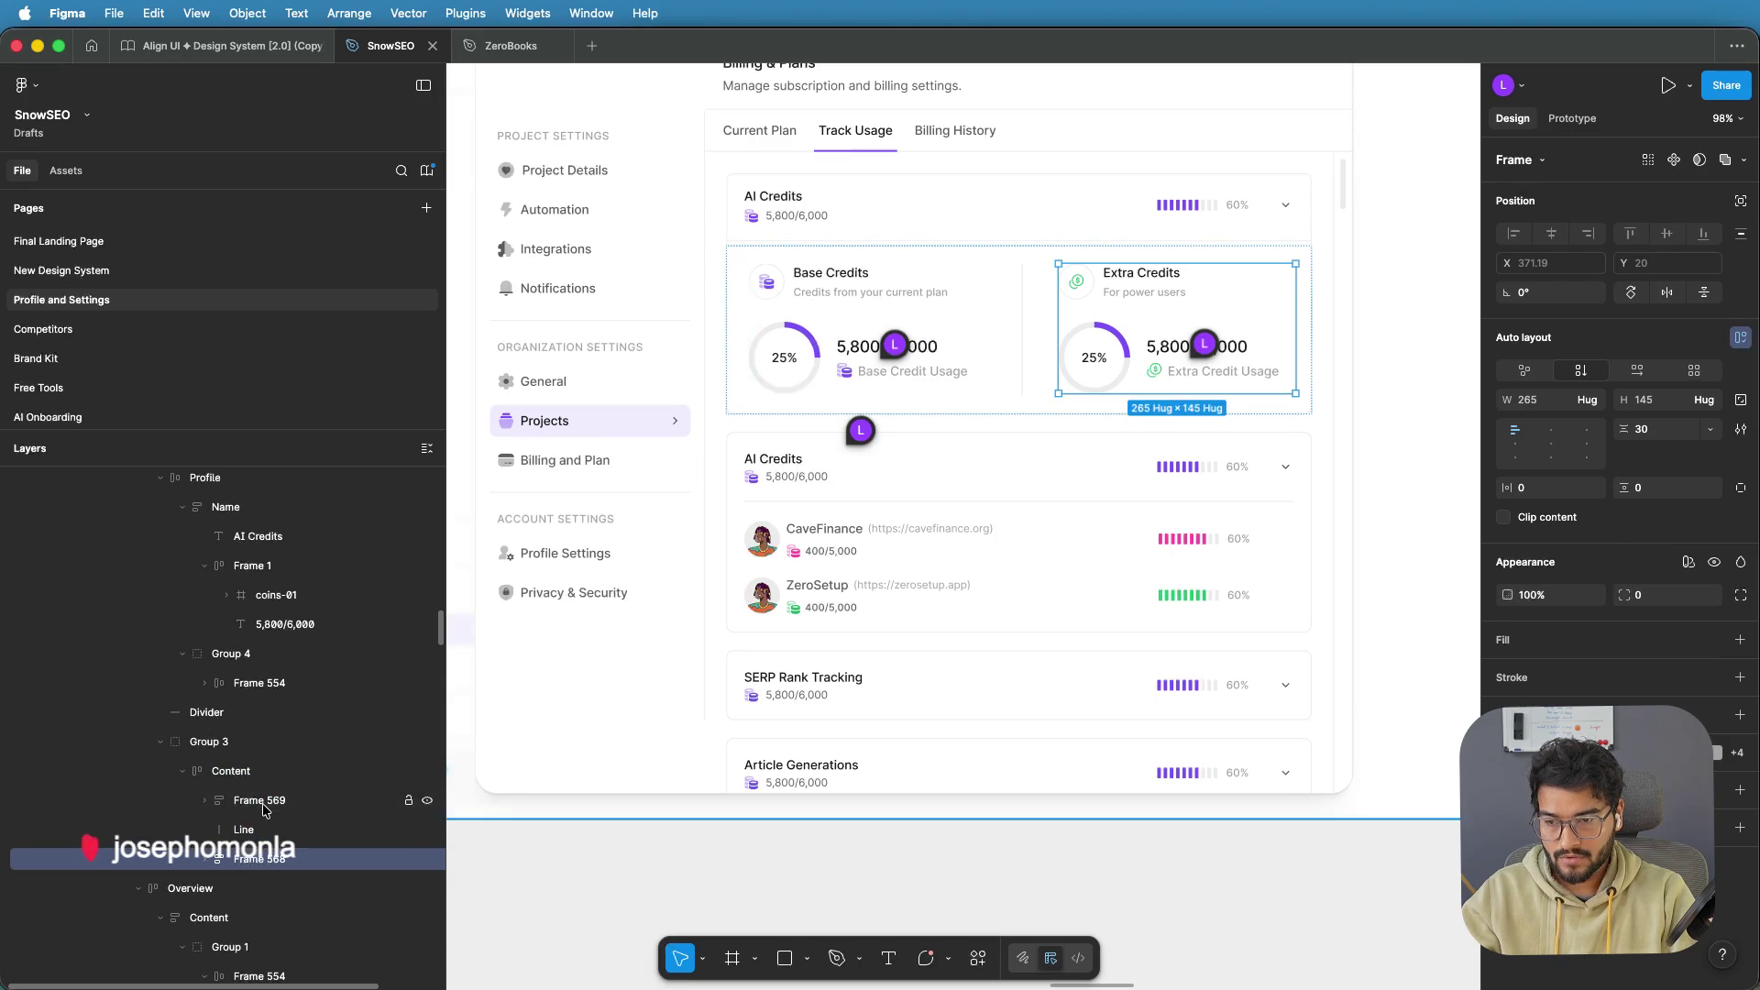
{"action": "left_click", "coordinate": [262, 803], "text": "shift"}
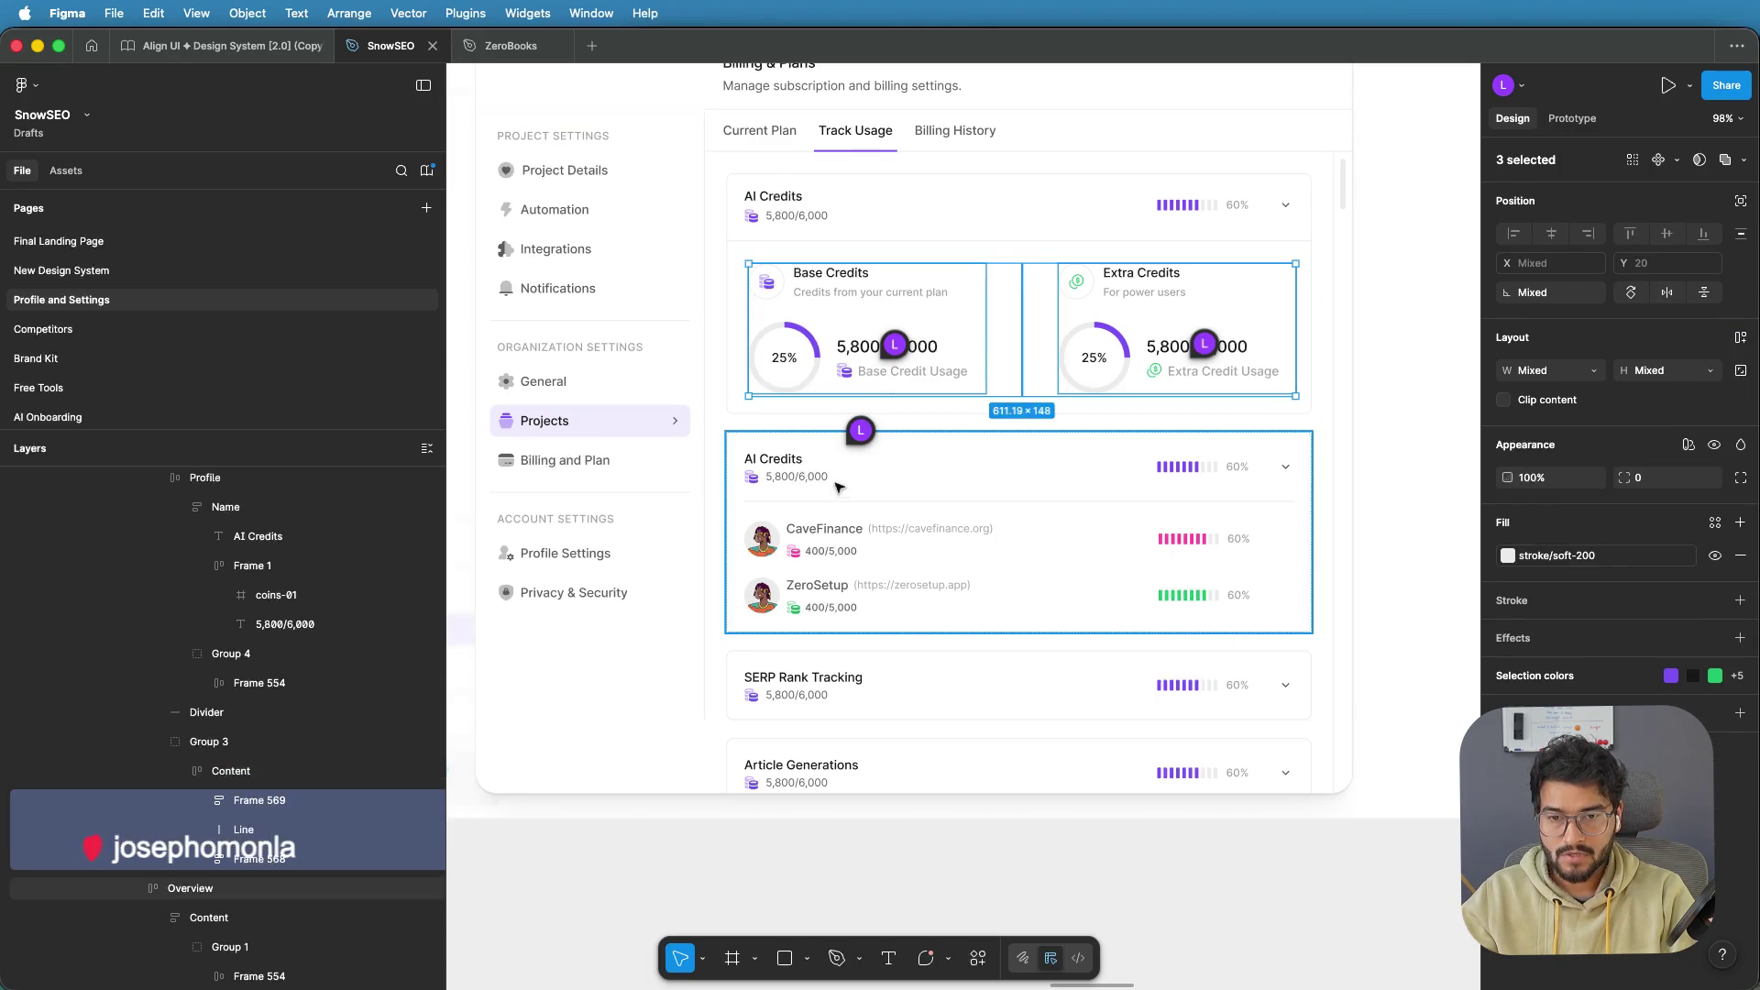
Delete the copied card's Detail project rows and paste the credit panels into its Content frame
{"action": "left_click", "coordinate": [824, 538]}
{"action": "double_click", "coordinate": [812, 540]}
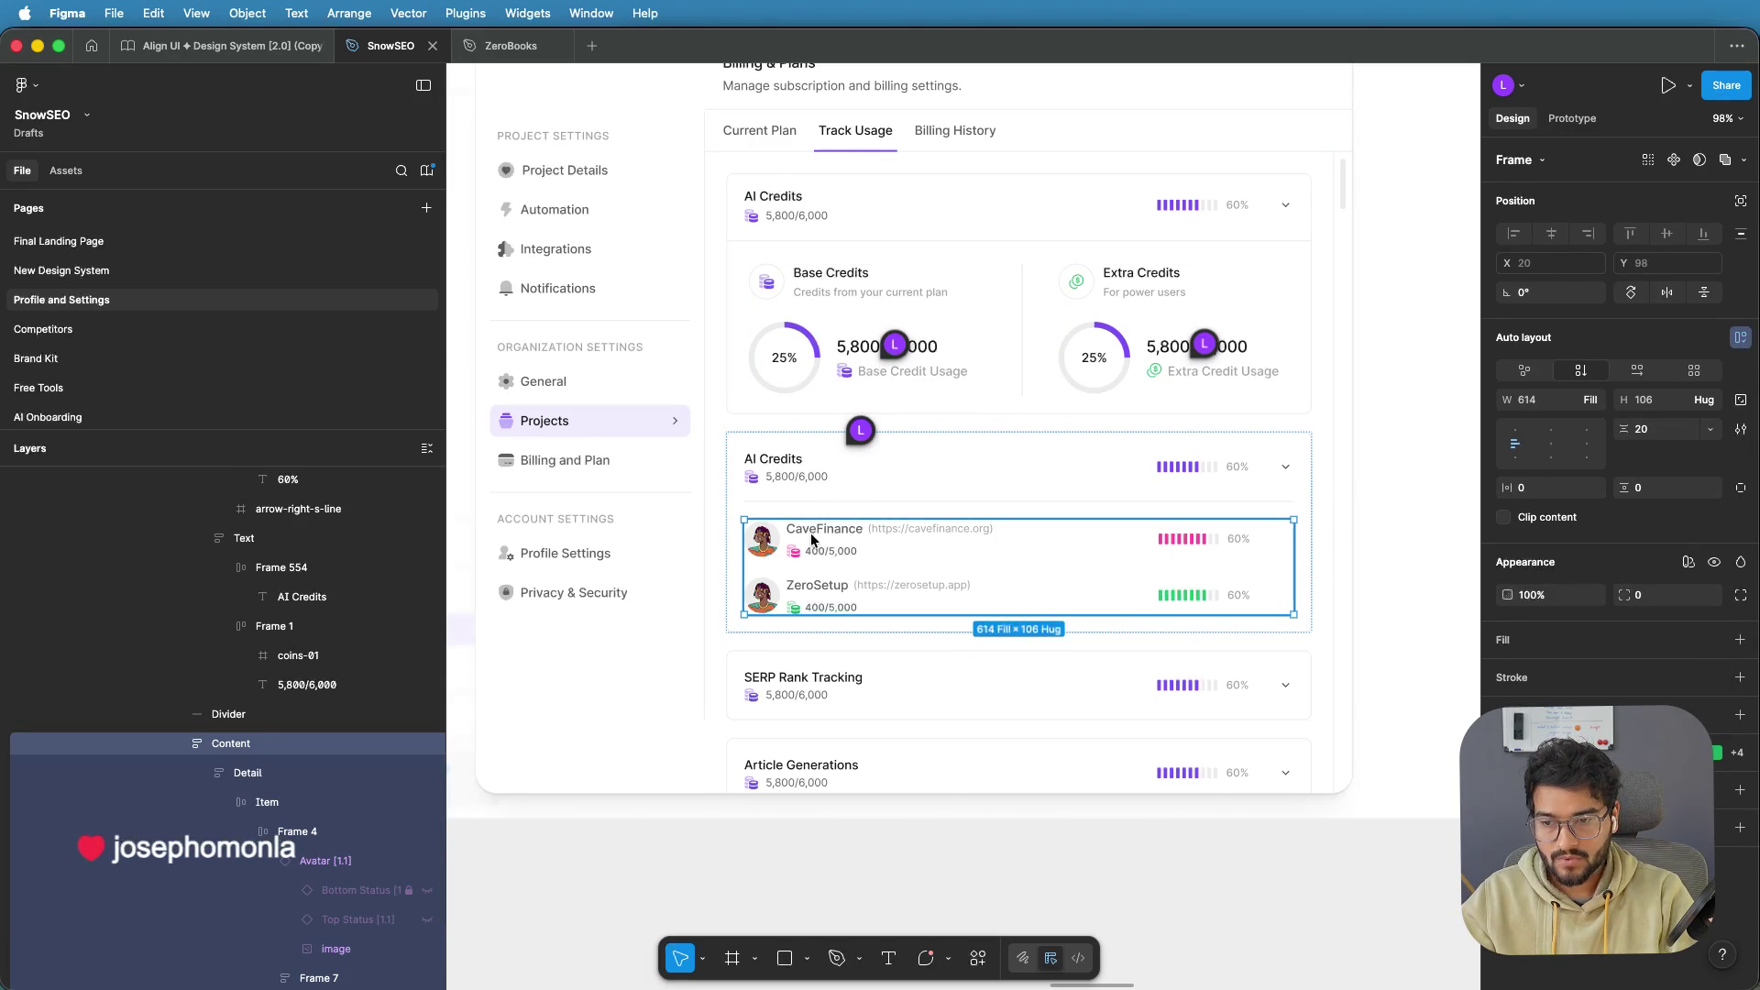
{"action": "scroll", "coordinate": [246, 565], "scroll_direction": "down", "scroll_amount": 3}
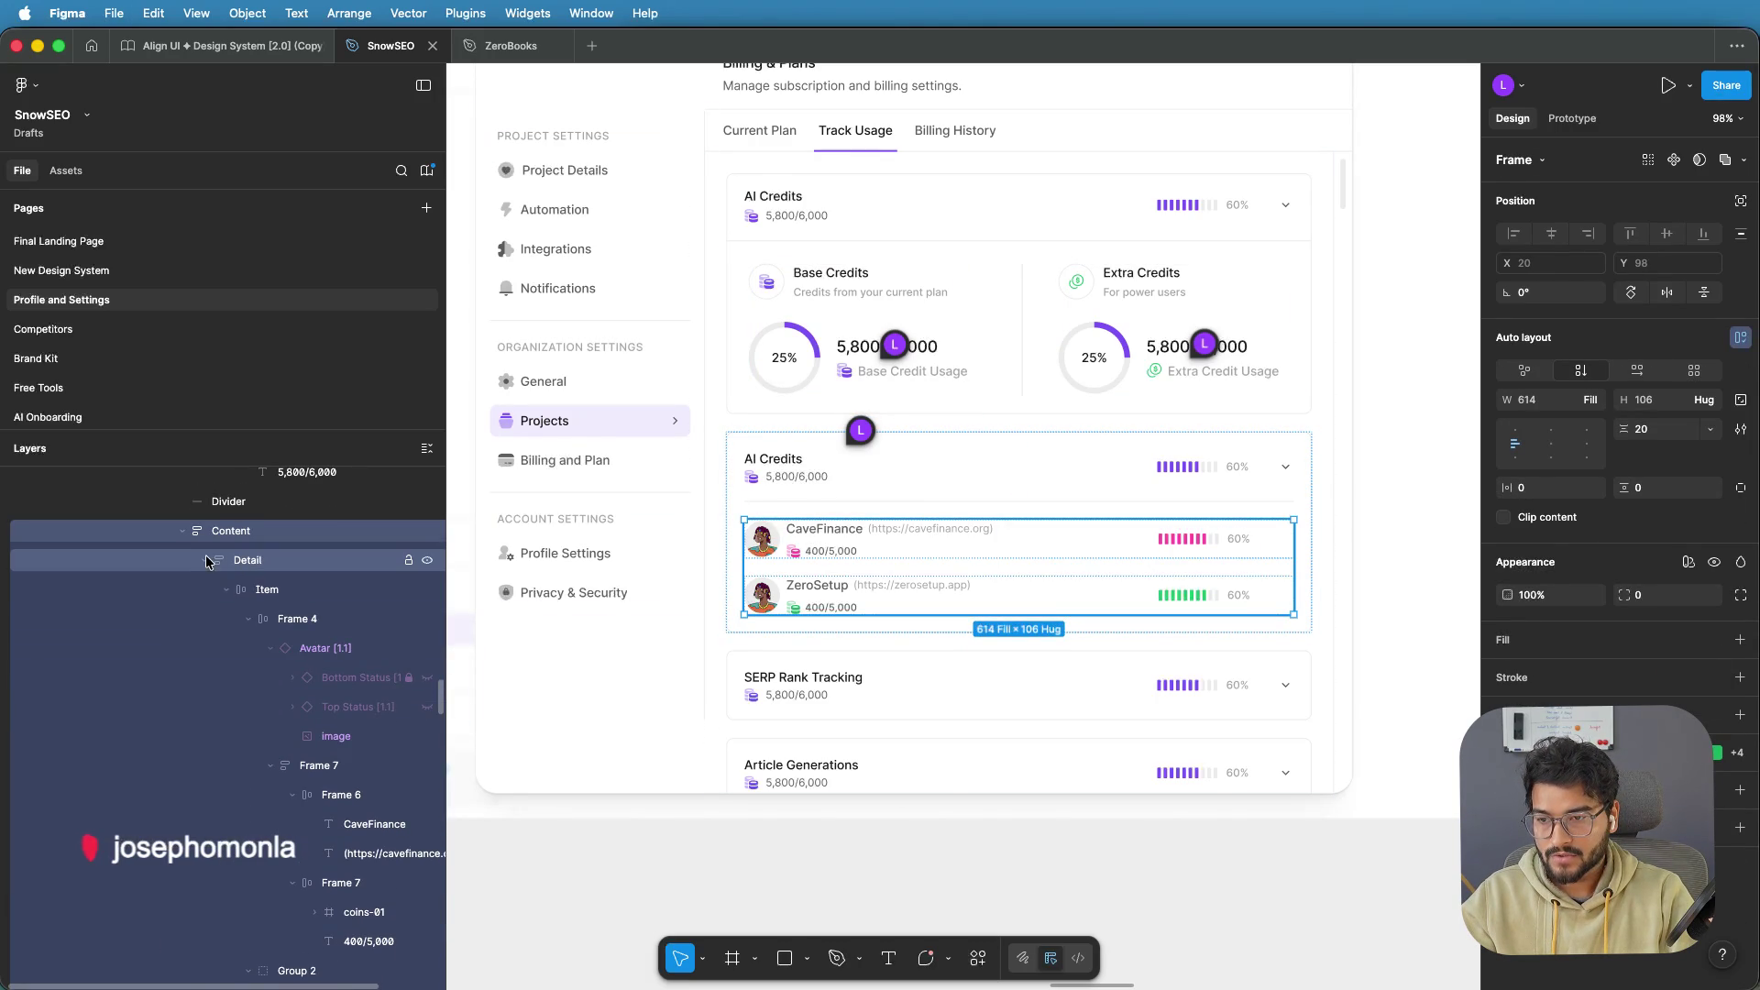
{"action": "left_click", "coordinate": [205, 561]}
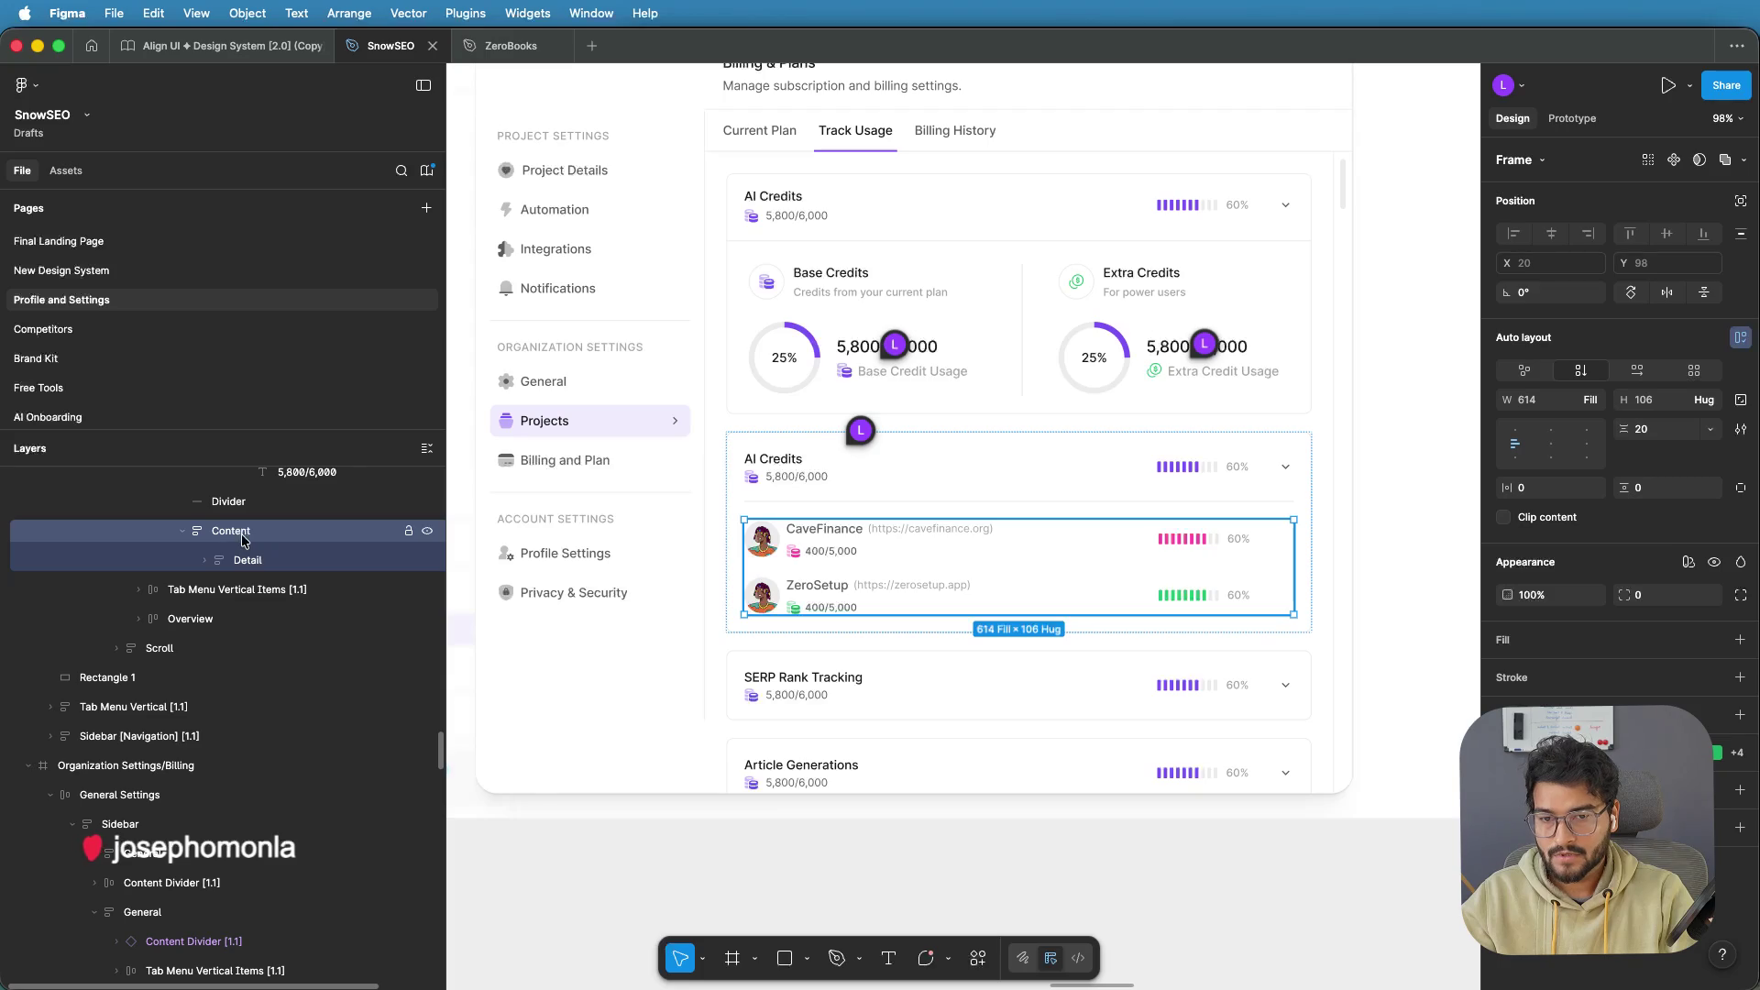
{"action": "left_click", "coordinate": [245, 558]}
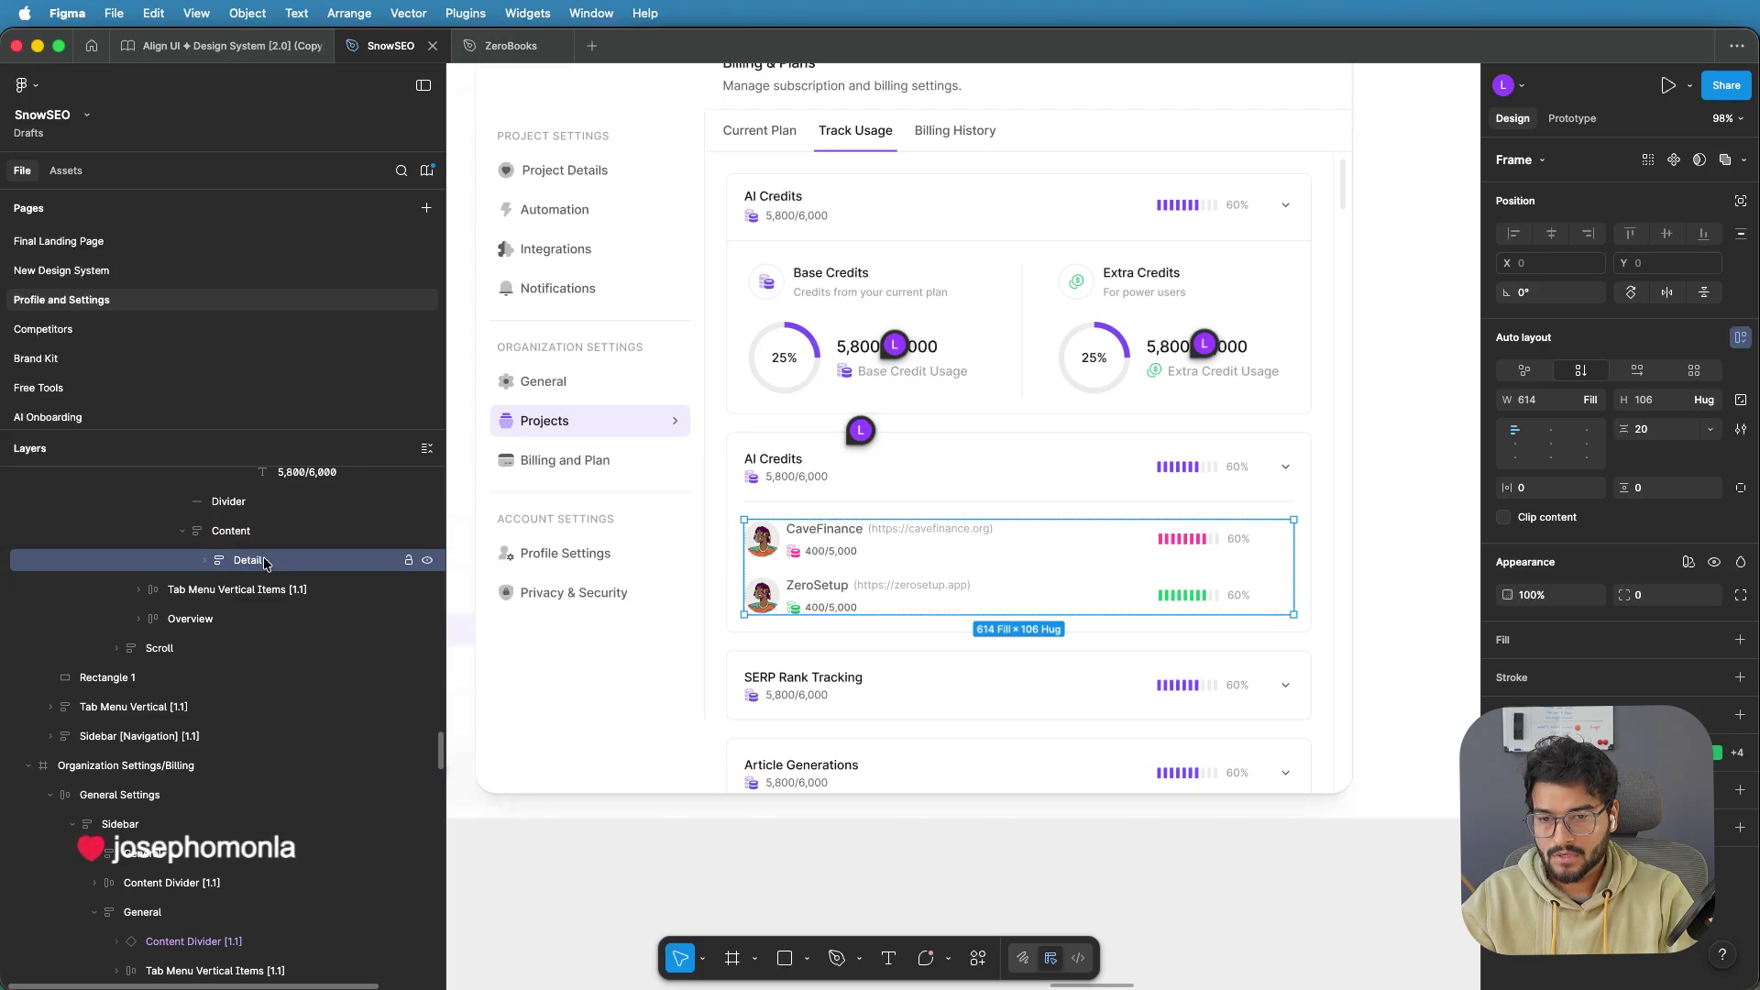
{"action": "key", "text": "Delete"}
{"action": "left_click", "coordinate": [256, 535]}
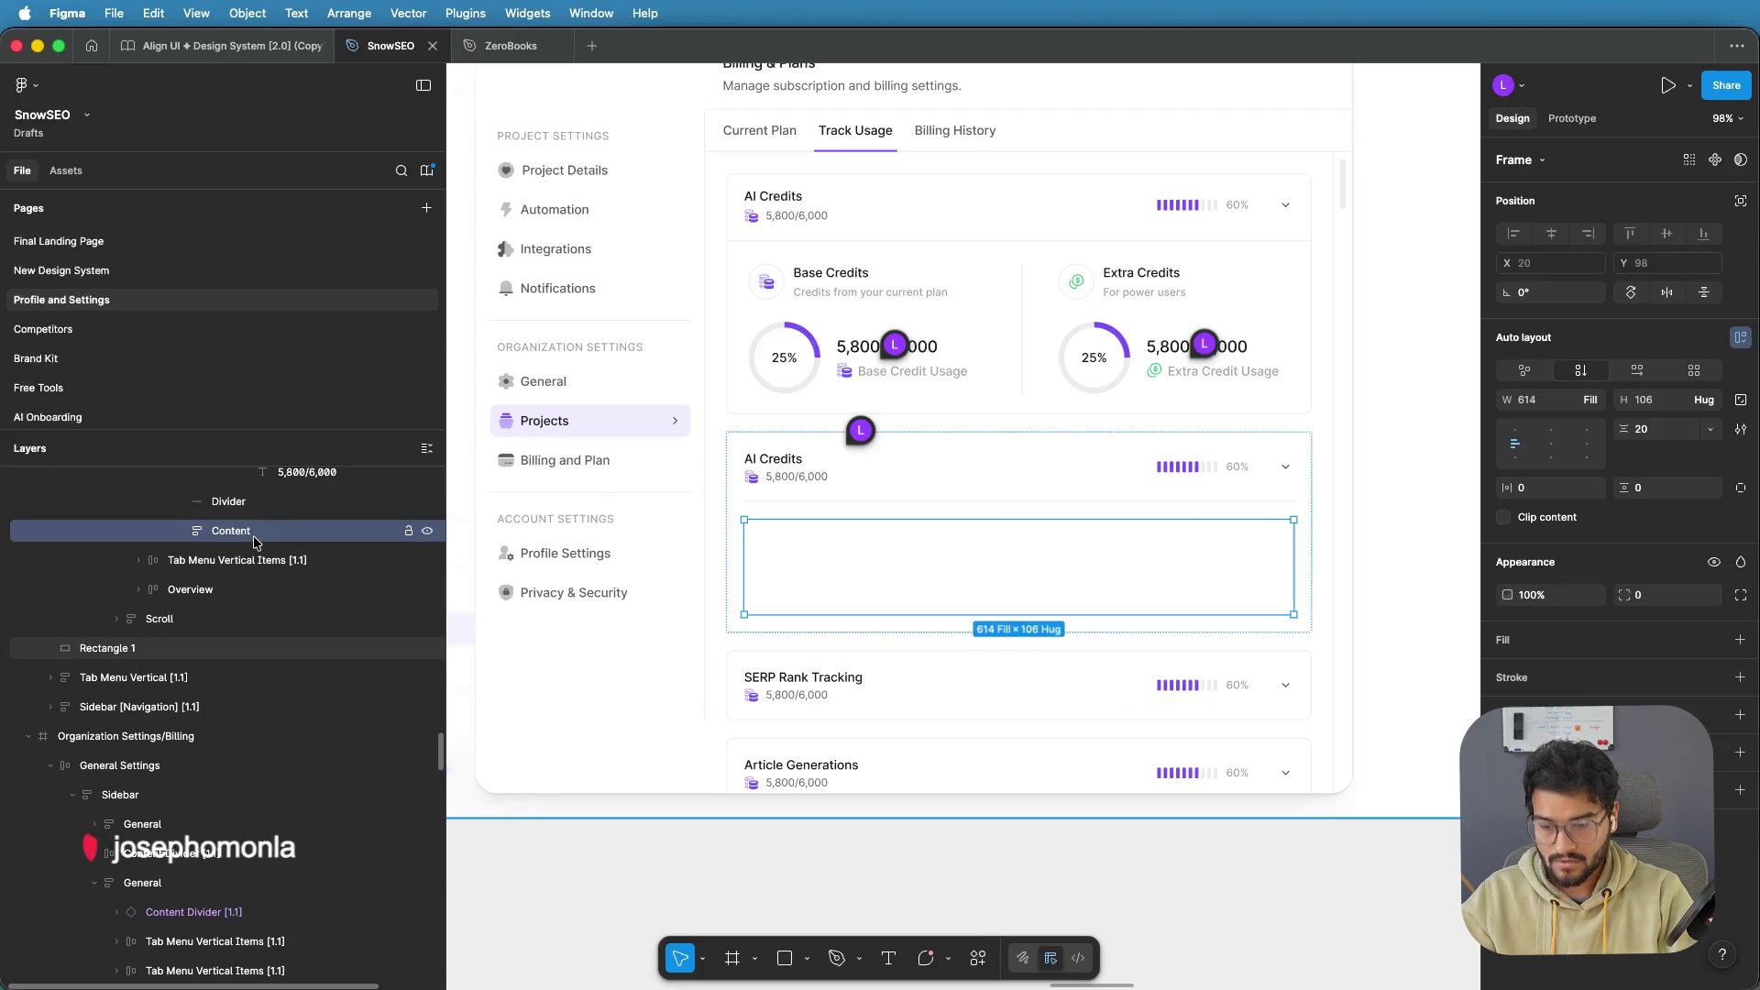
{"action": "key", "text": "ctrl+v"}
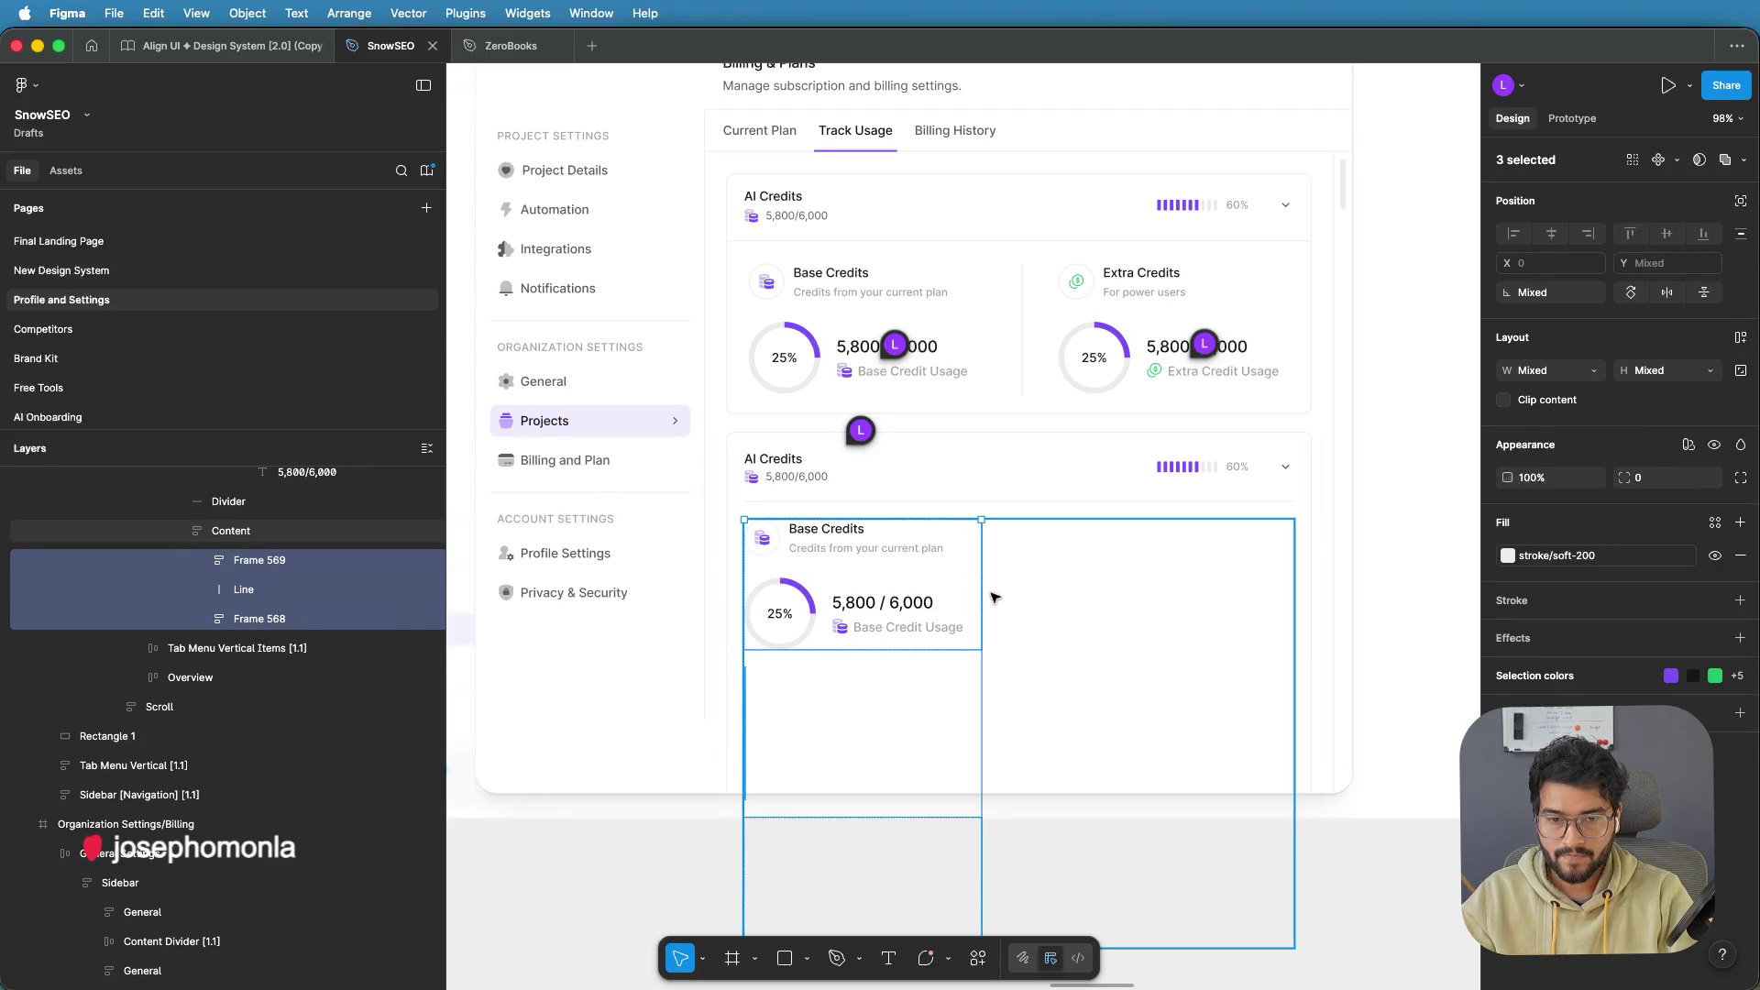
Widen and rearrange the pasted panels, then swap the rings for the pasted CaveFinance and ZeroSetup rows
{"action": "left_click_drag", "start_coordinate": [989, 593], "coordinate": [1292, 571]}
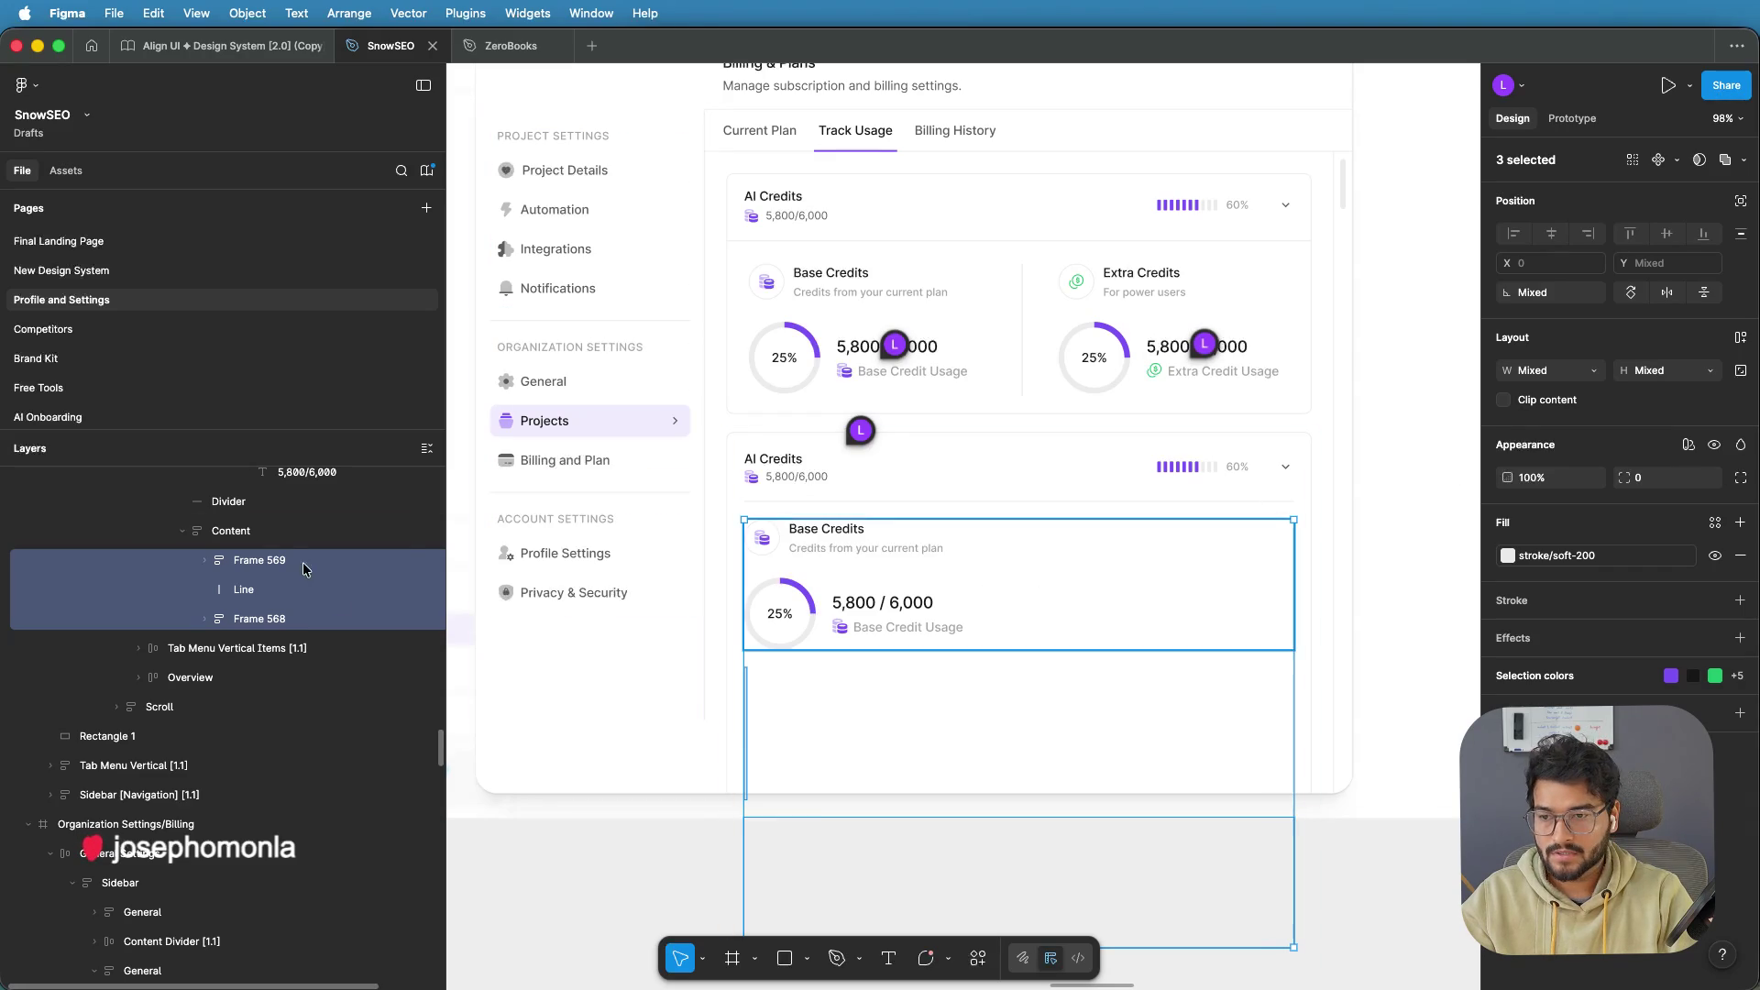
{"action": "left_click", "coordinate": [275, 534]}
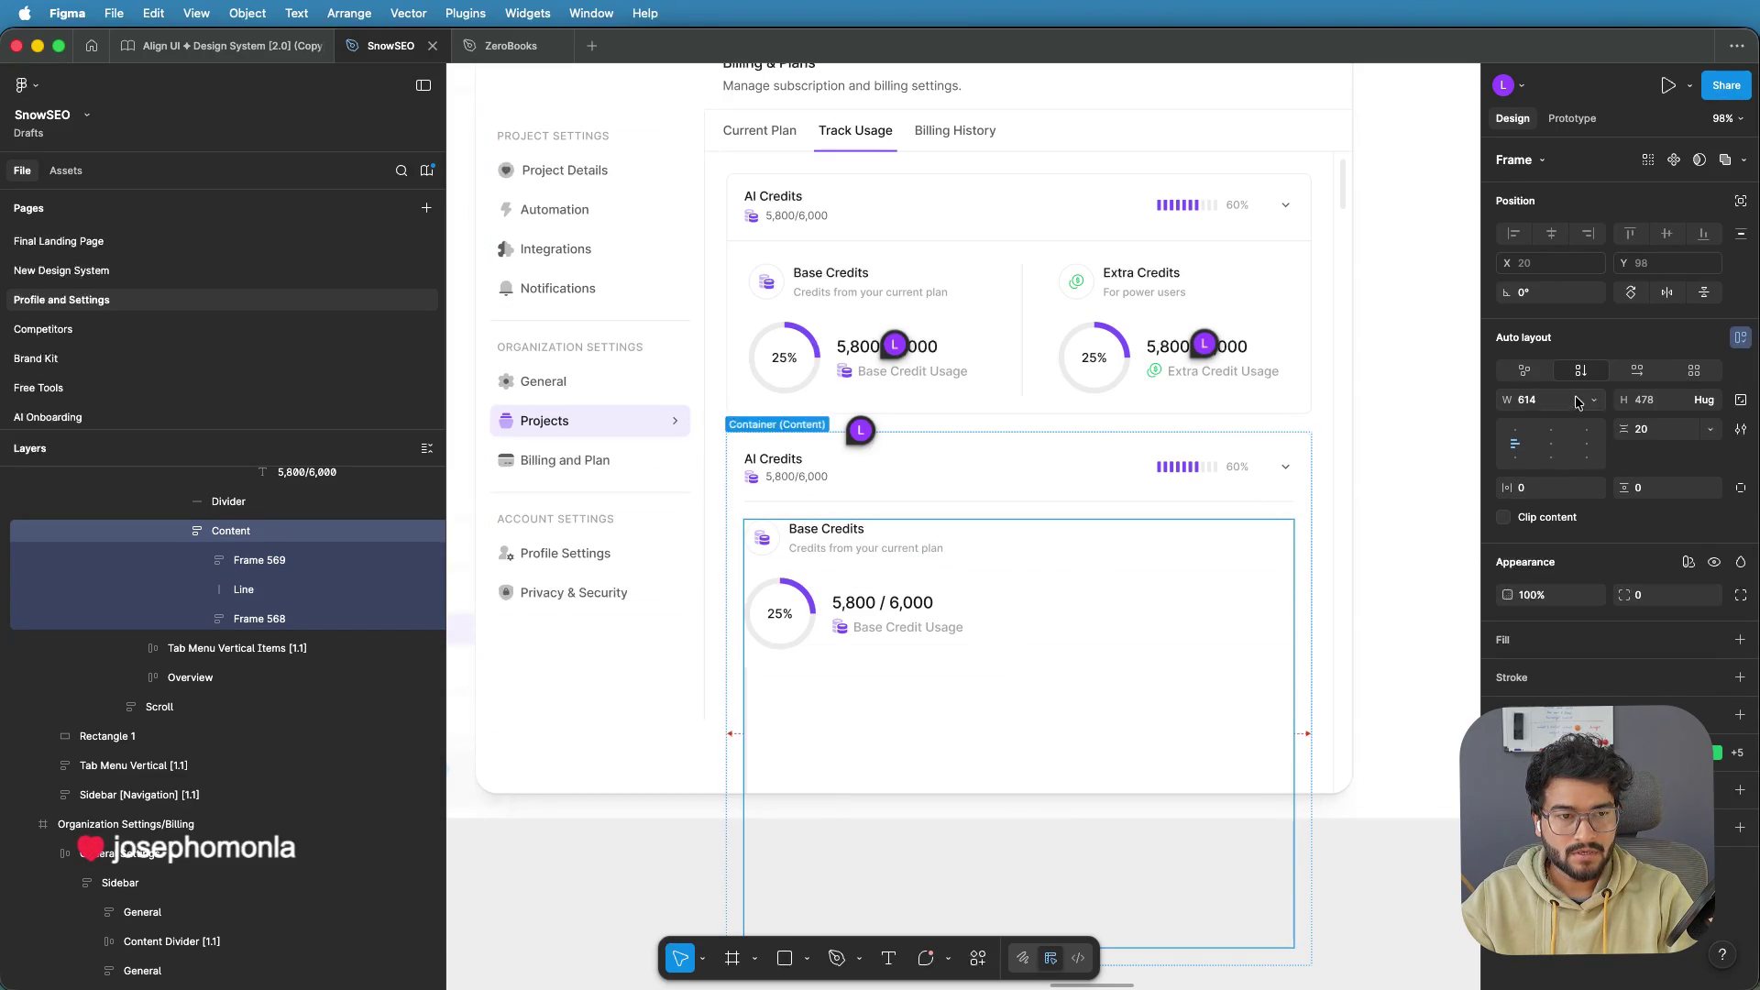
{"action": "left_click", "coordinate": [1637, 371]}
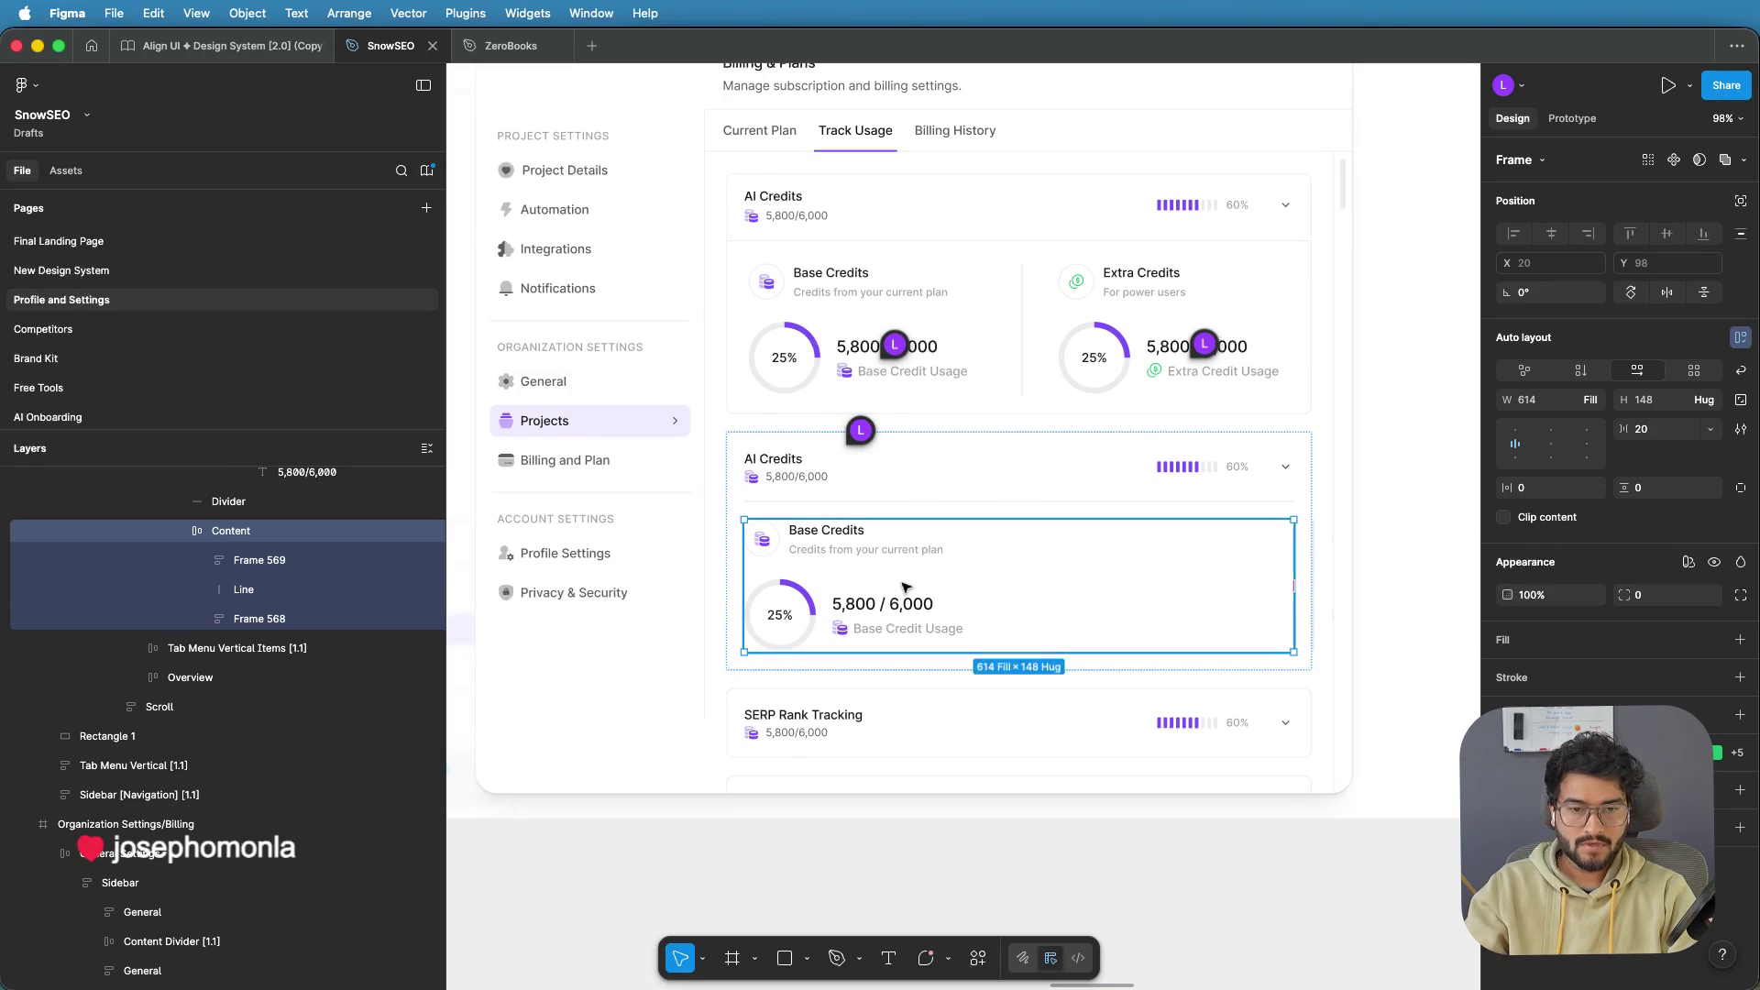
{"action": "scroll", "coordinate": [903, 583], "scroll_direction": "down", "scroll_amount": 2}
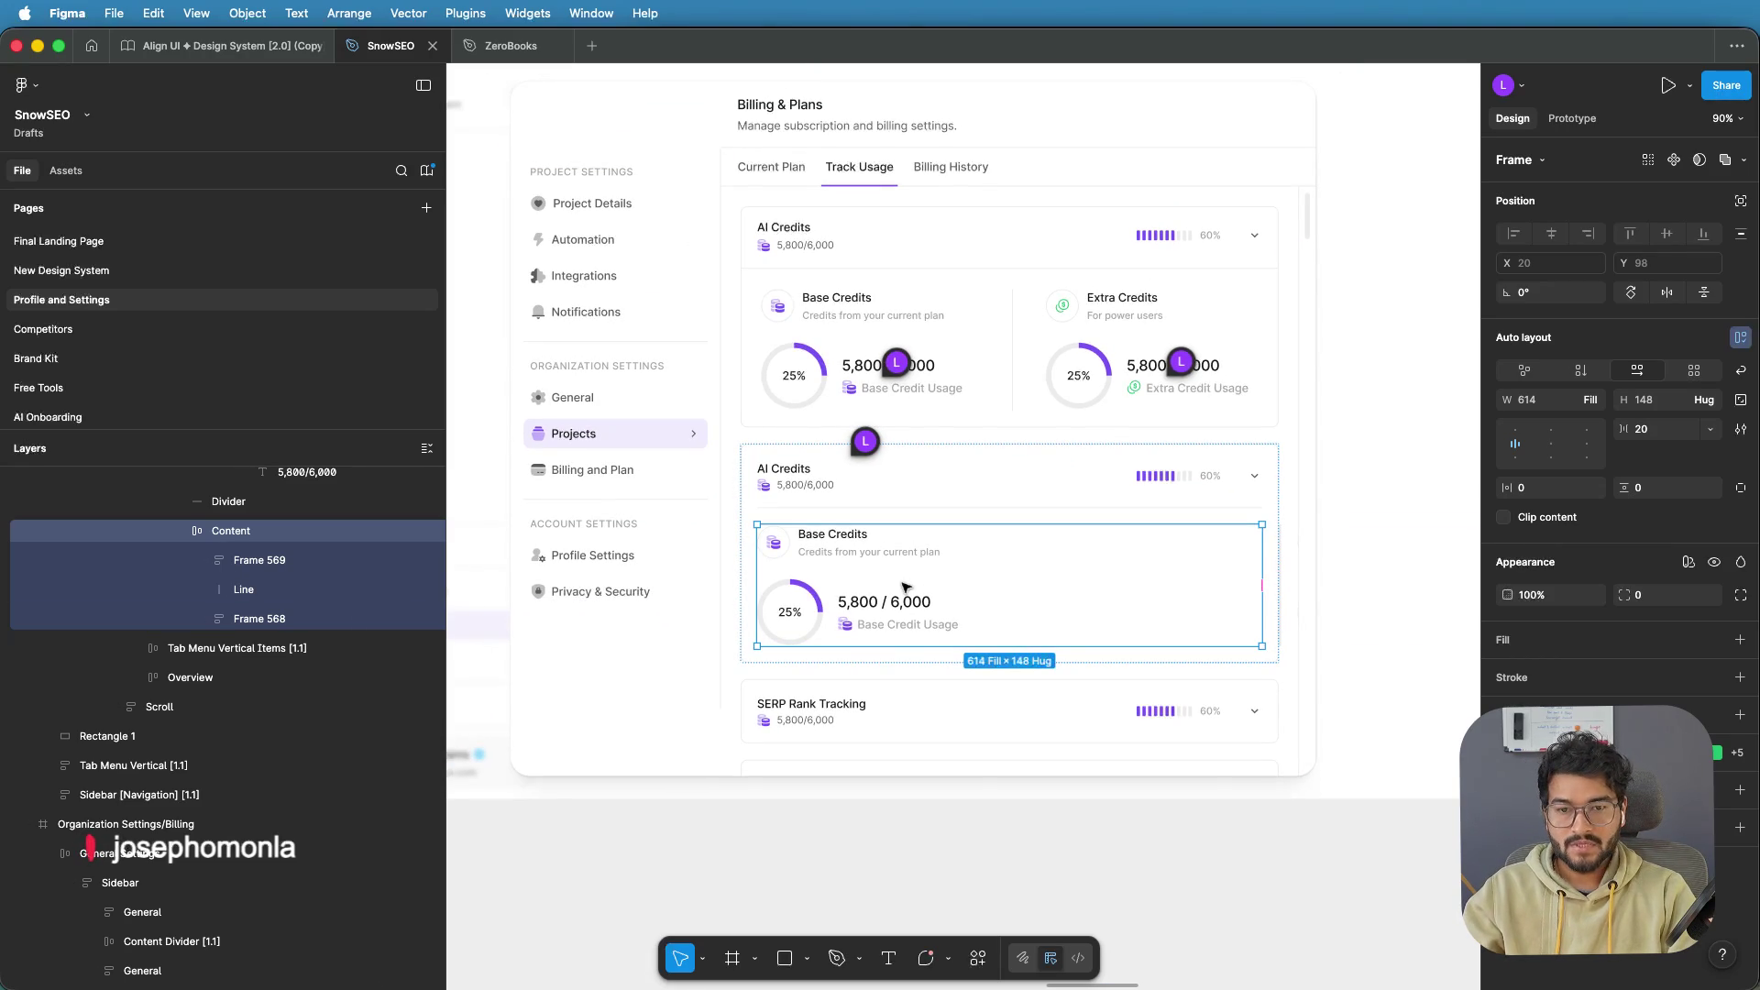
{"action": "key", "text": "Return"}
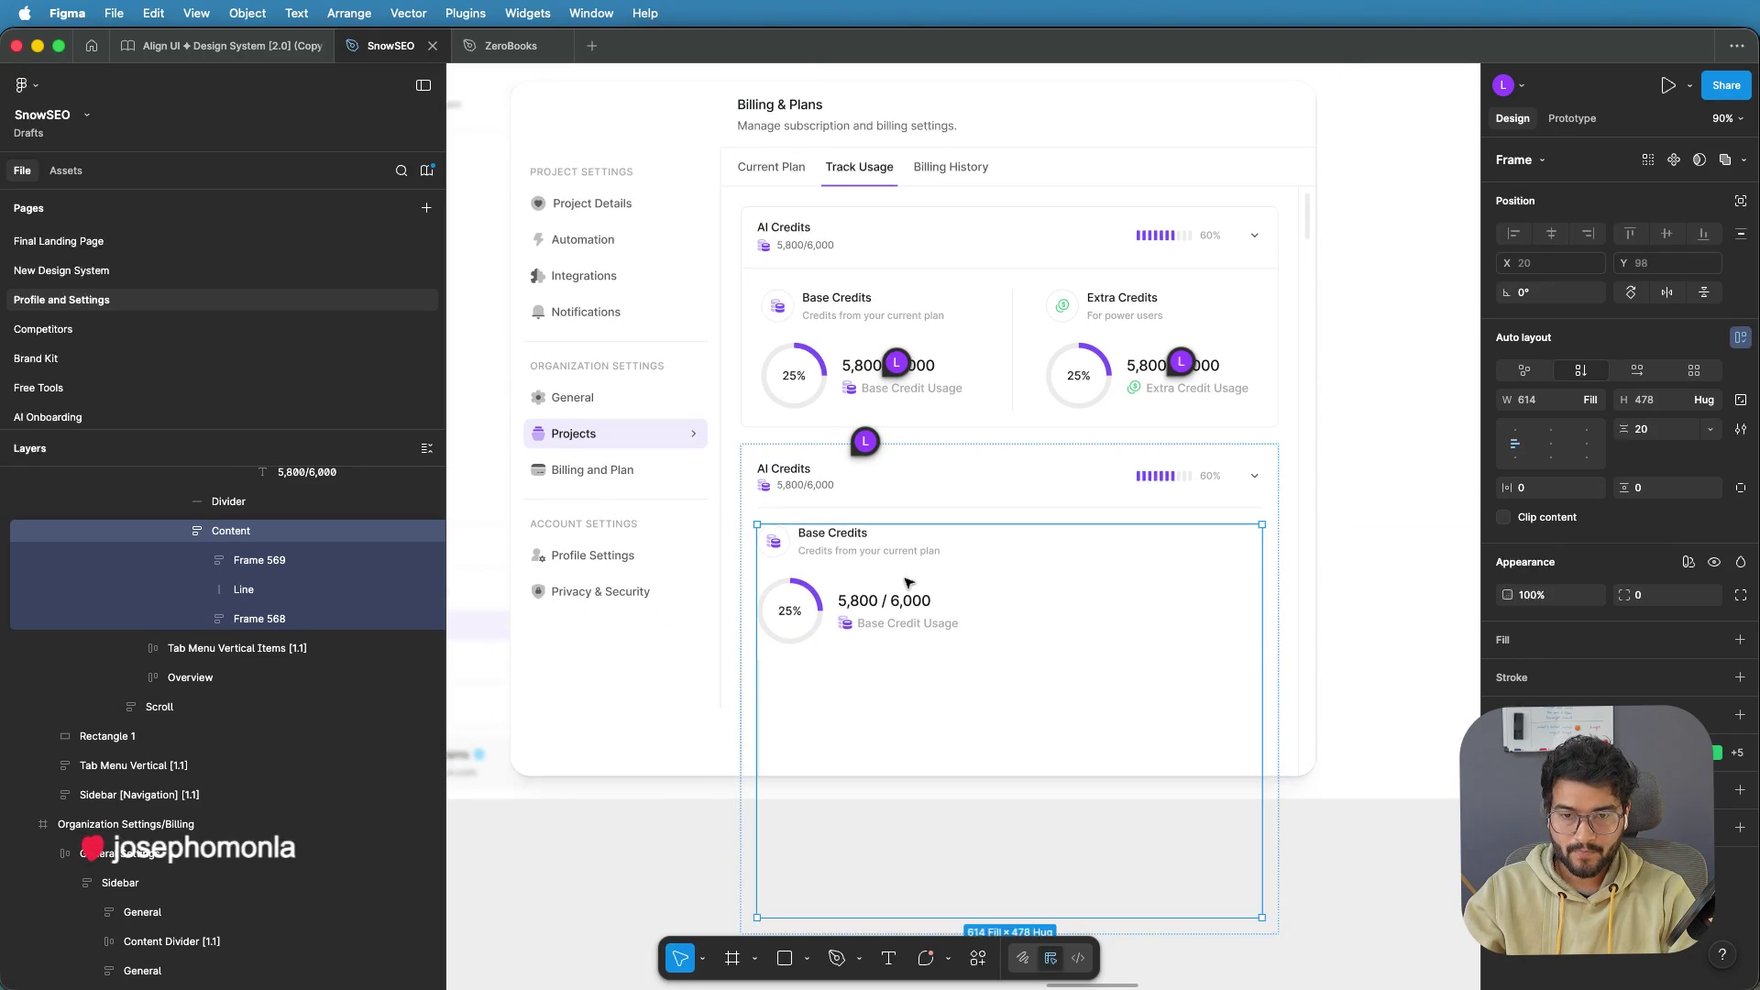
{"action": "key", "text": "Delete"}
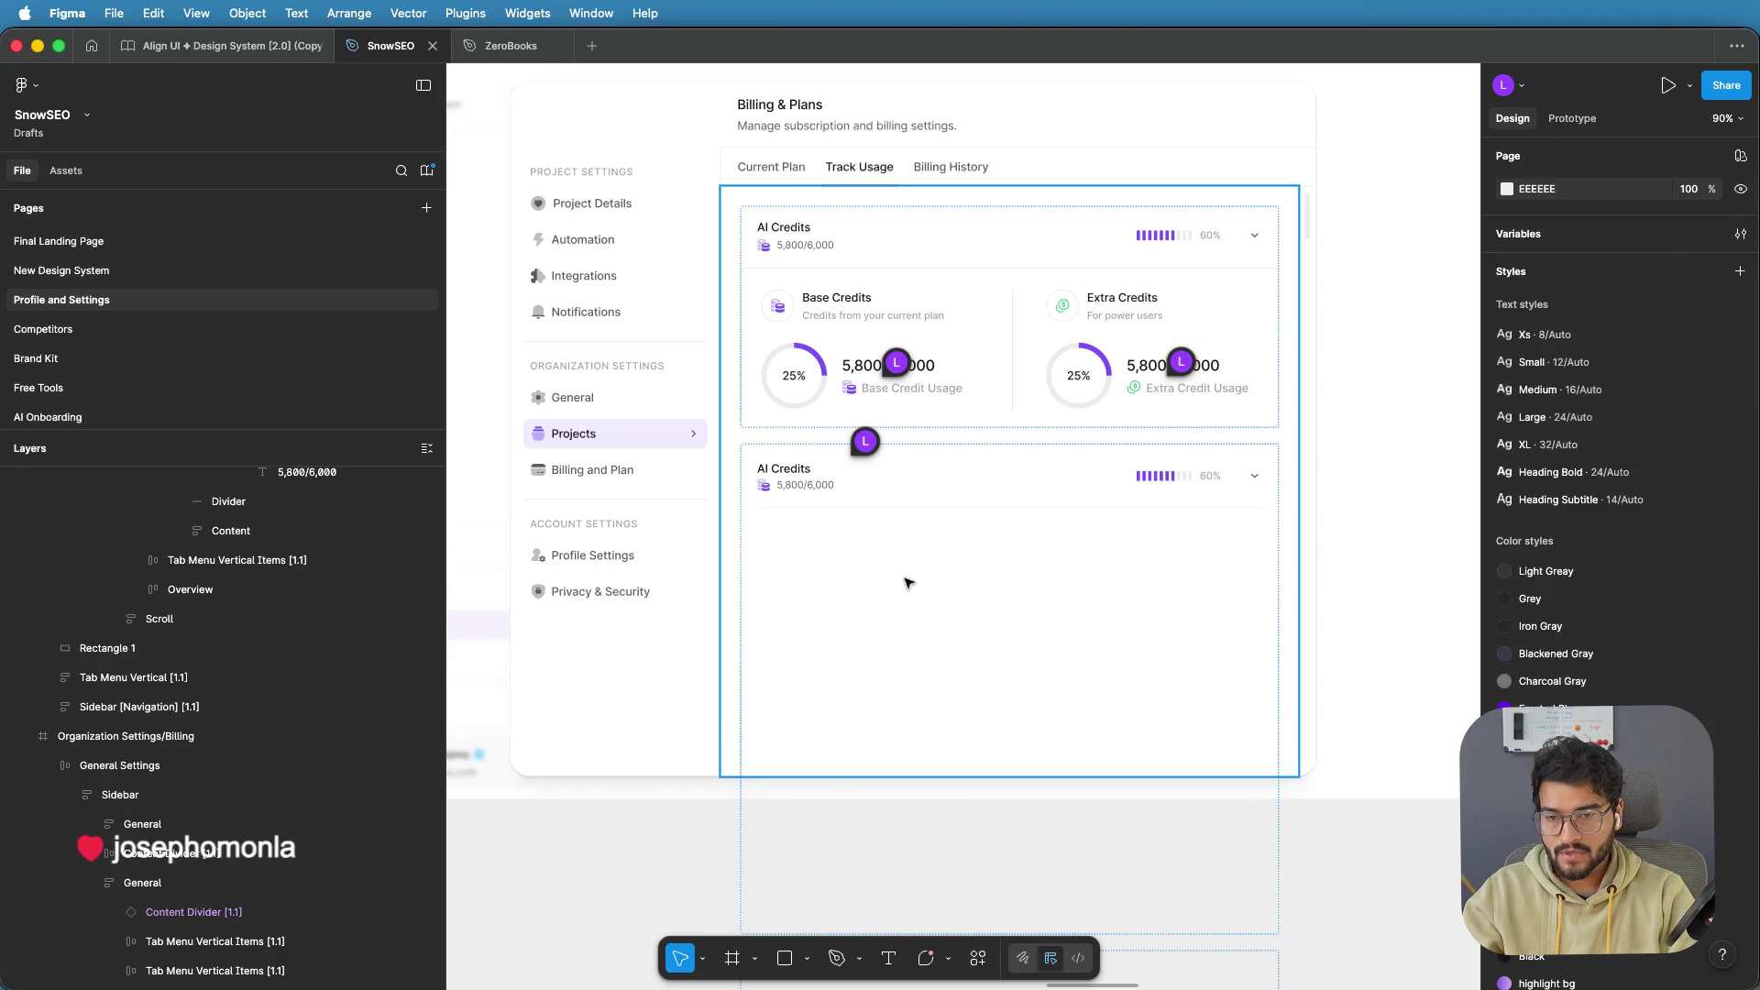
{"action": "key", "text": "ctrl+v"}
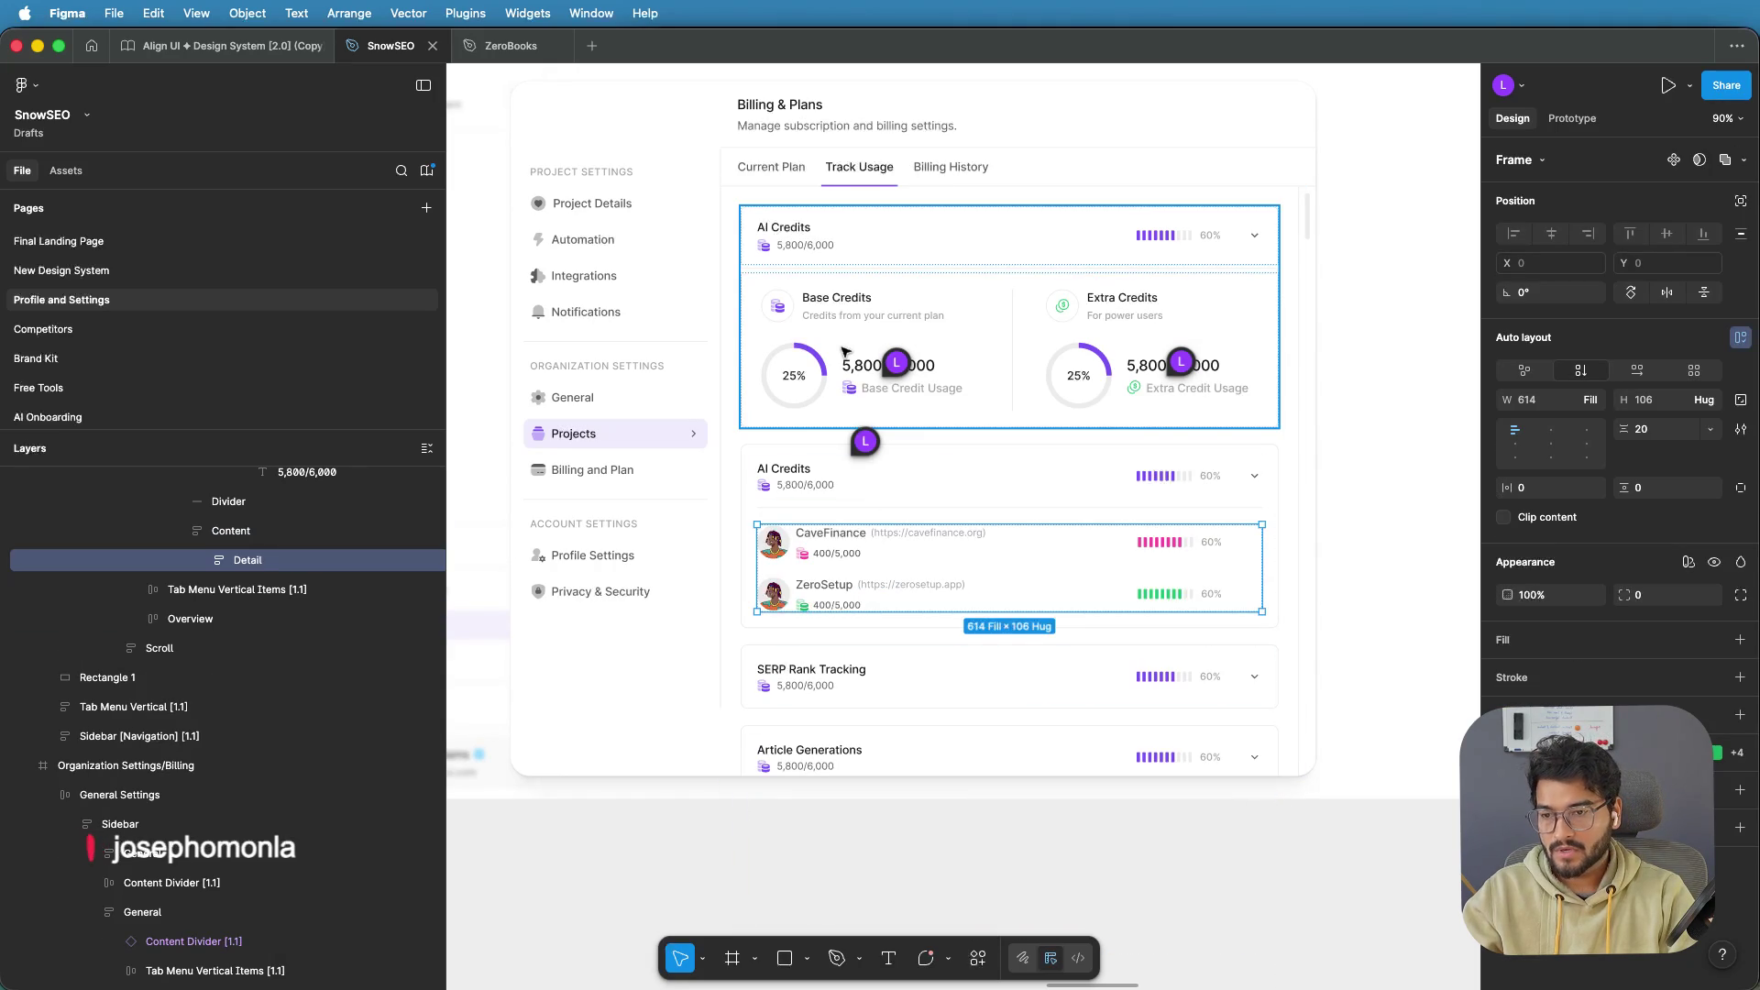
Paste the Base and Extra Credits rings into the lower card and move them above the CaveFinance/ZeroSetup rows
{"action": "left_click", "coordinate": [844, 352]}
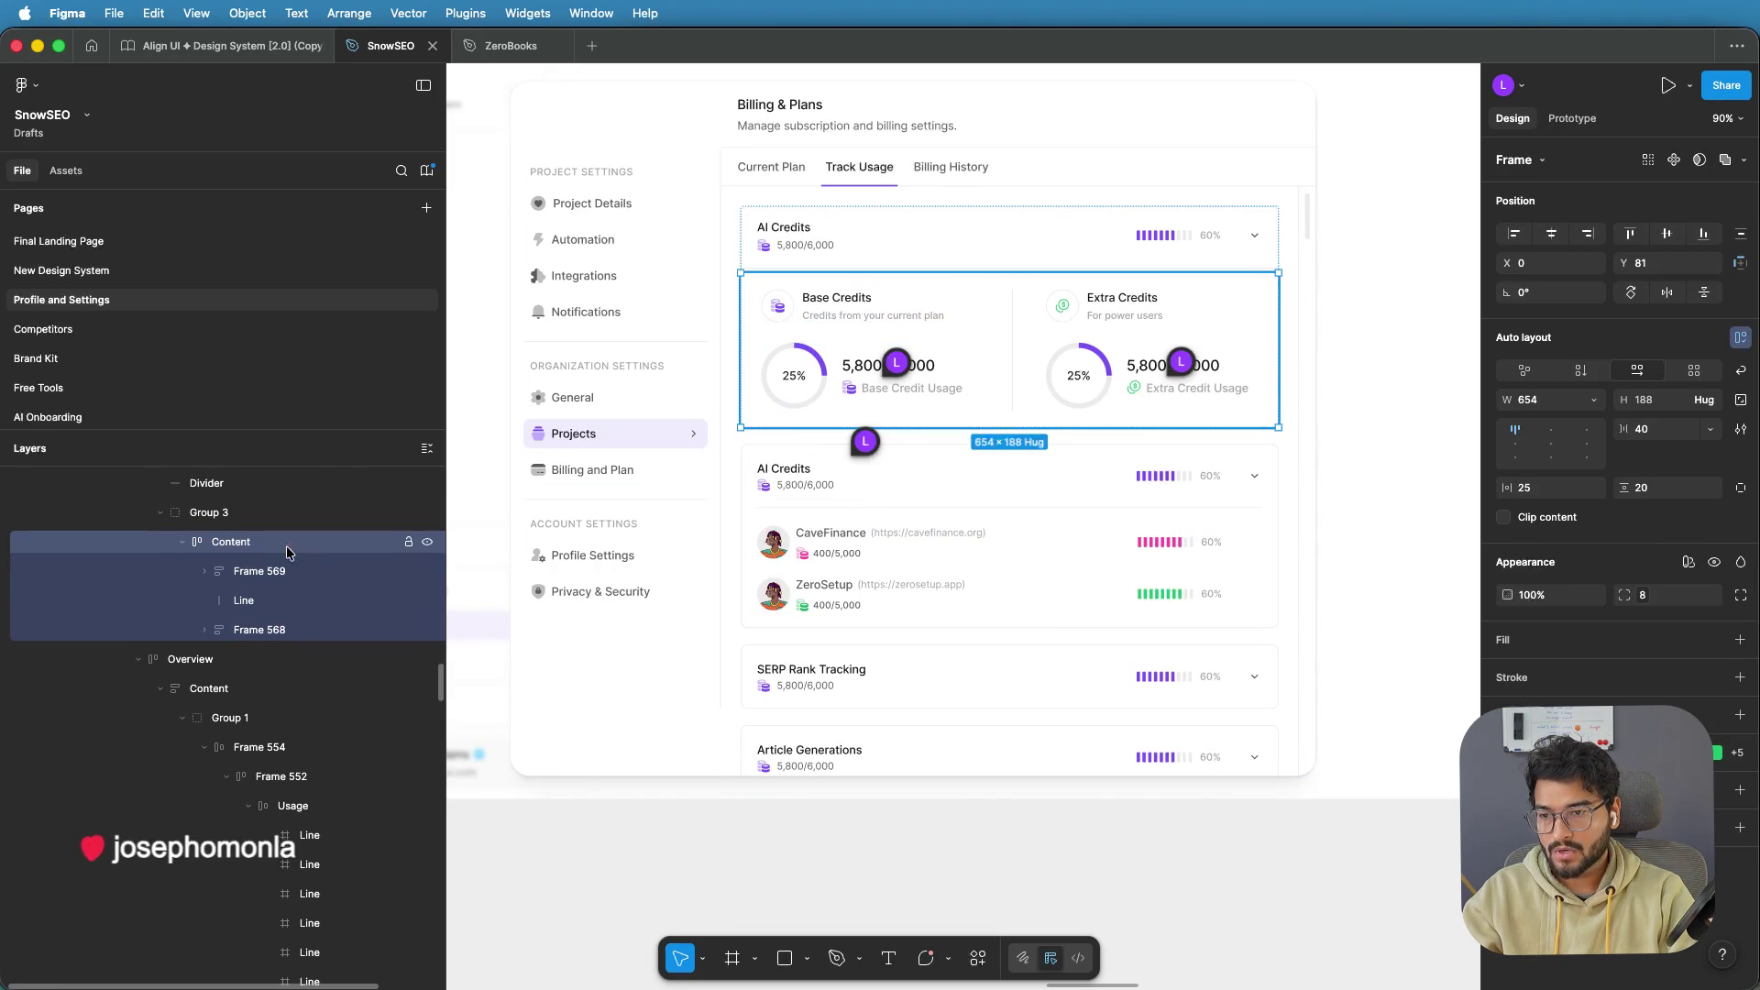
{"action": "left_click", "coordinate": [889, 566]}
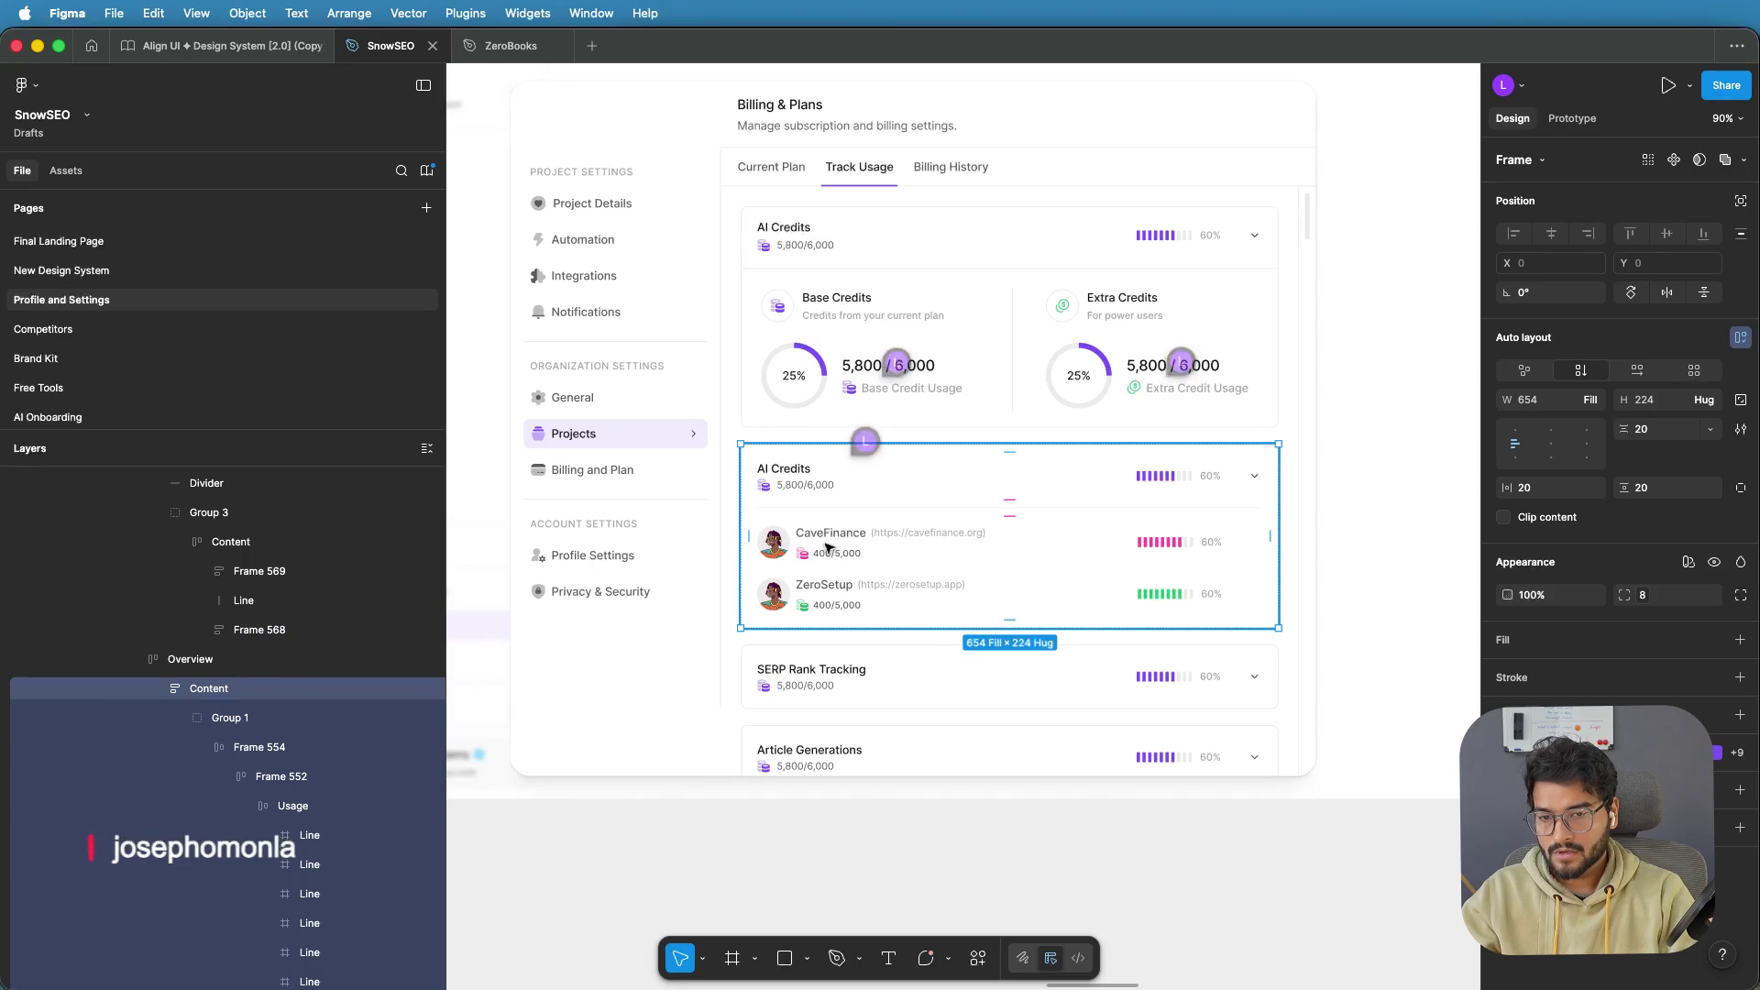
{"action": "double_click", "coordinate": [827, 547]}
{"action": "scroll", "coordinate": [220, 738], "scroll_direction": "up", "scroll_amount": 10}
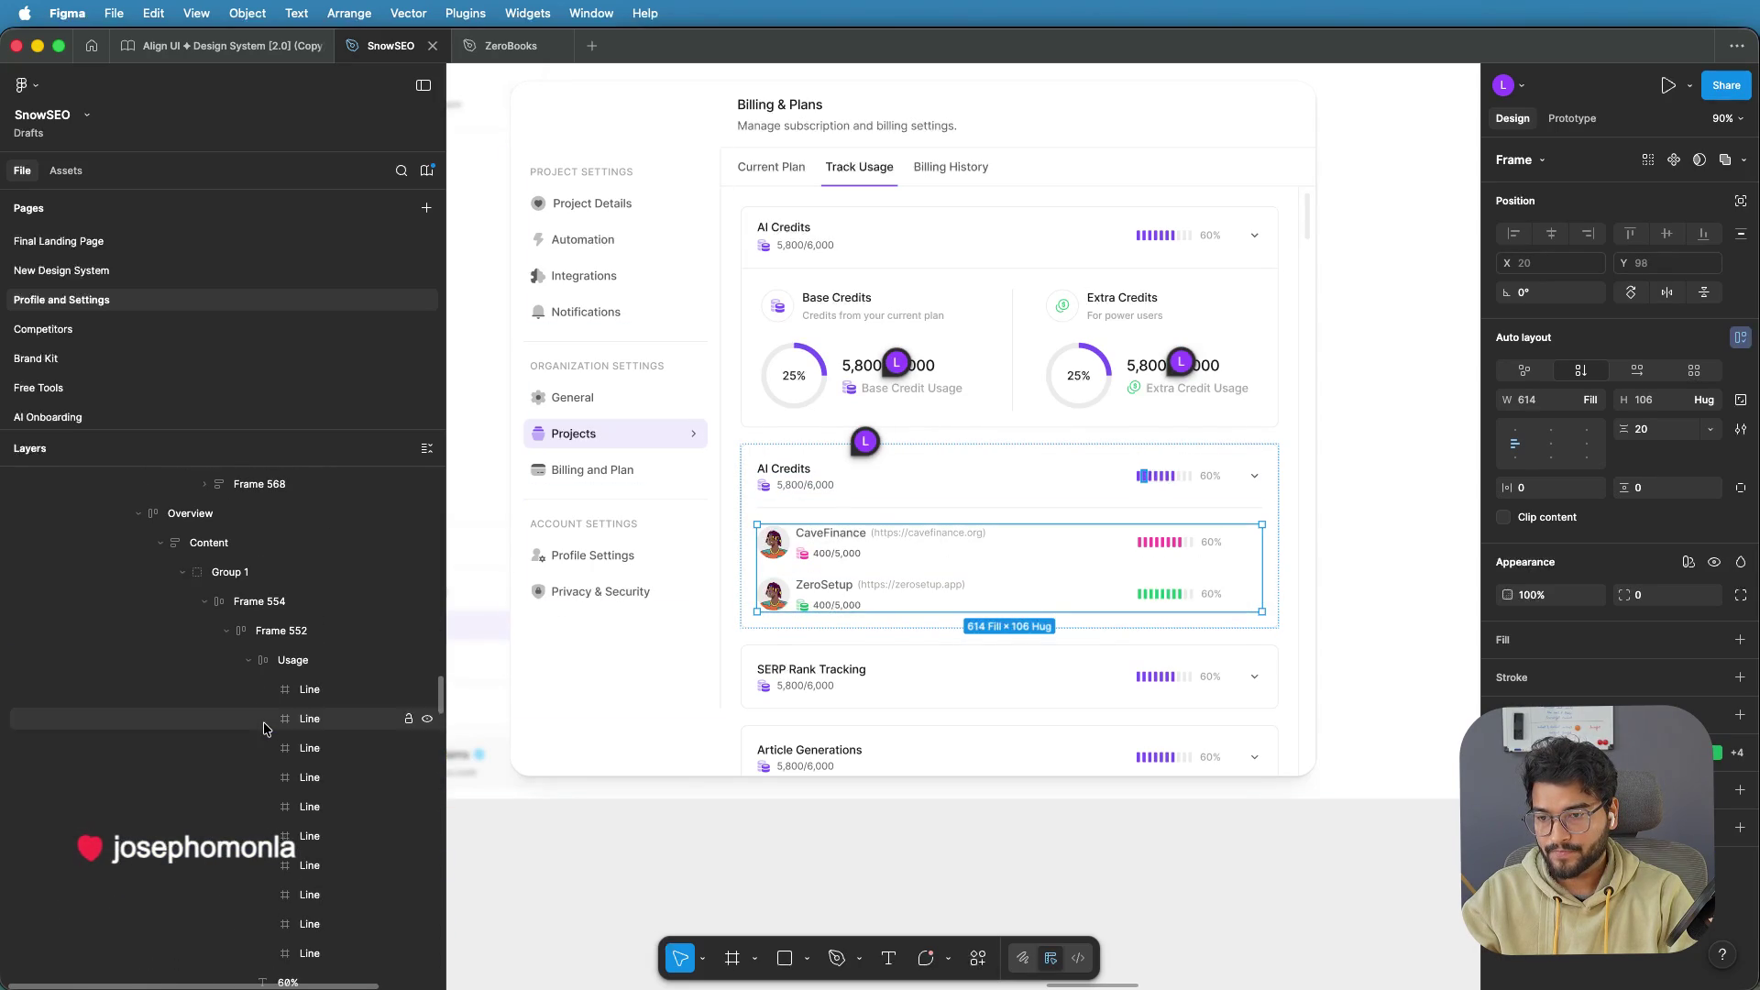
{"action": "left_click", "coordinate": [183, 572]}
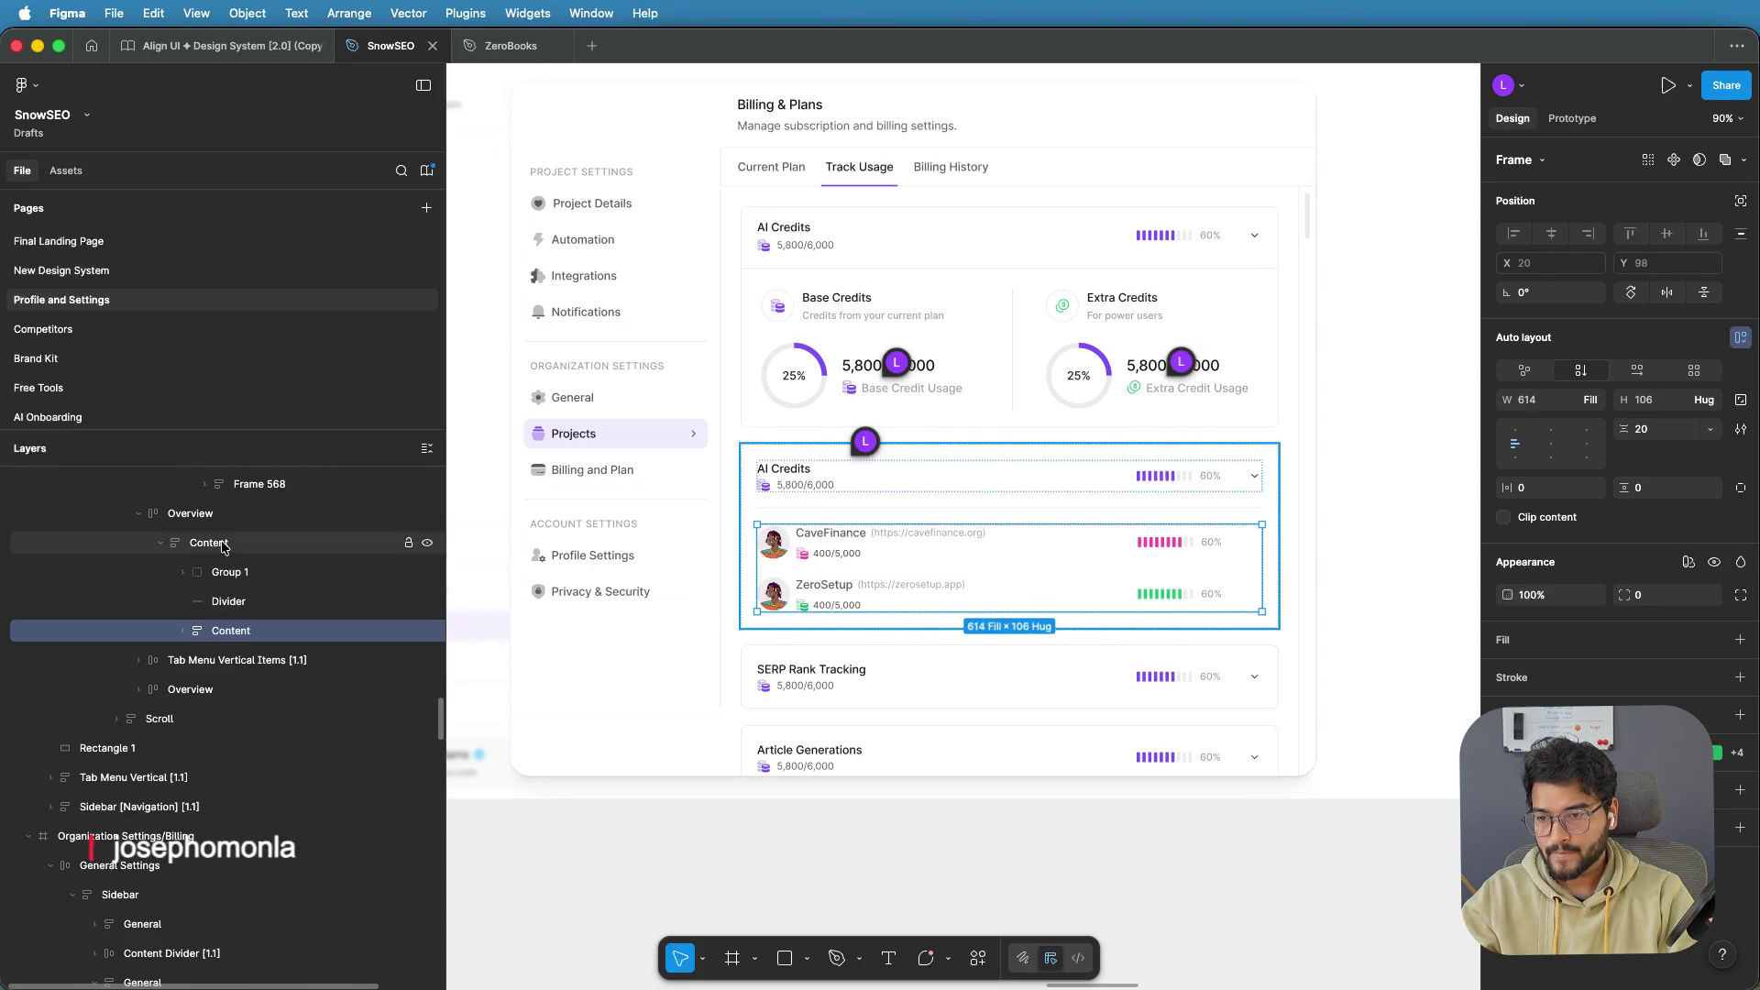
{"action": "left_click", "coordinate": [223, 548]}
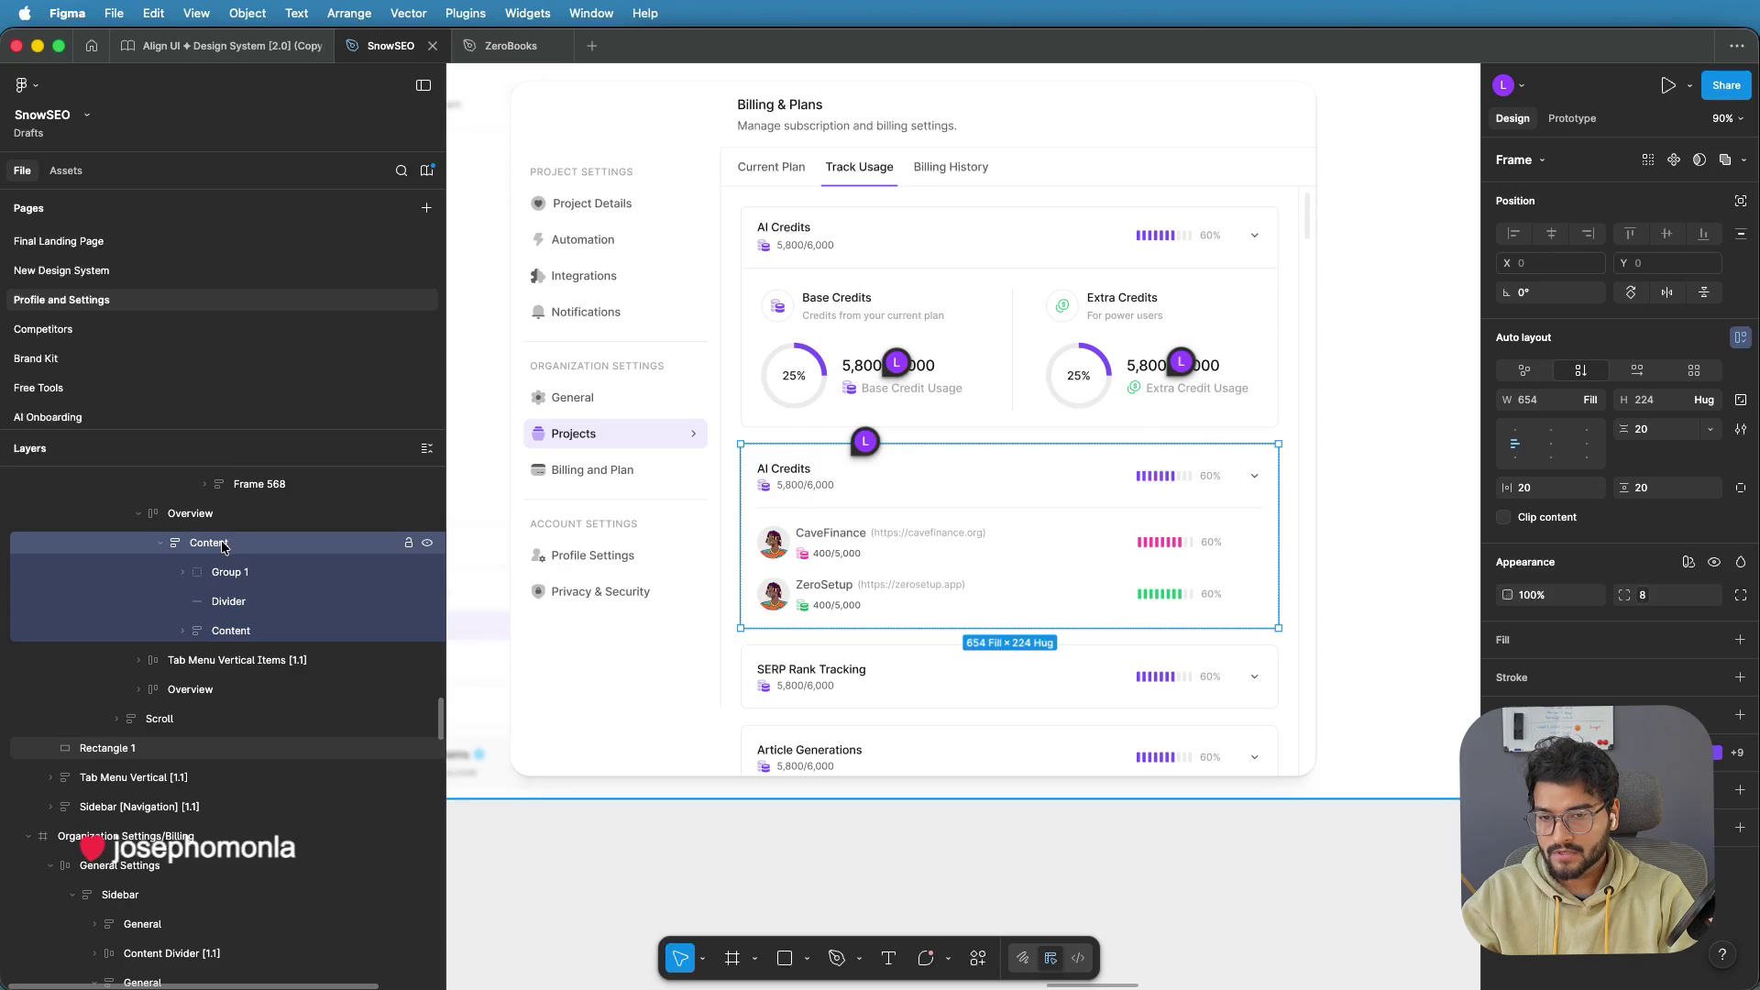
{"action": "key", "text": "super+v"}
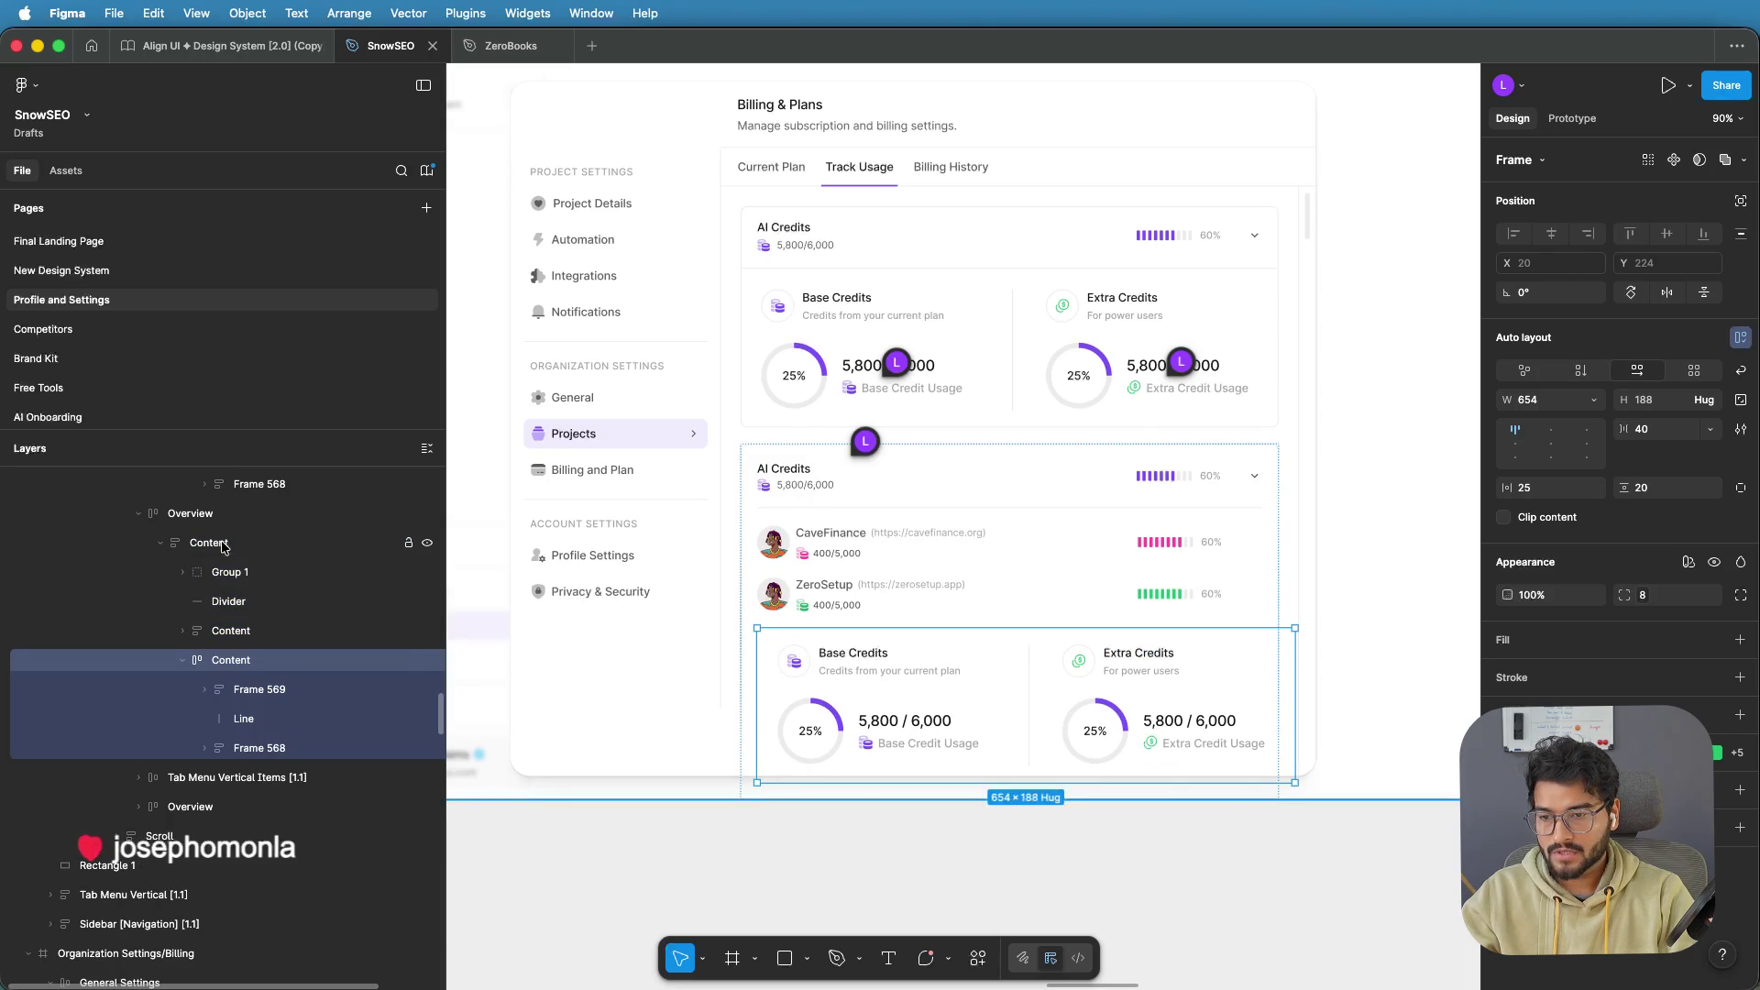
{"action": "left_click_drag", "start_coordinate": [886, 675], "coordinate": [878, 570]}
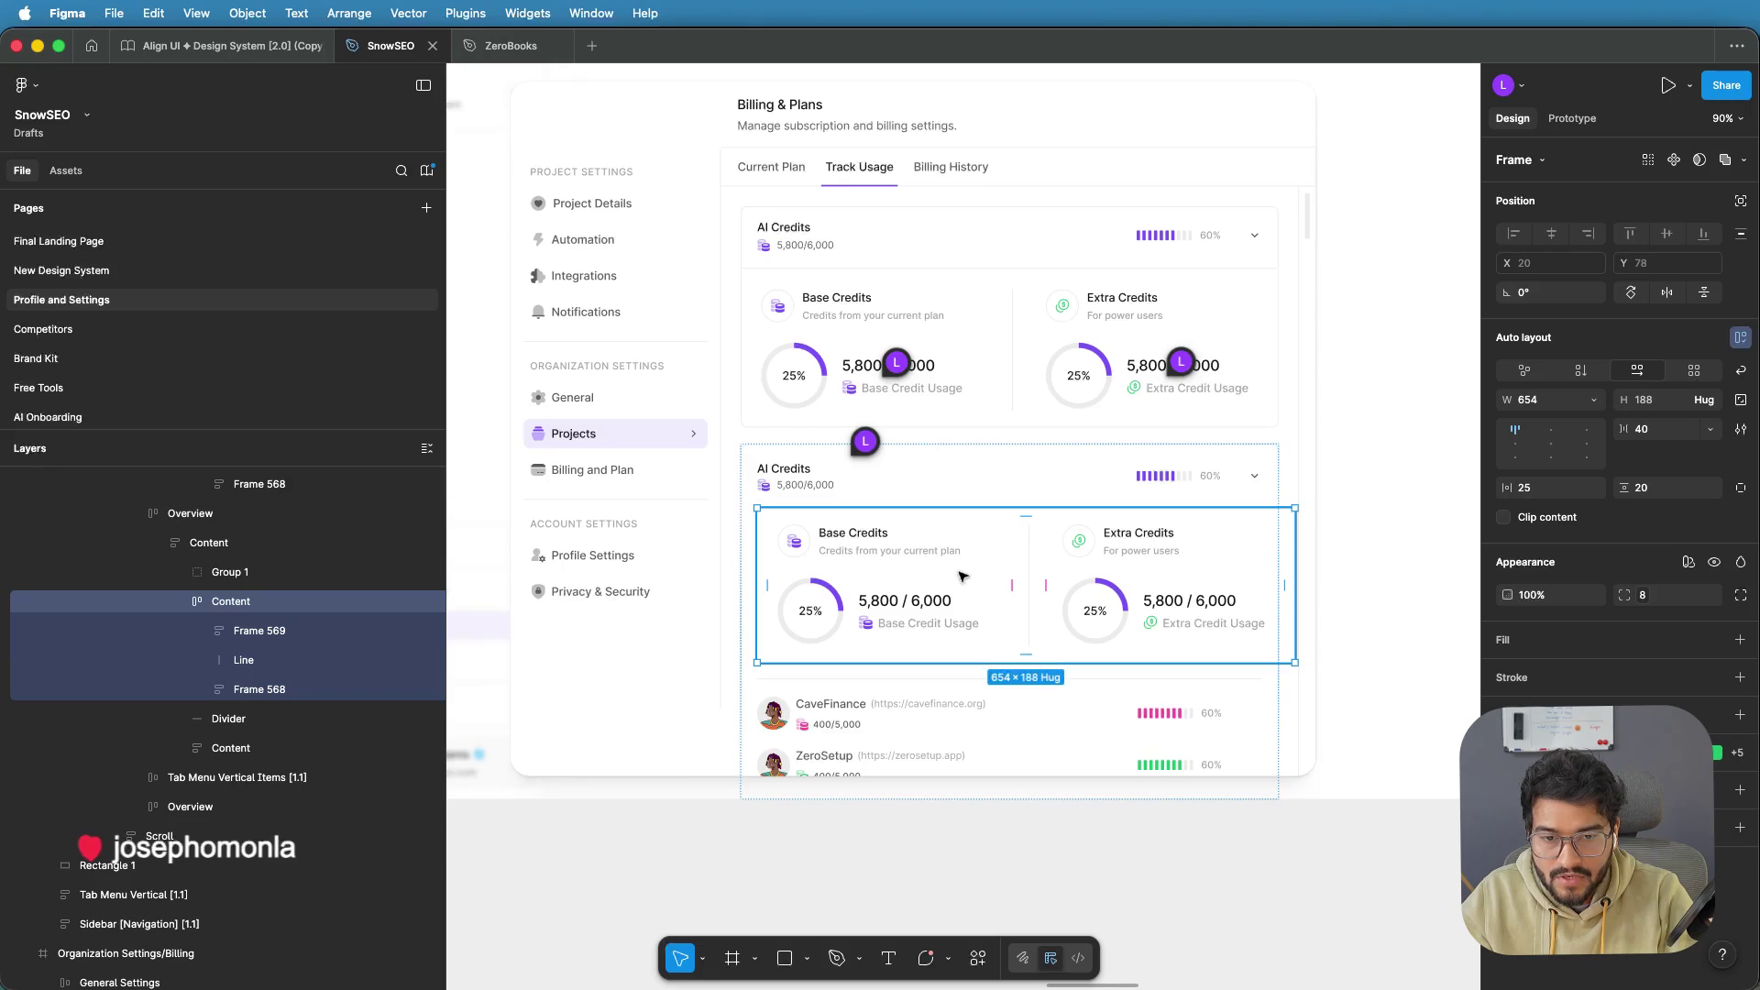
Set the rings block's left and right padding to 0, its gap to 20, and its width to Fill
{"action": "left_click", "coordinate": [769, 585]}
{"action": "type", "text": "0"}
{"action": "key", "text": "Return"}
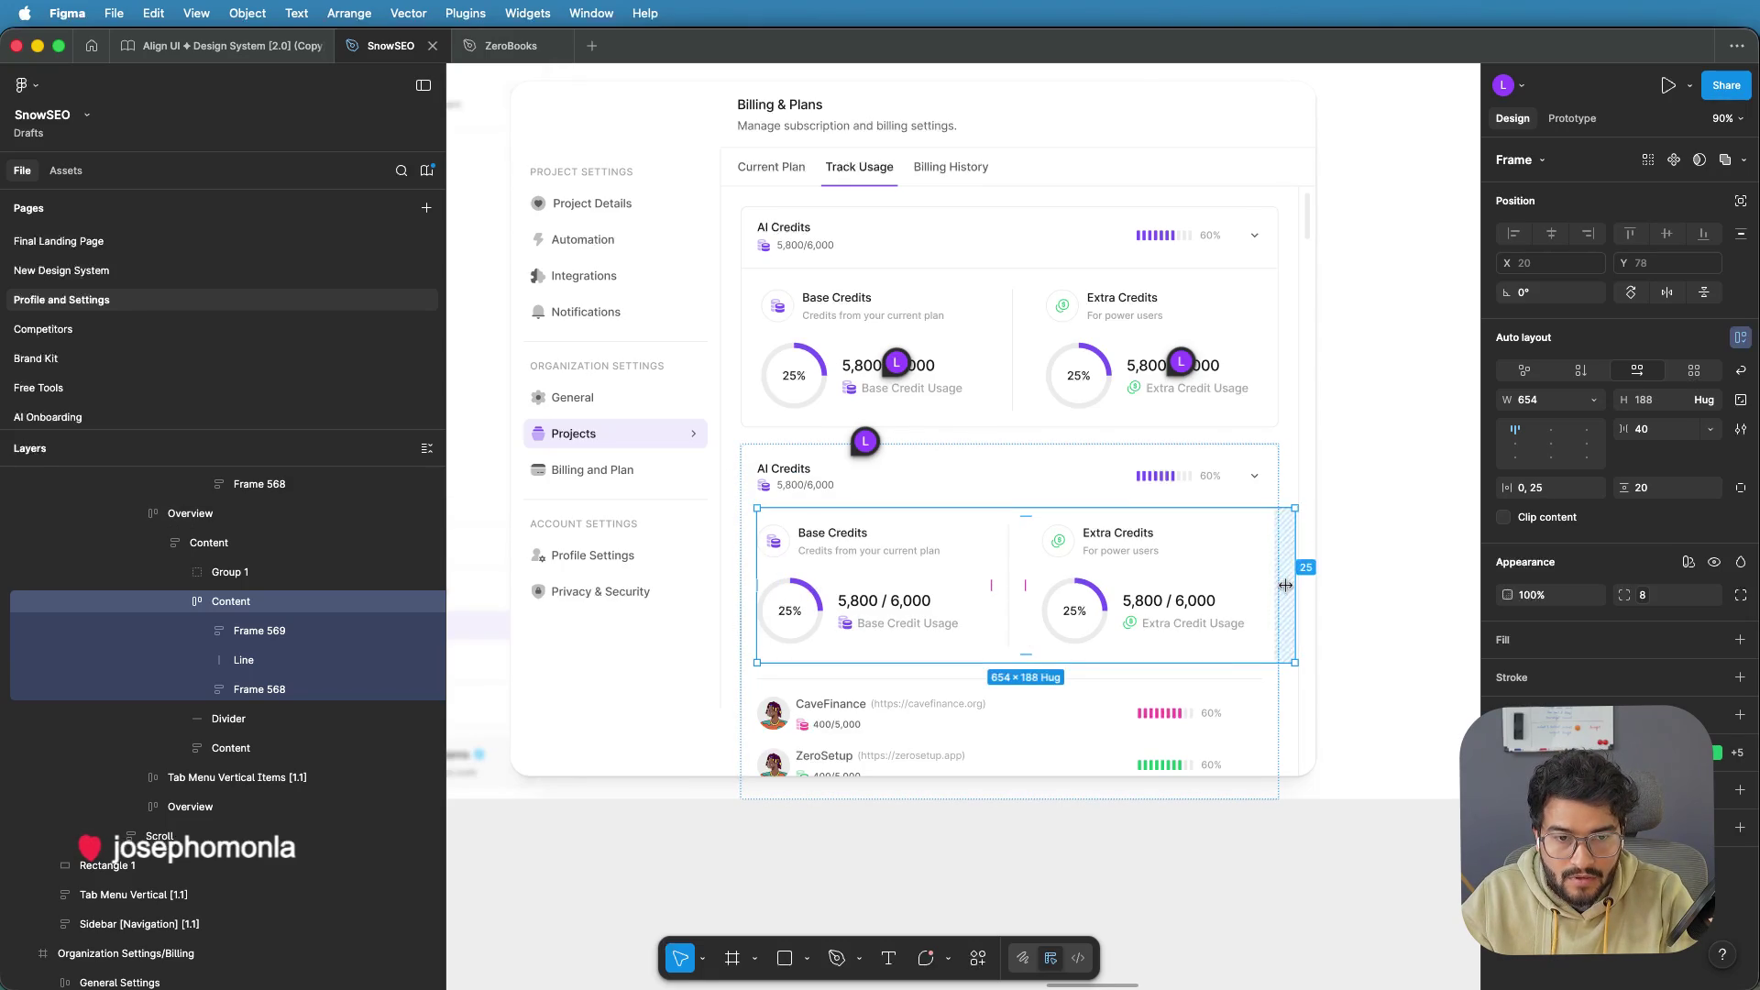
{"action": "left_click", "coordinate": [1285, 579]}
{"action": "type", "text": "0"}
{"action": "key", "text": "Return"}
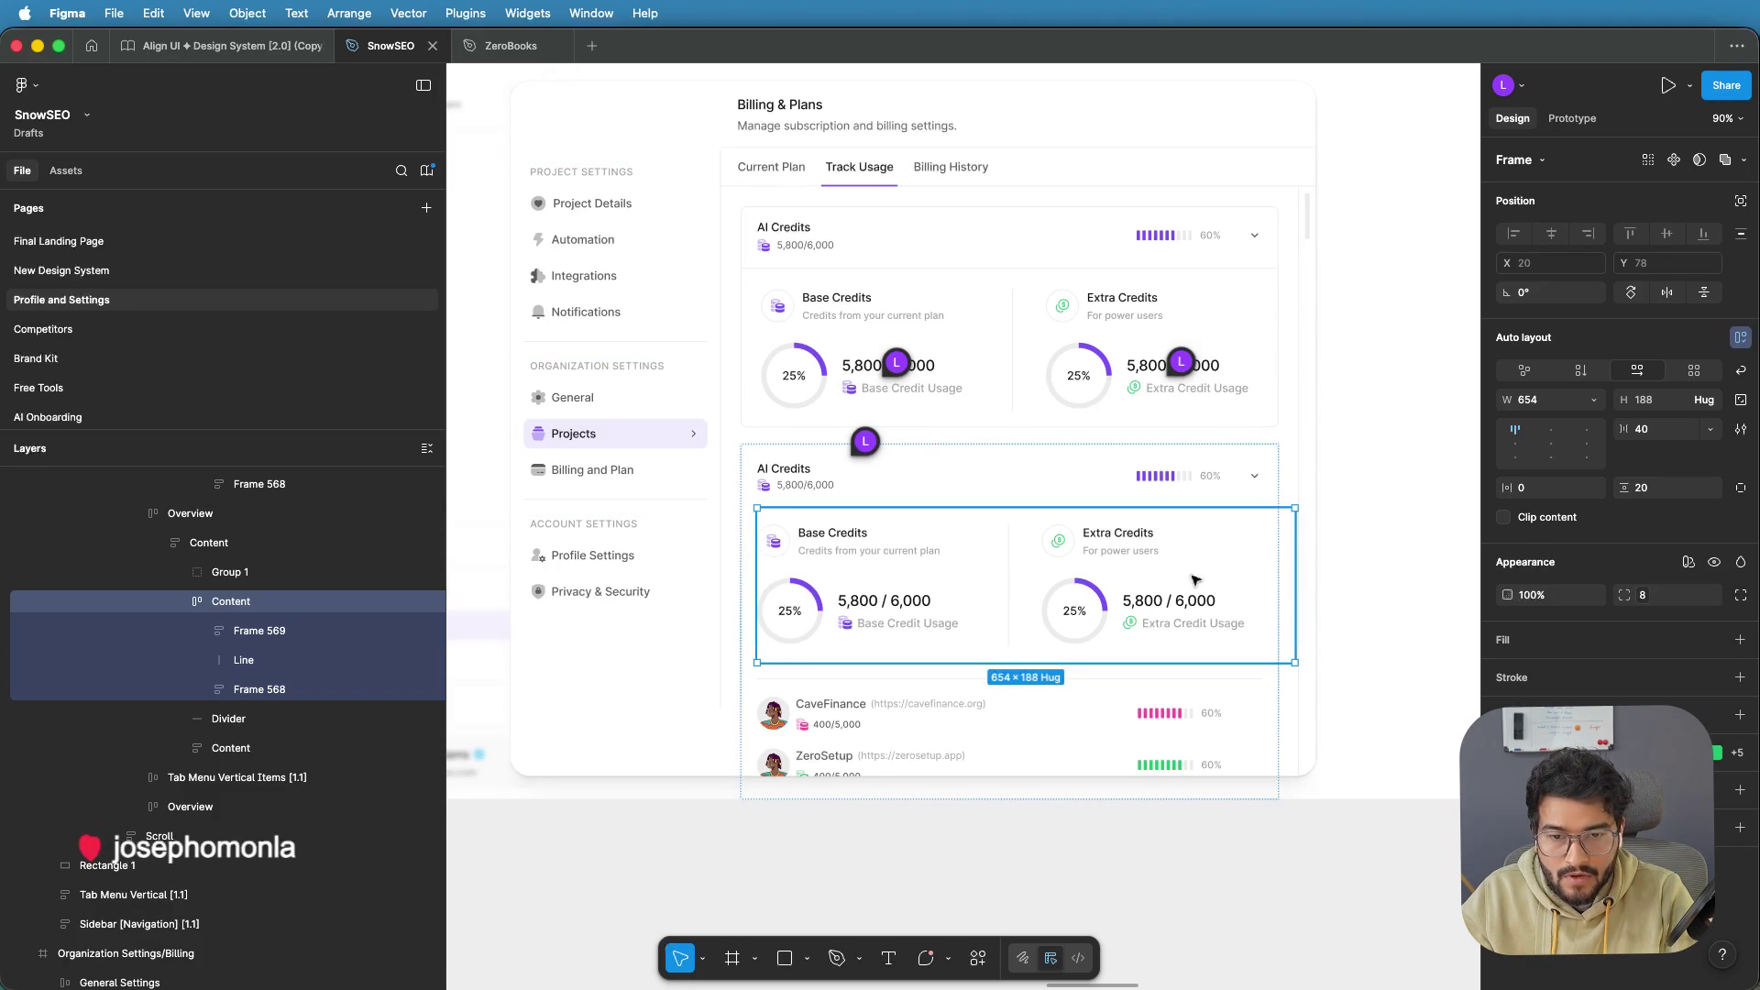
{"action": "left_click", "coordinate": [1027, 584]}
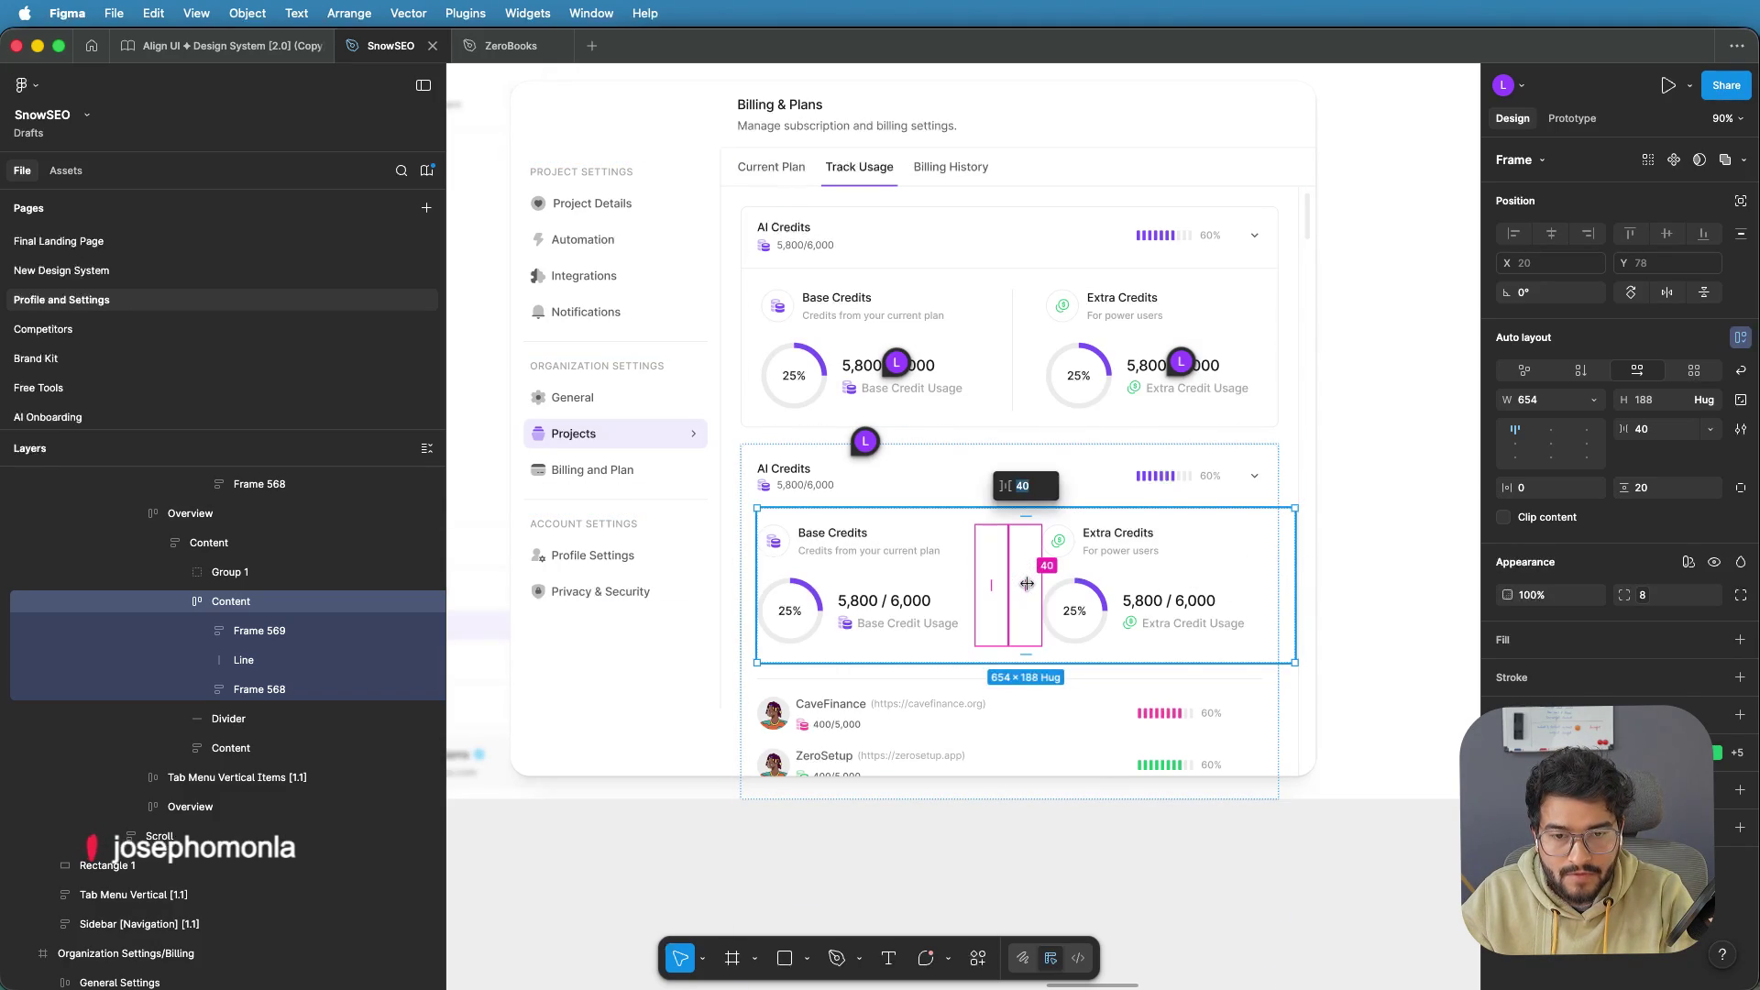
{"action": "type", "text": "20"}
{"action": "key", "text": "Return"}
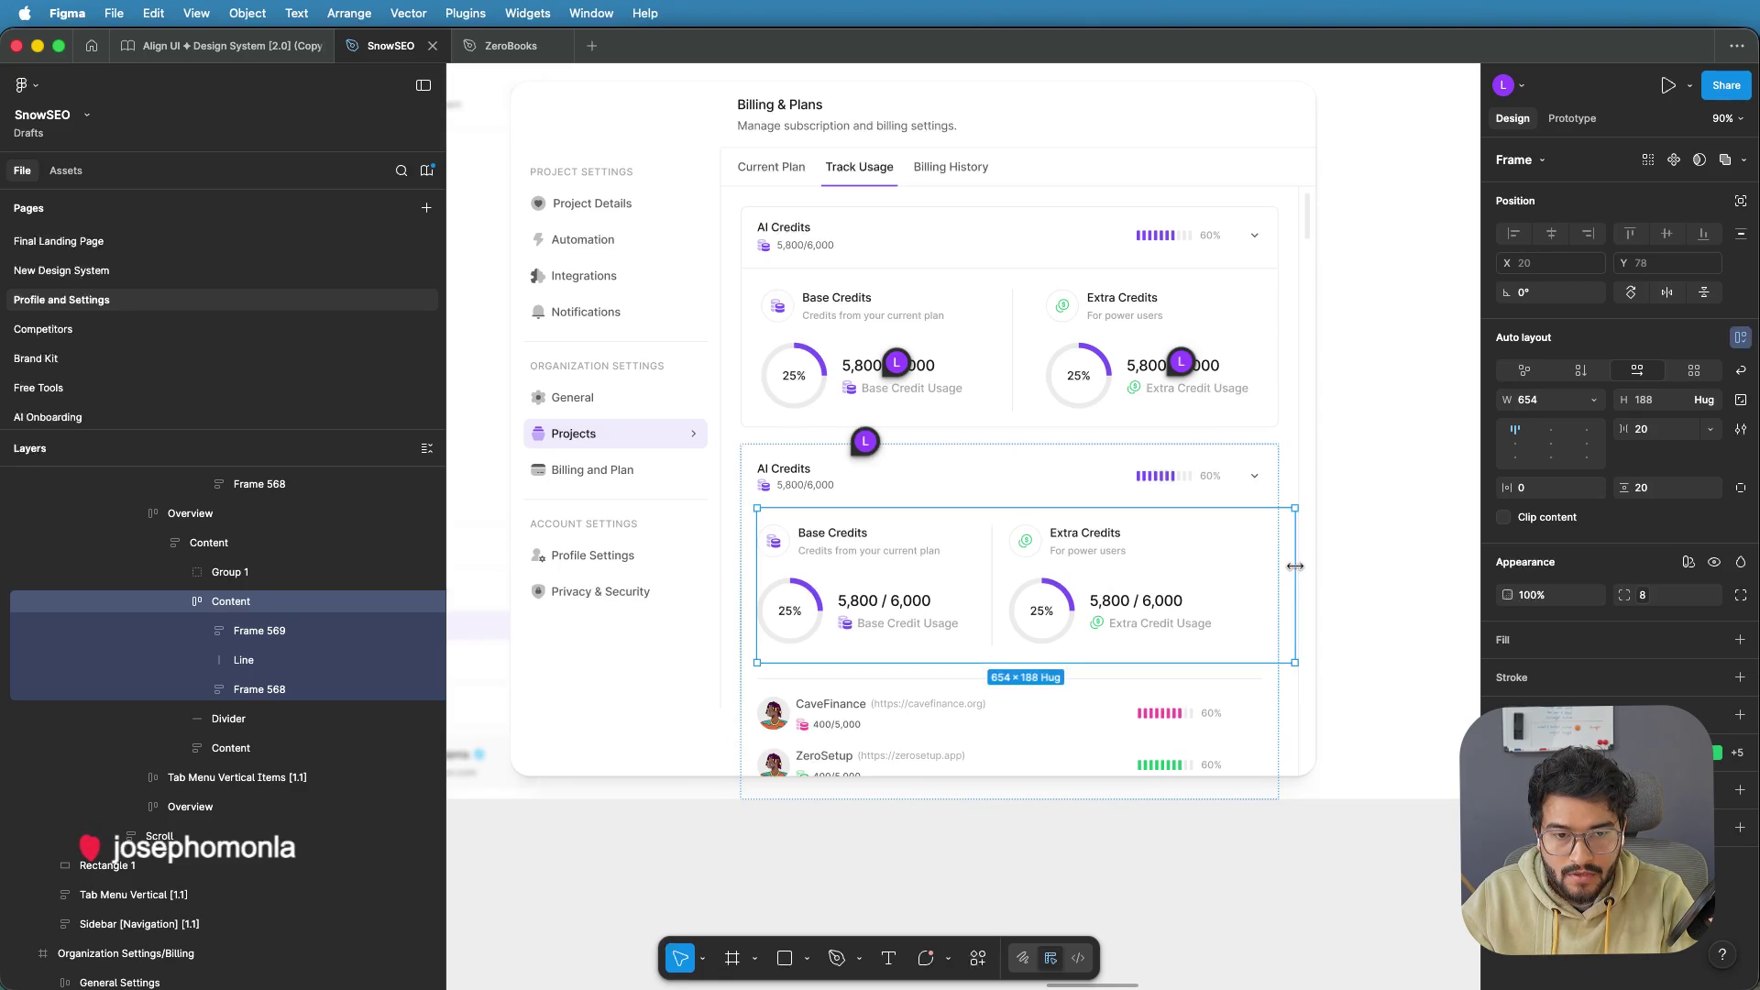
{"action": "left_click_drag", "start_coordinate": [1295, 565], "coordinate": [1265, 565]}
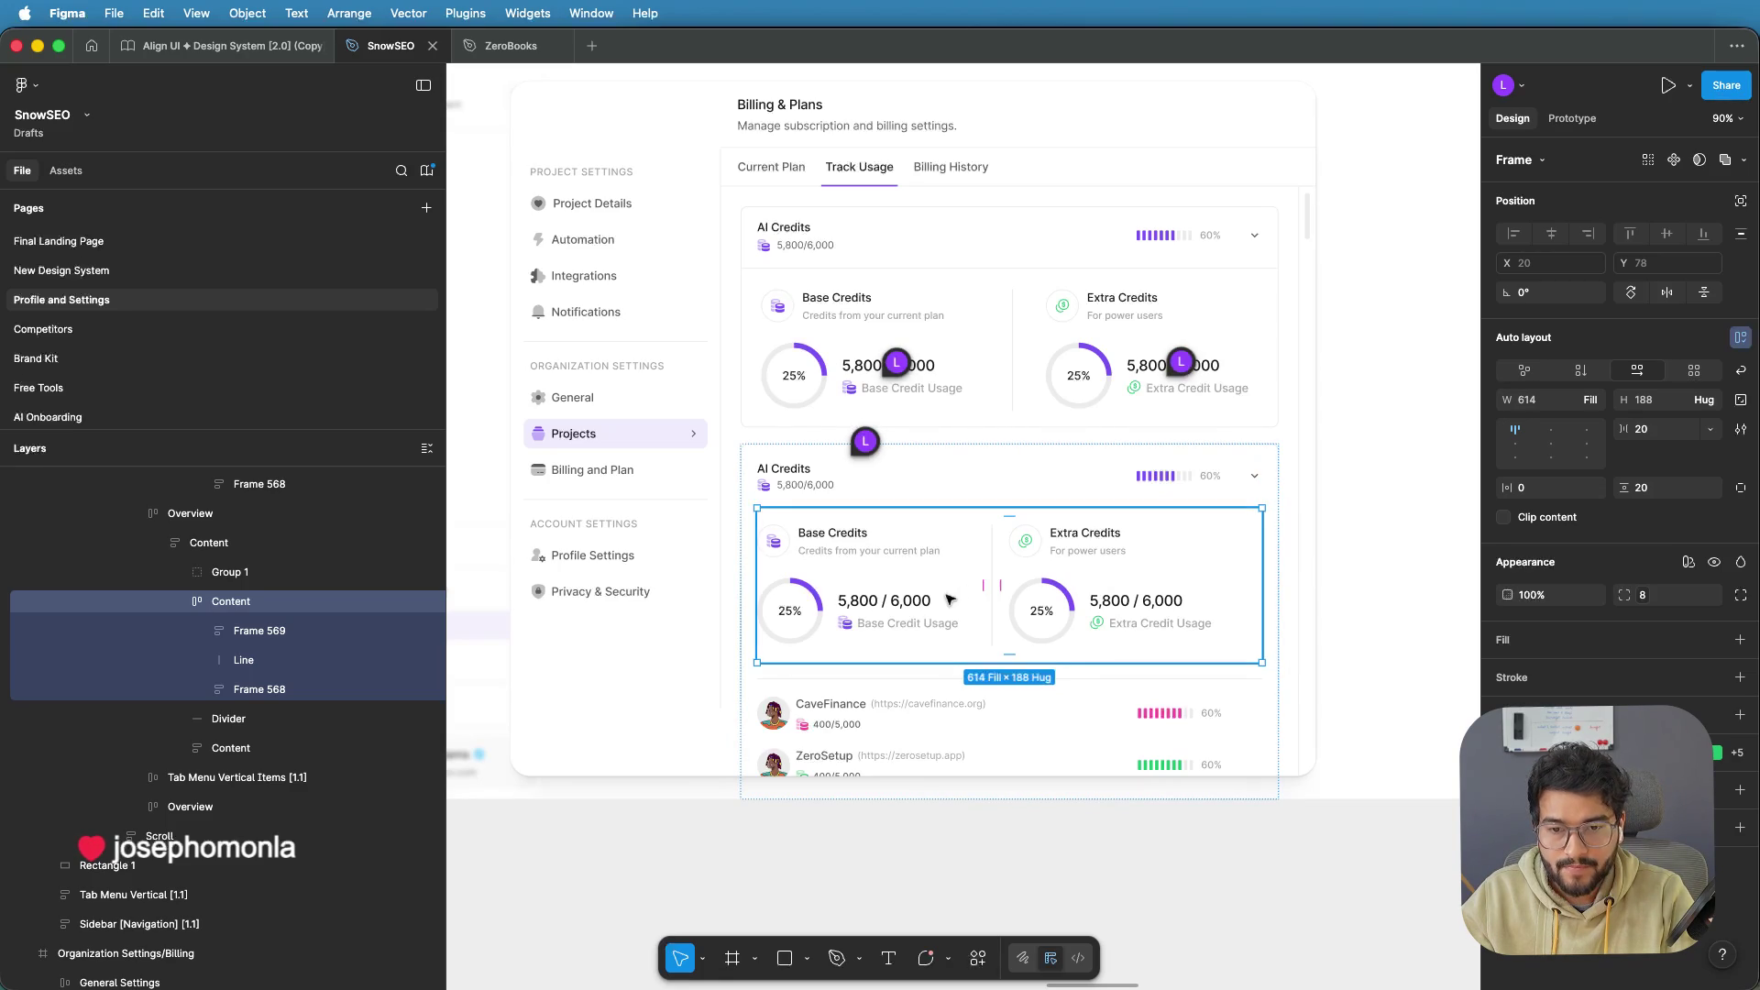
Change the gap between the rings to 40 and the horizontal padding to 10
{"action": "left_click", "coordinate": [1000, 583]}
{"action": "type", "text": "40"}
{"action": "key", "text": "Return"}
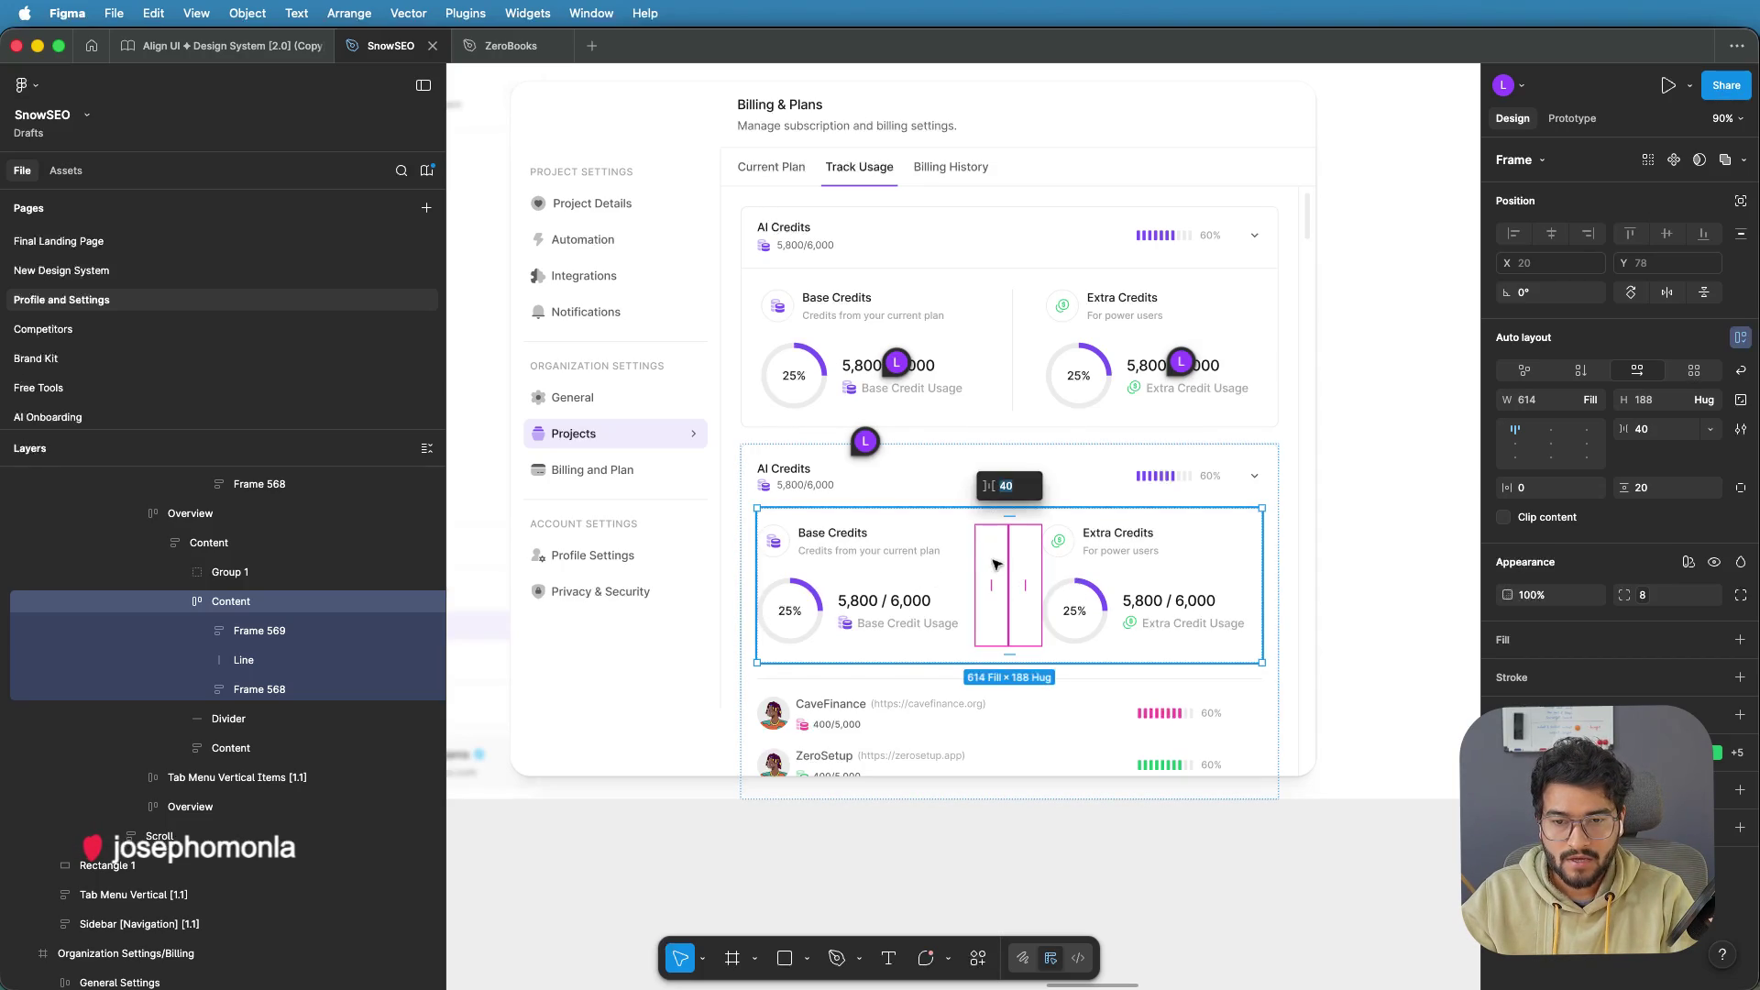
{"action": "left_click", "coordinate": [1551, 491]}
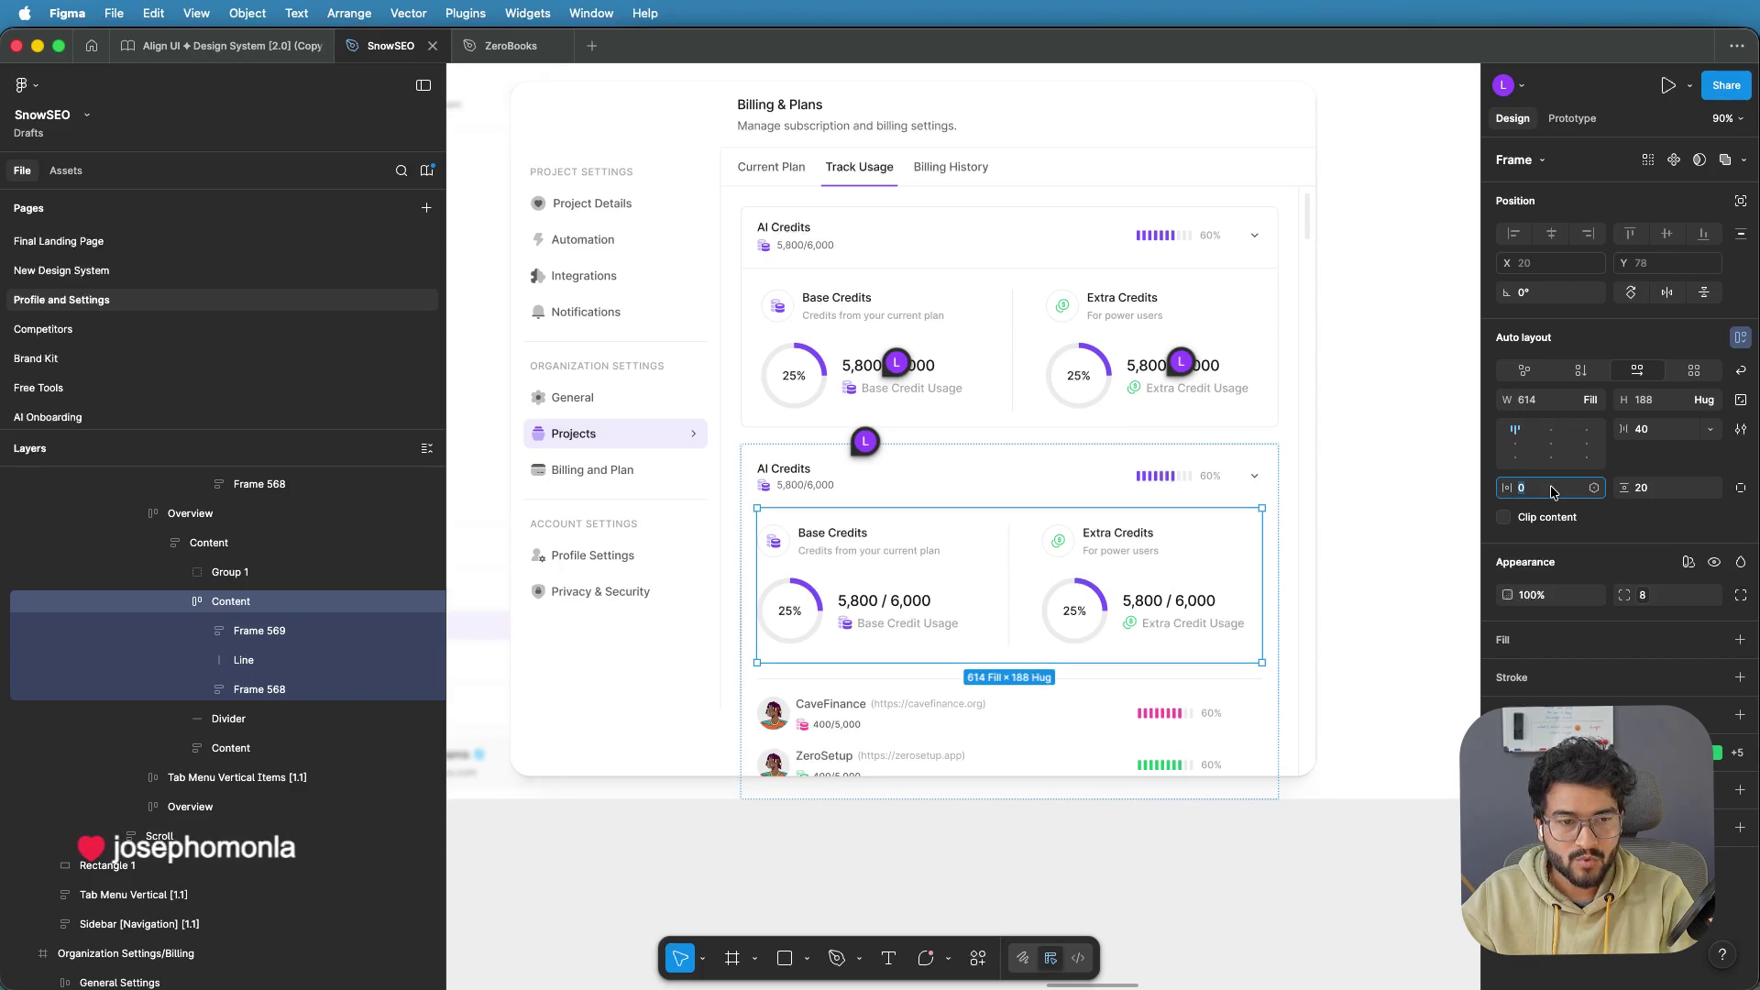
{"action": "type", "text": "10"}
{"action": "key", "text": "Return"}
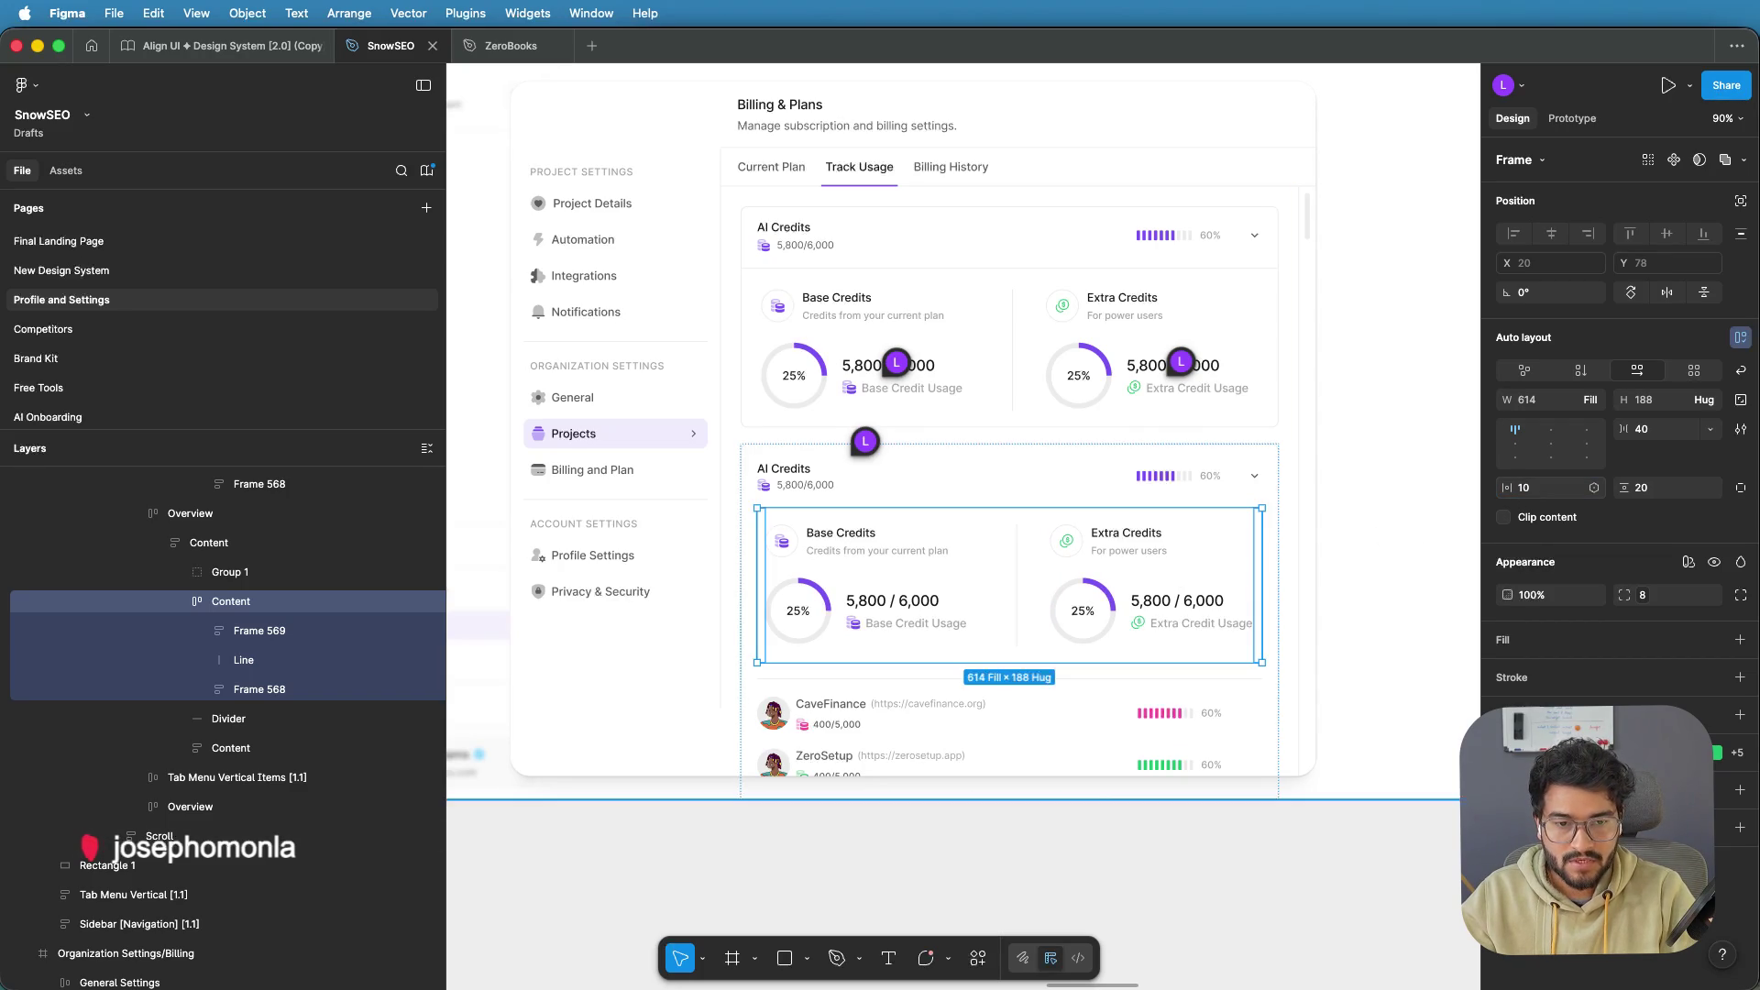
{"action": "left_click", "coordinate": [1348, 543]}
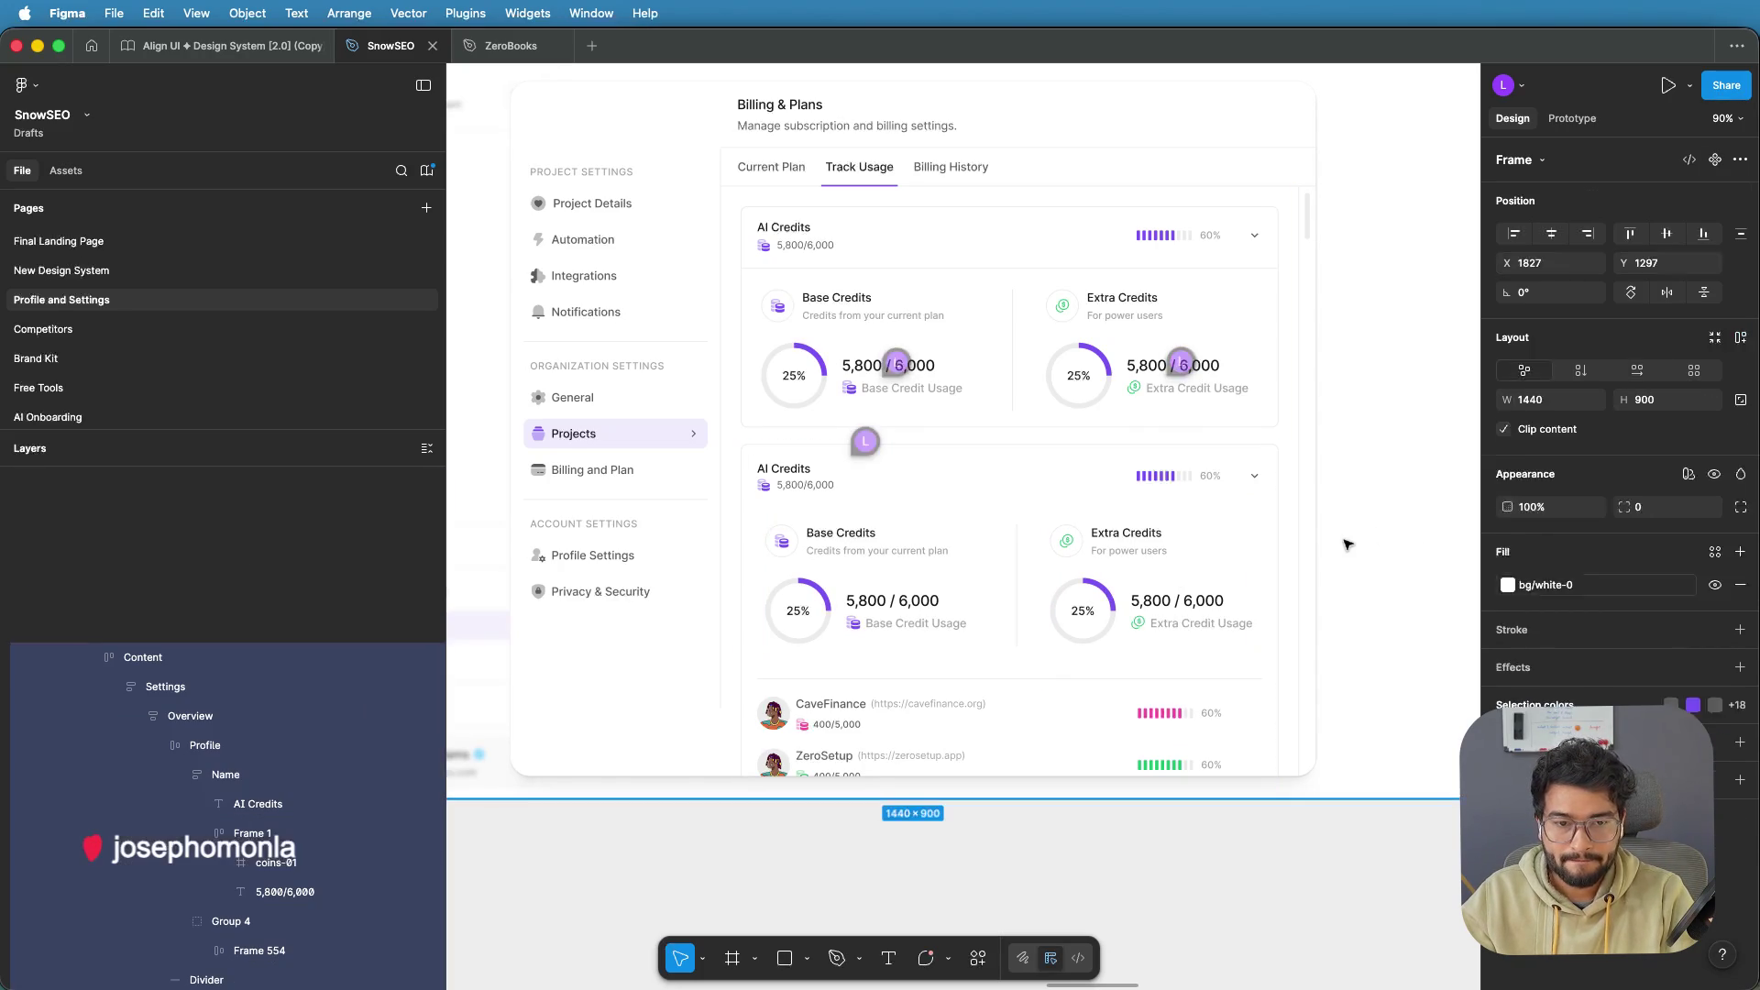
Drill down on the canvas from the main content frame to the second card's Overview frame
{"action": "scroll", "coordinate": [1351, 543], "scroll_direction": "down", "scroll_amount": 2}
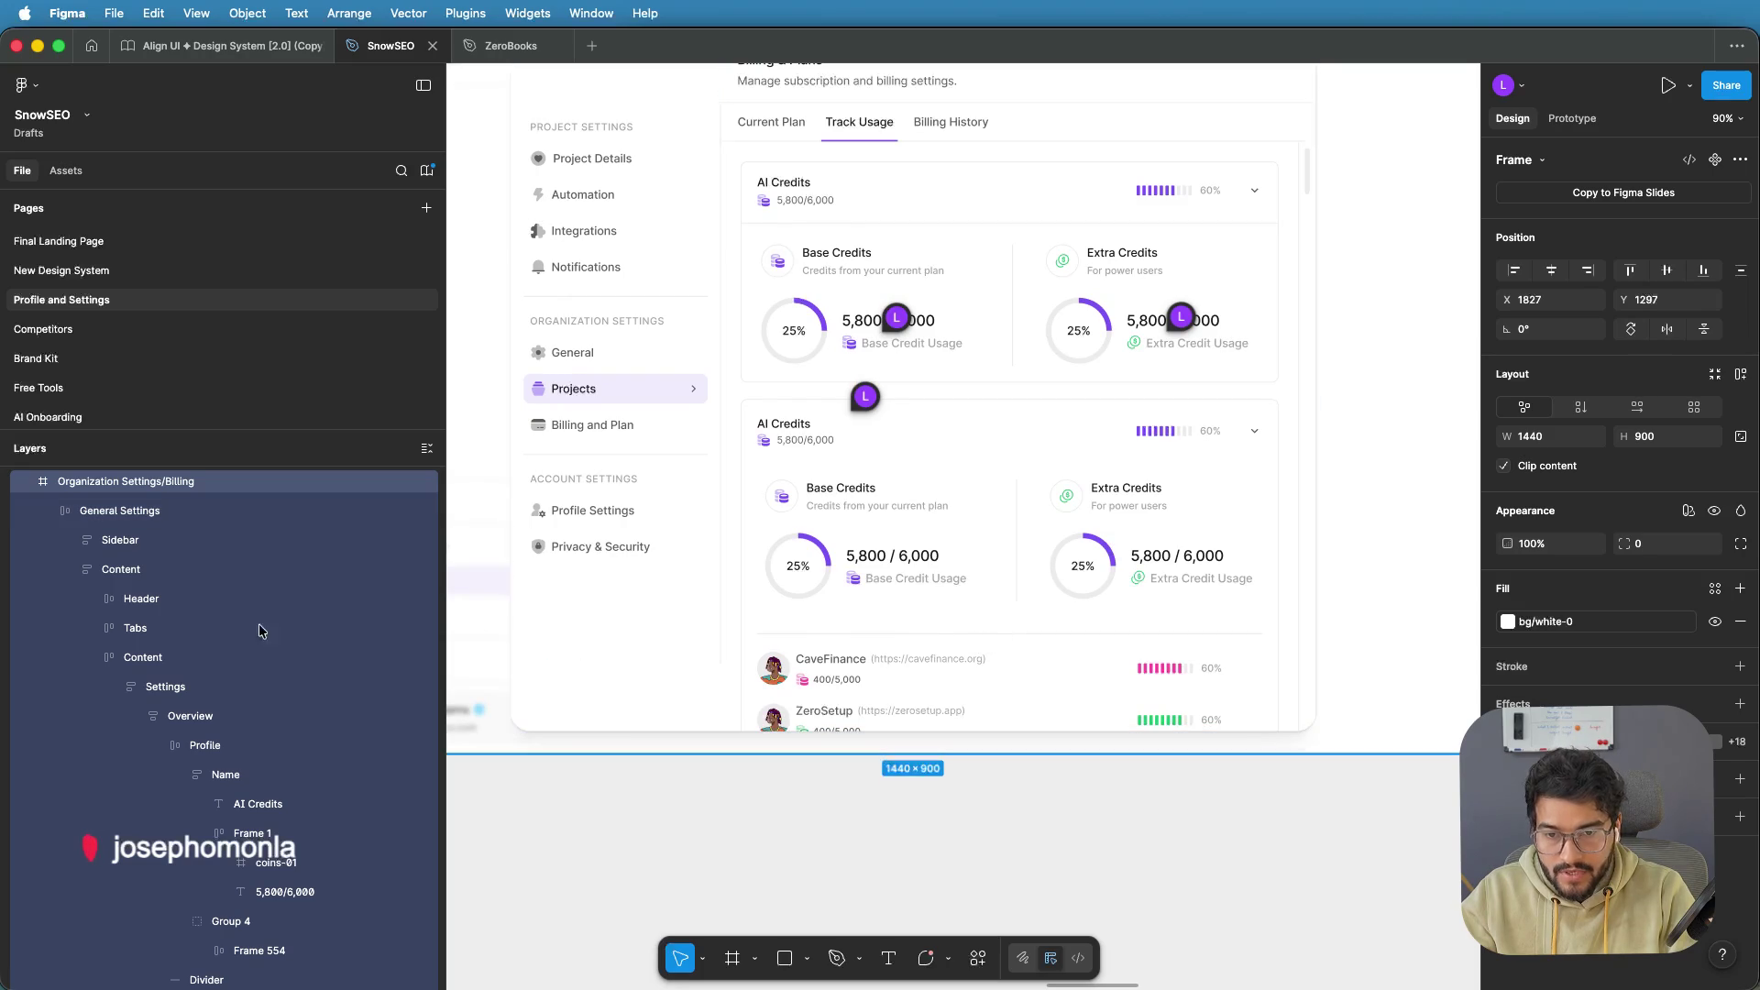
{"action": "left_click", "coordinate": [943, 629]}
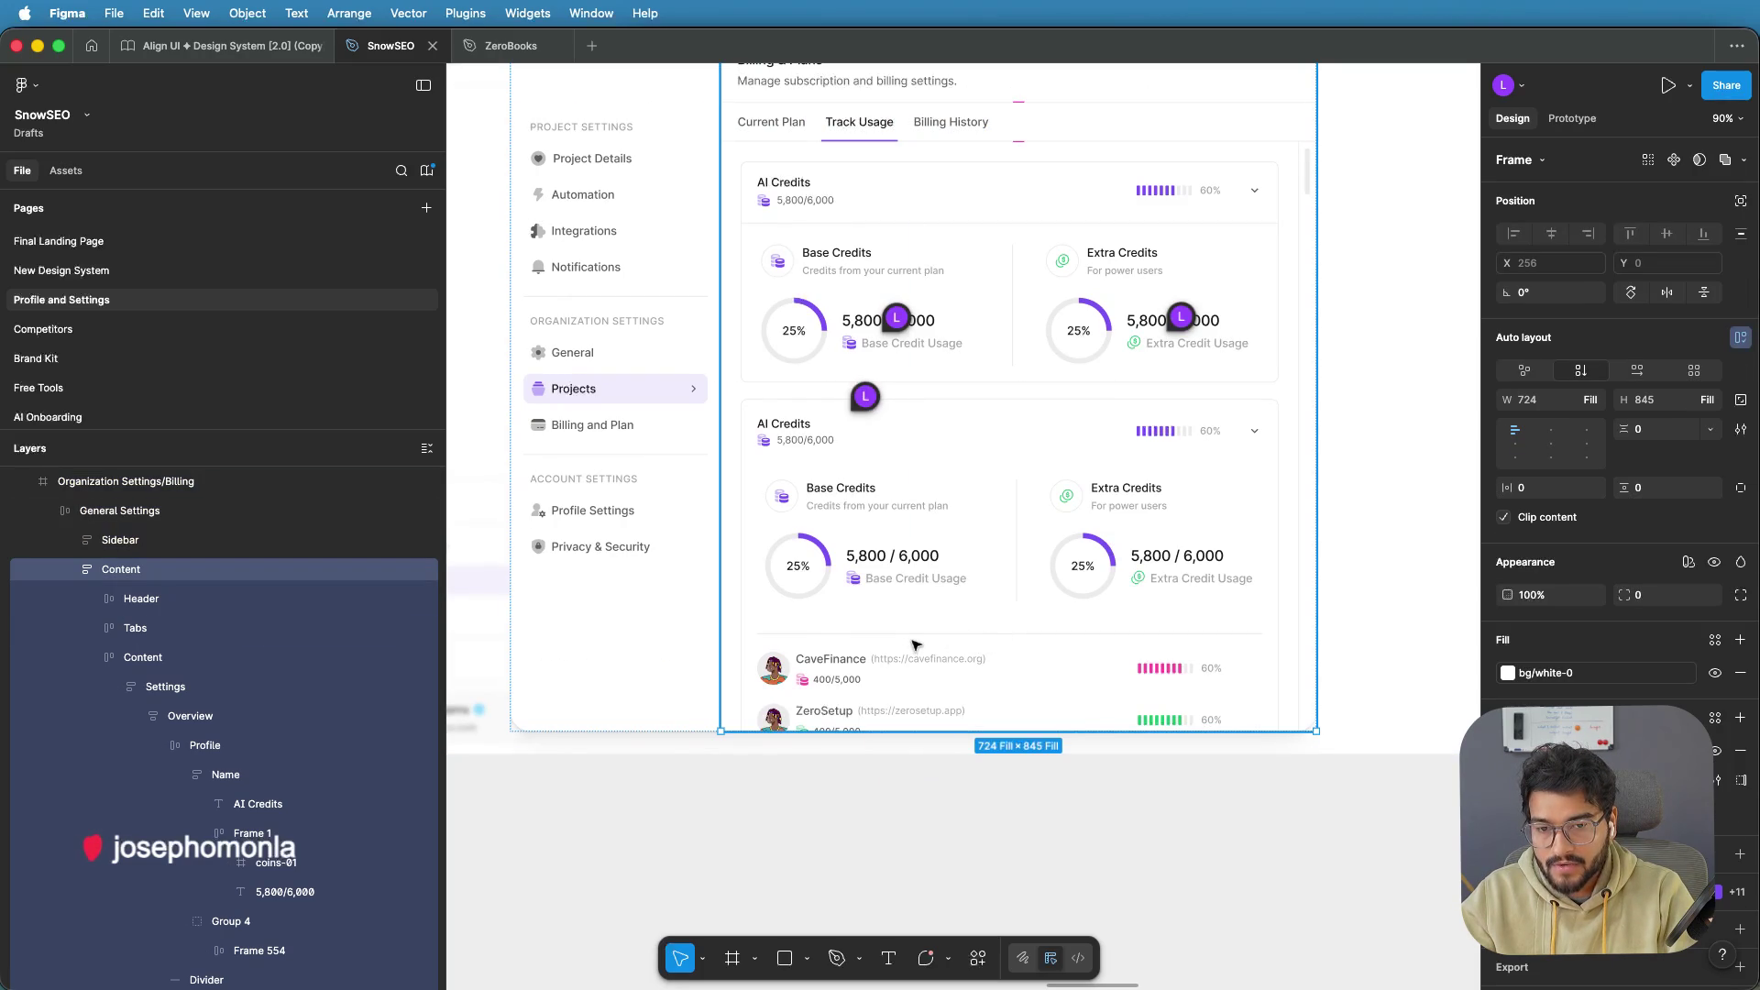
{"action": "double_click", "coordinate": [917, 642]}
{"action": "double_click", "coordinate": [919, 639]}
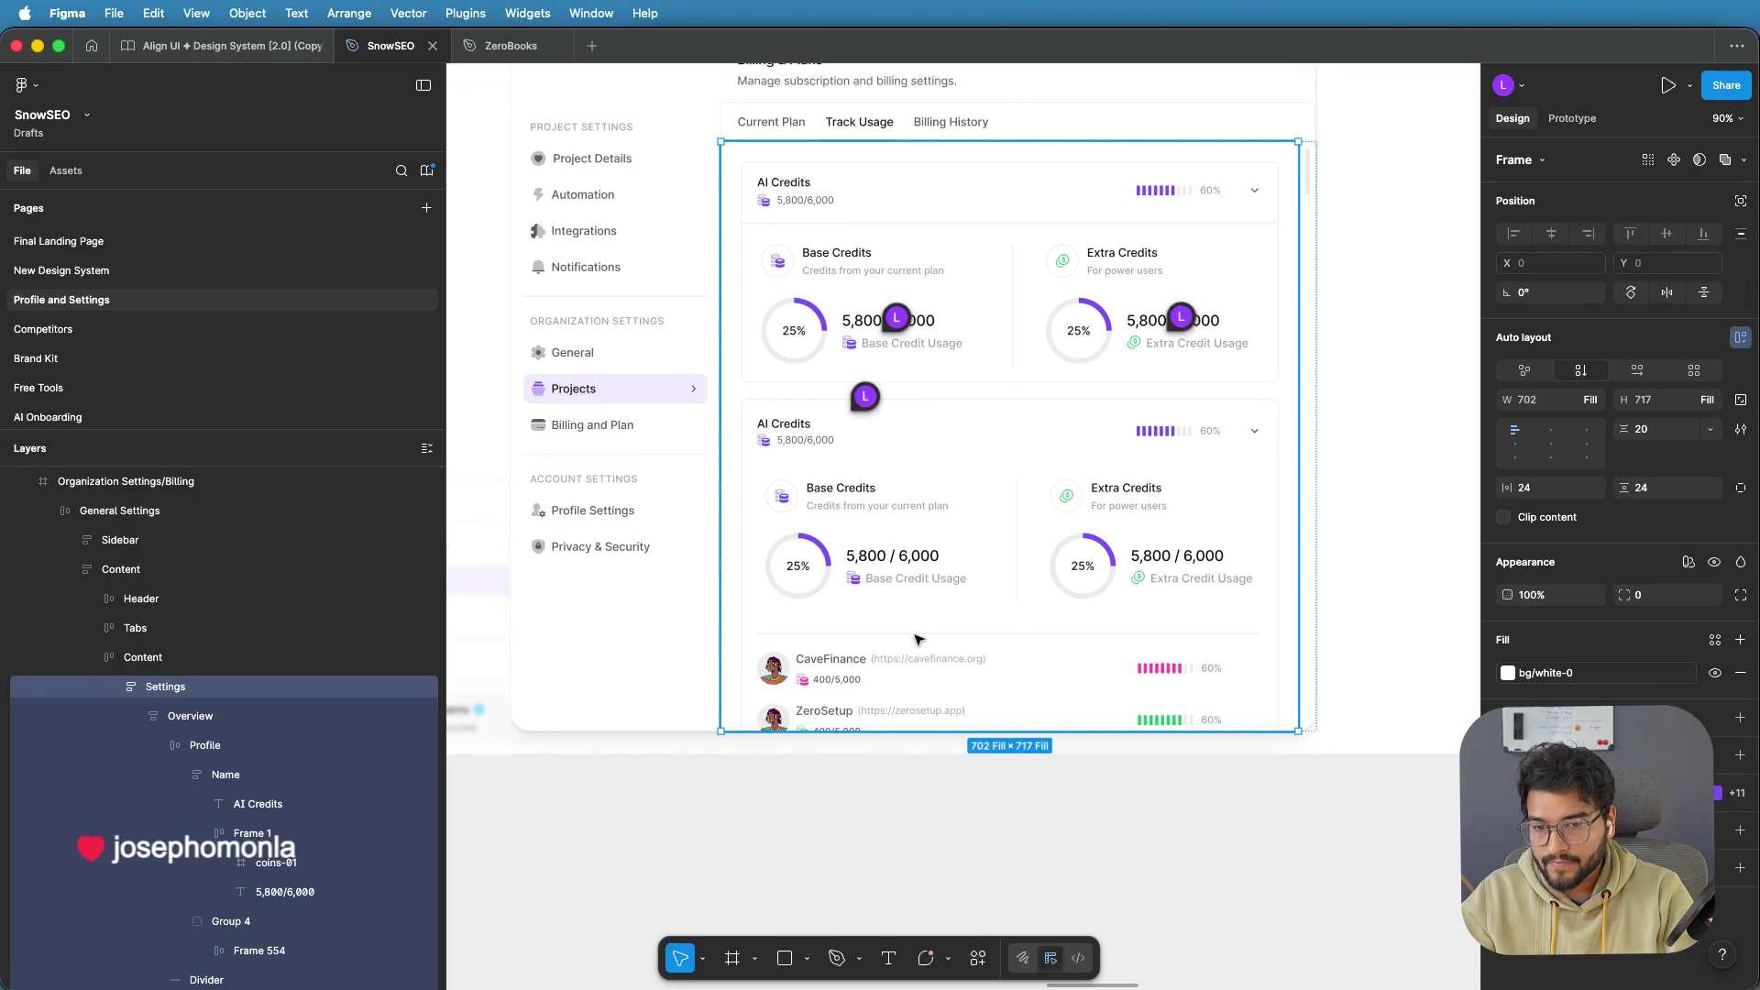
{"action": "double_click", "coordinate": [917, 639]}
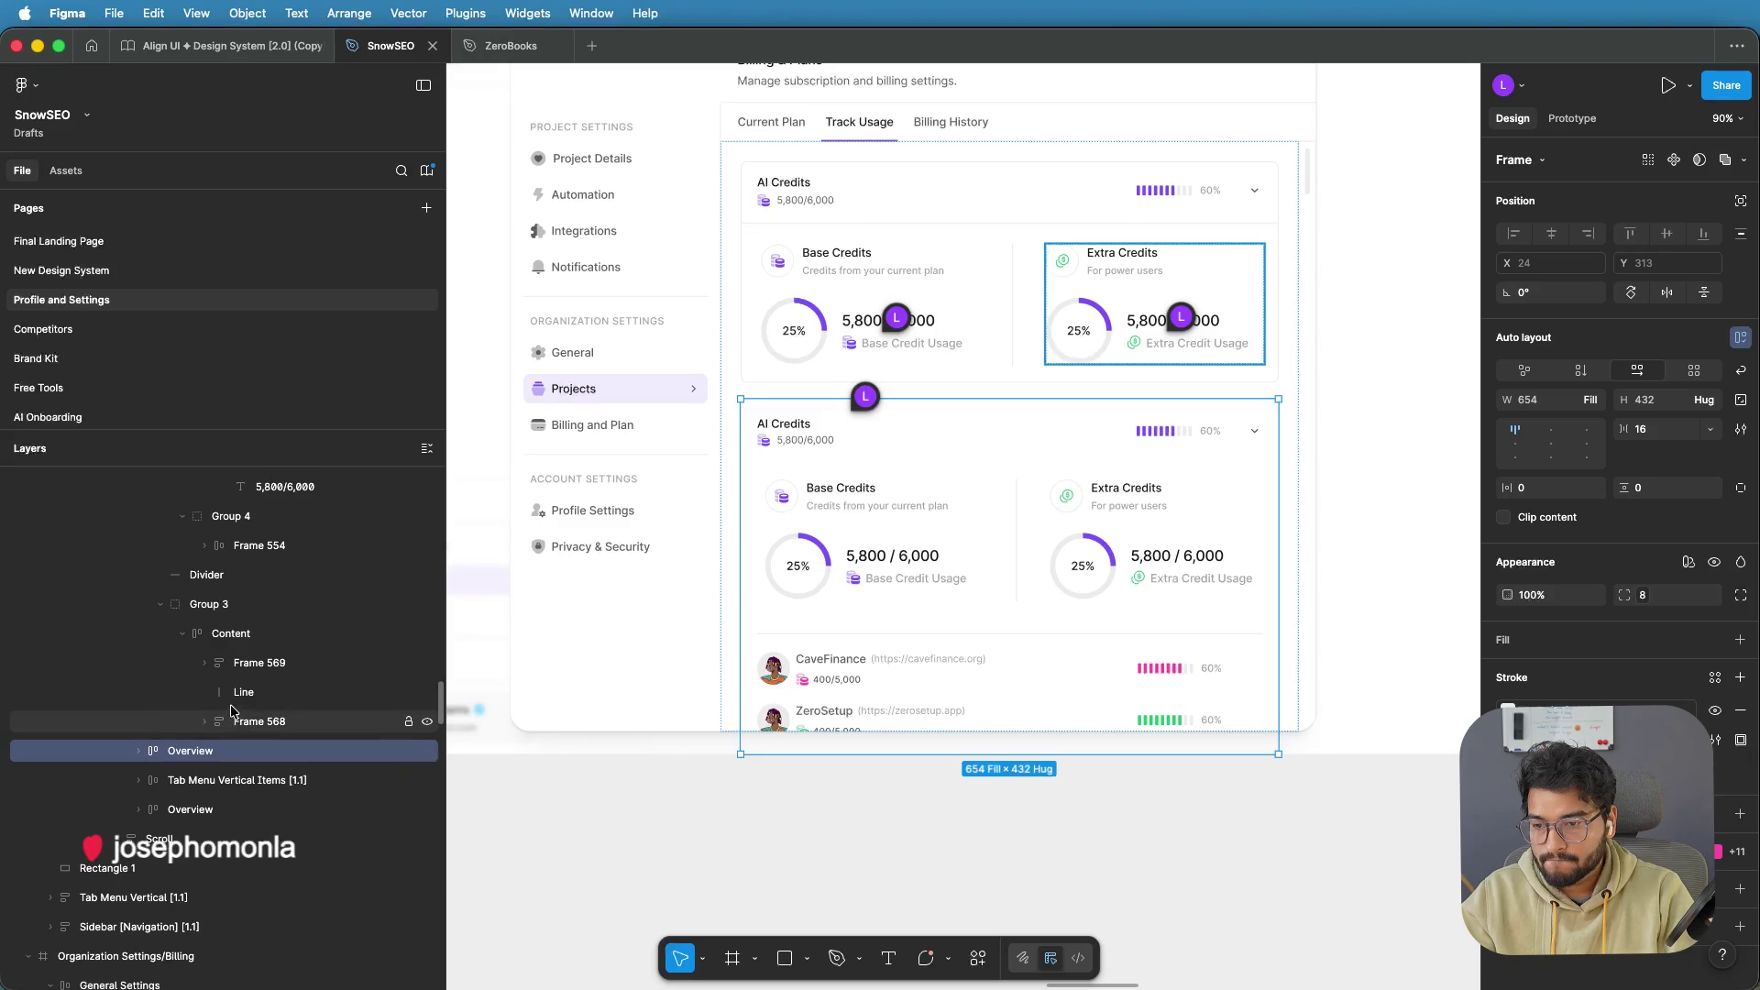
{"action": "scroll", "coordinate": [92, 694], "scroll_direction": "down", "scroll_amount": 5}
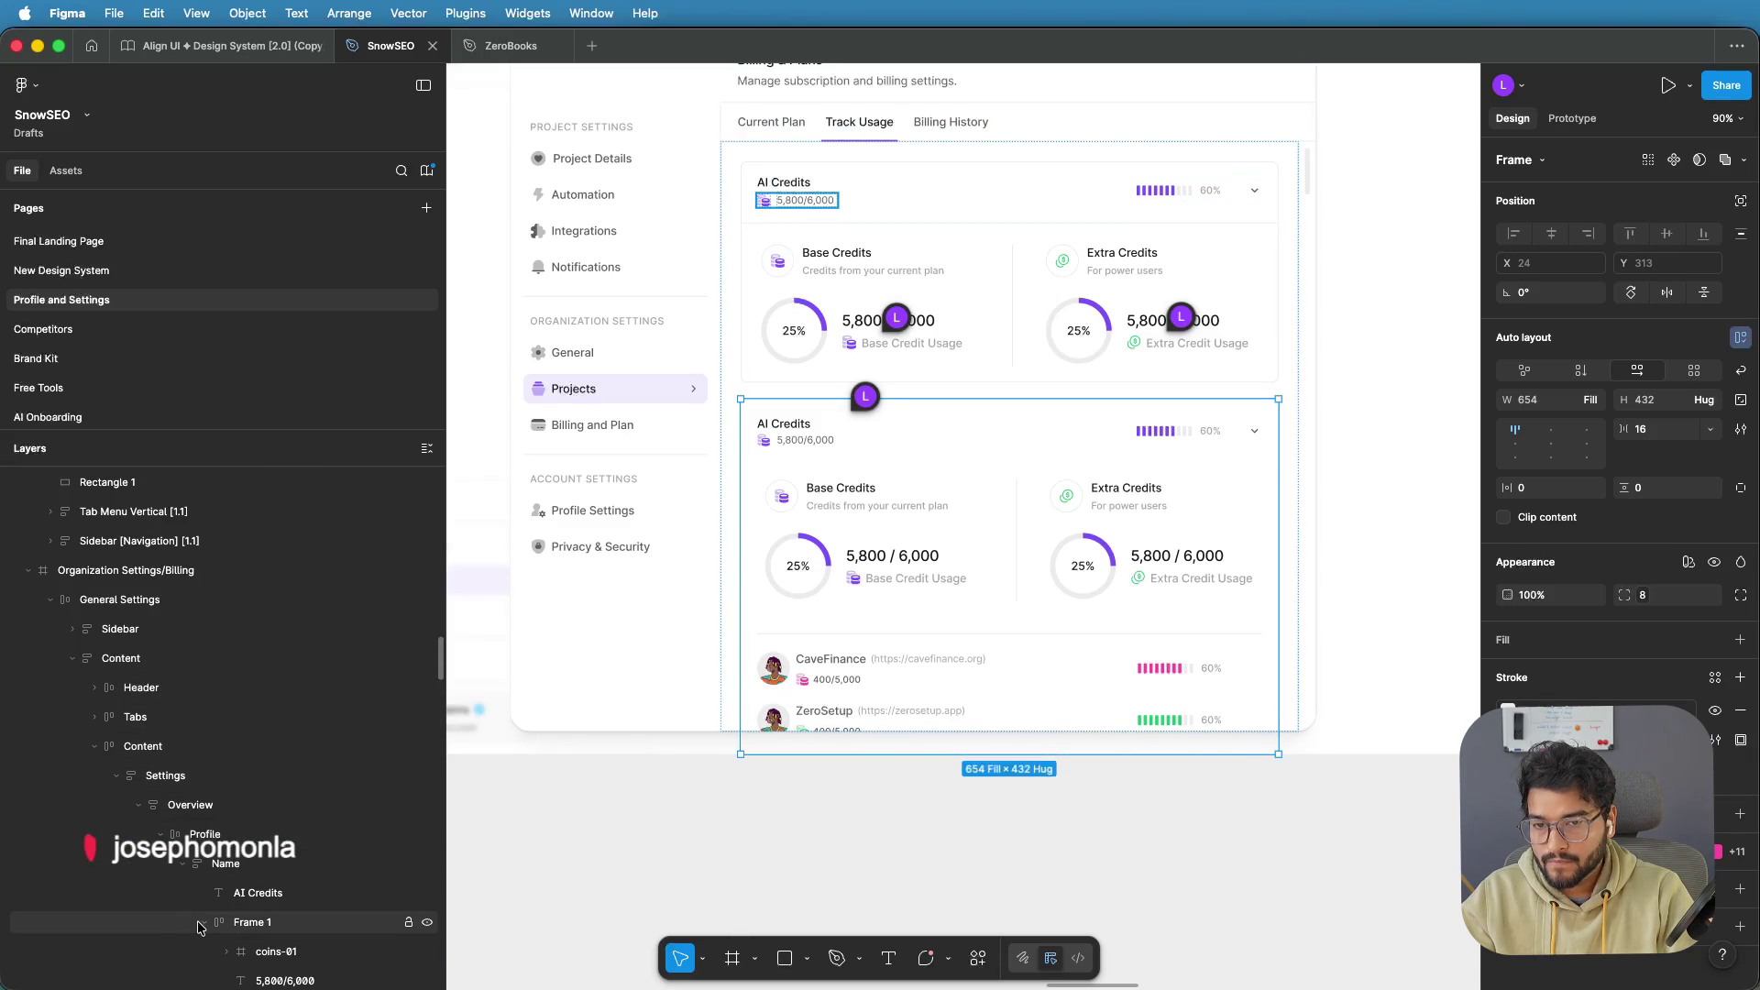
{"action": "scroll", "coordinate": [175, 853], "scroll_direction": "down", "scroll_amount": 1}
In the Layers panel, collapse the first Overview layer and expand the second card's Content layer
{"action": "left_click", "coordinate": [117, 732]}
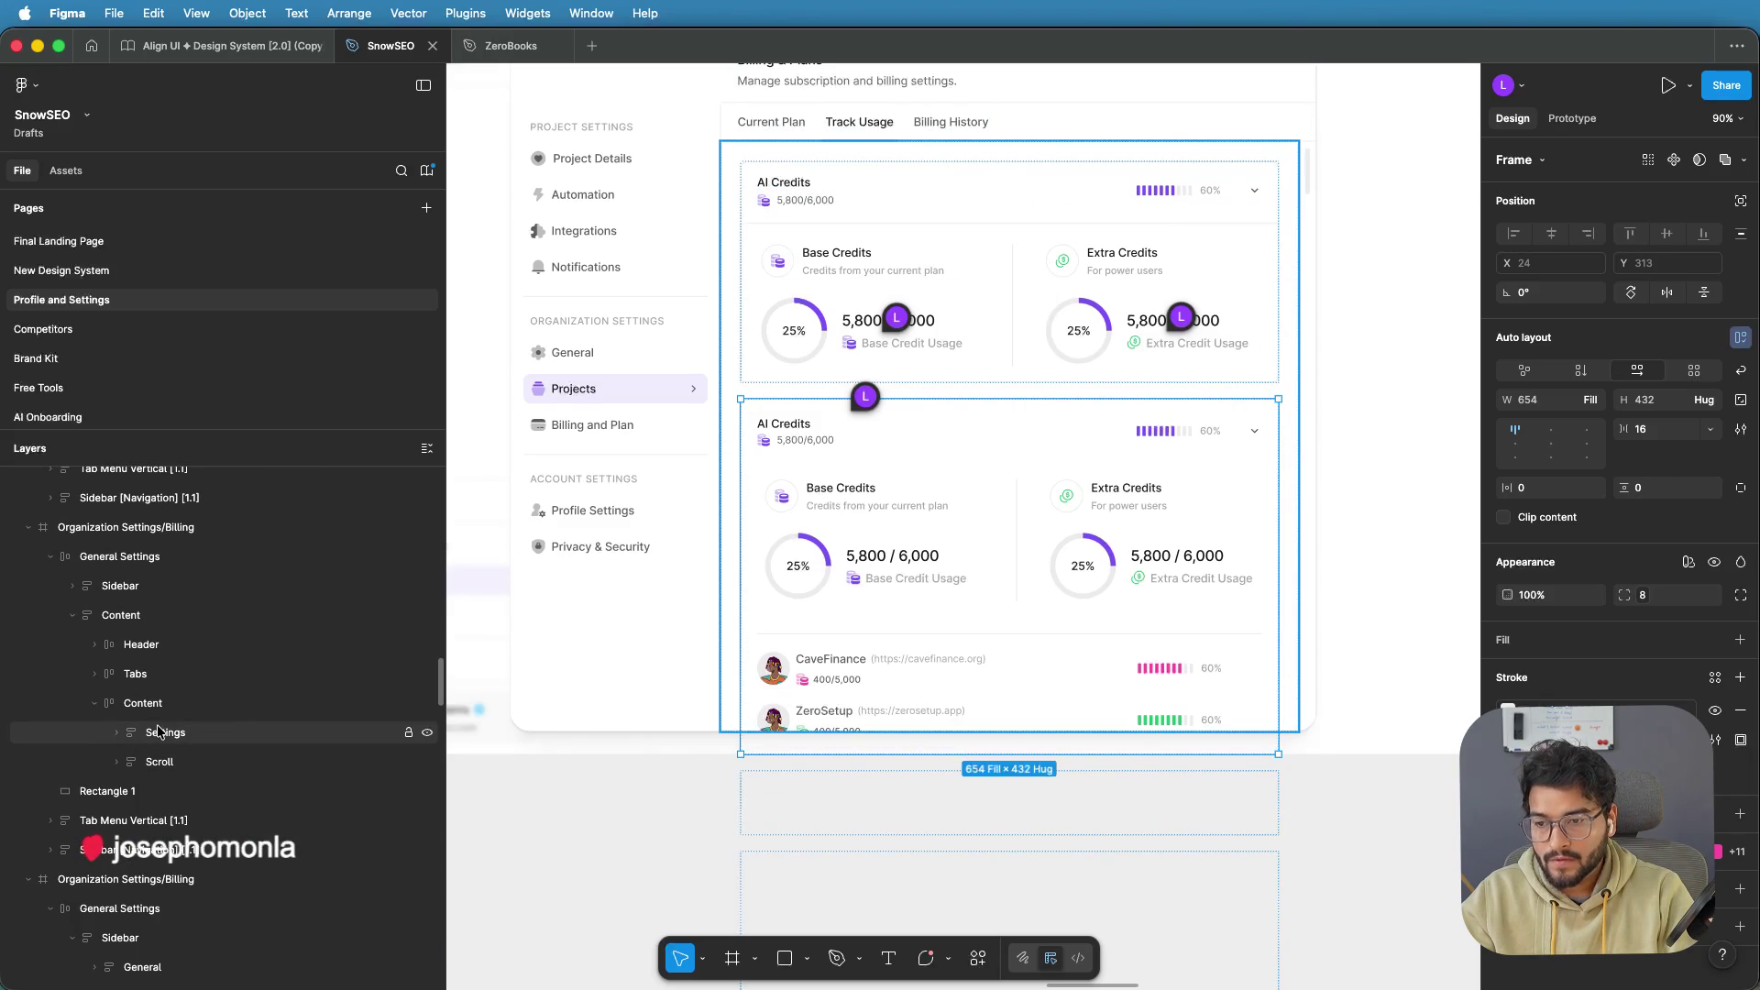
{"action": "left_click", "coordinate": [133, 735]}
{"action": "left_click", "coordinate": [116, 733]}
{"action": "left_click", "coordinate": [141, 763]}
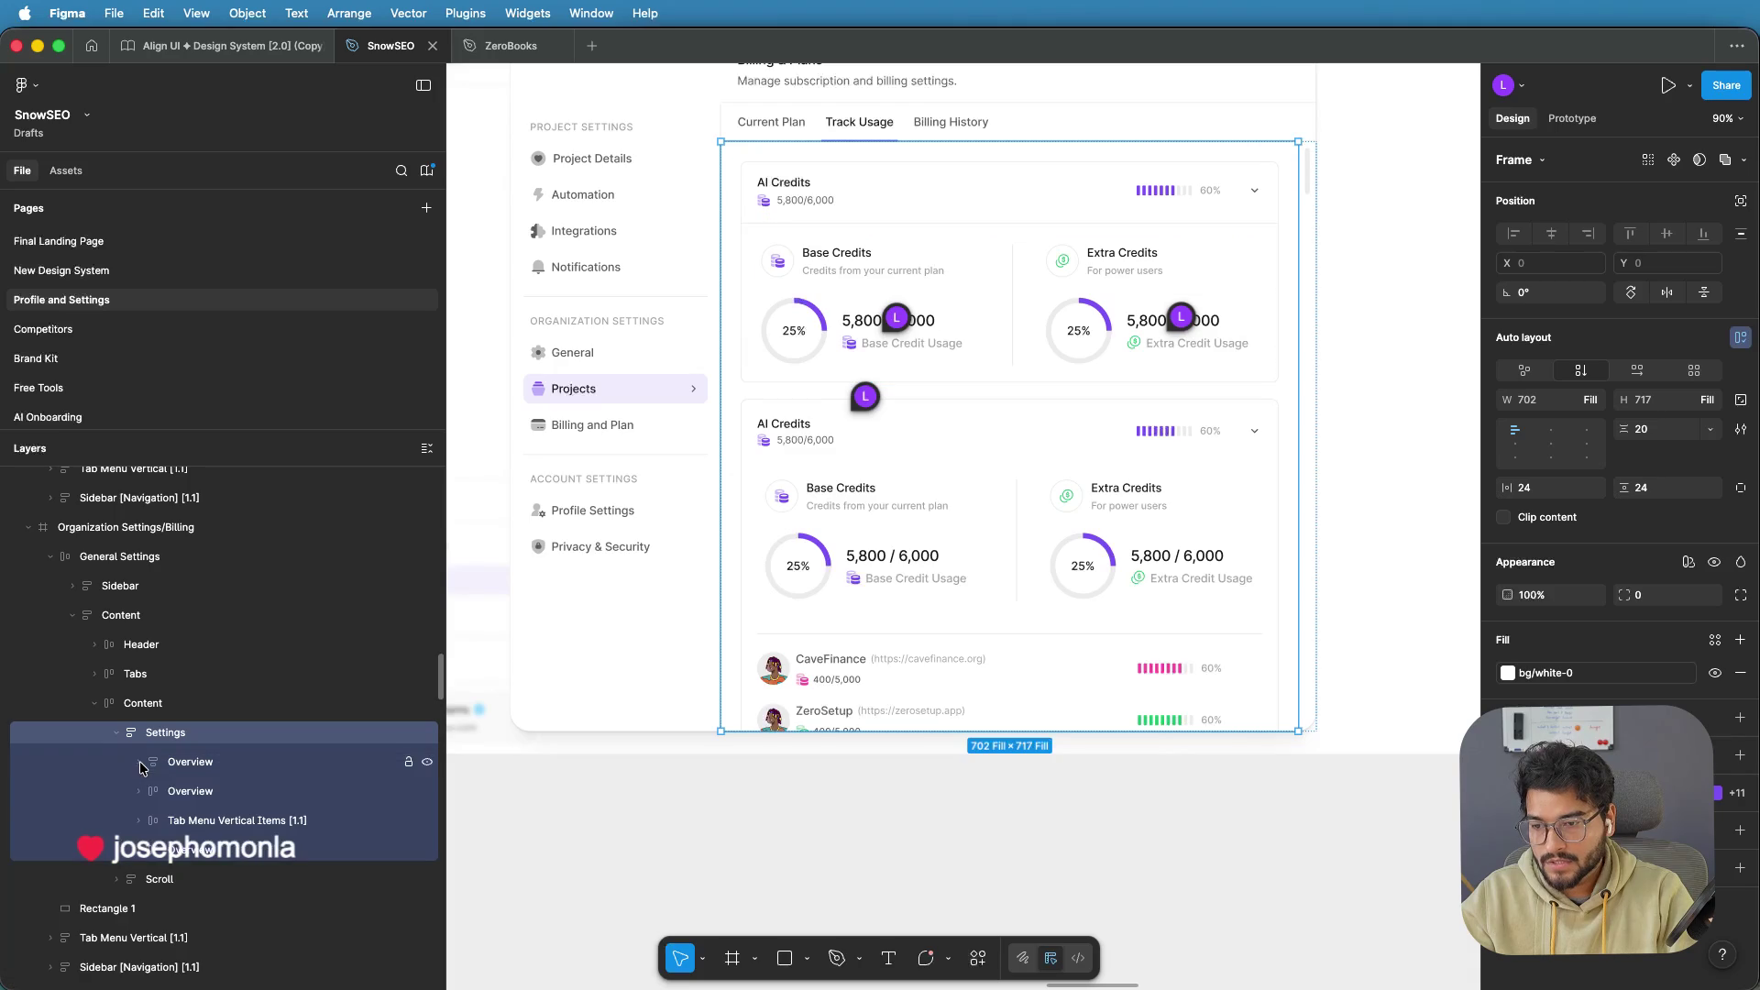
{"action": "left_click", "coordinate": [139, 791]}
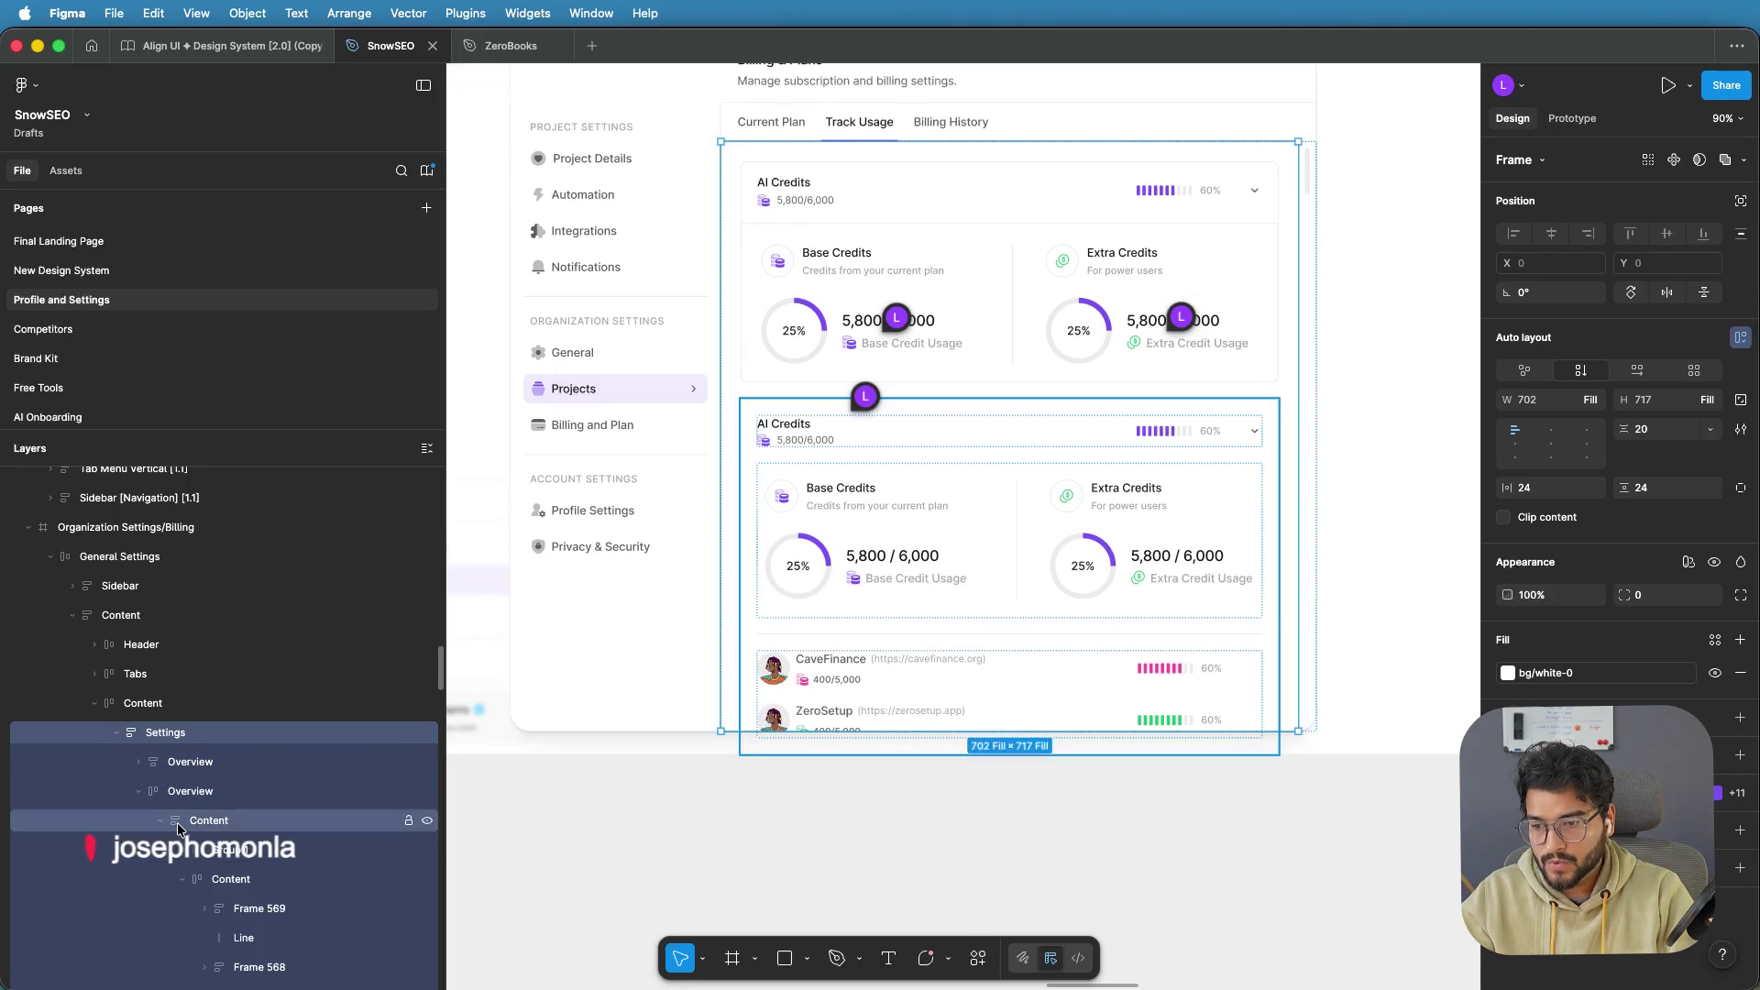
{"action": "scroll", "coordinate": [161, 804], "scroll_direction": "down", "scroll_amount": 1}
{"action": "left_click", "coordinate": [161, 775]}
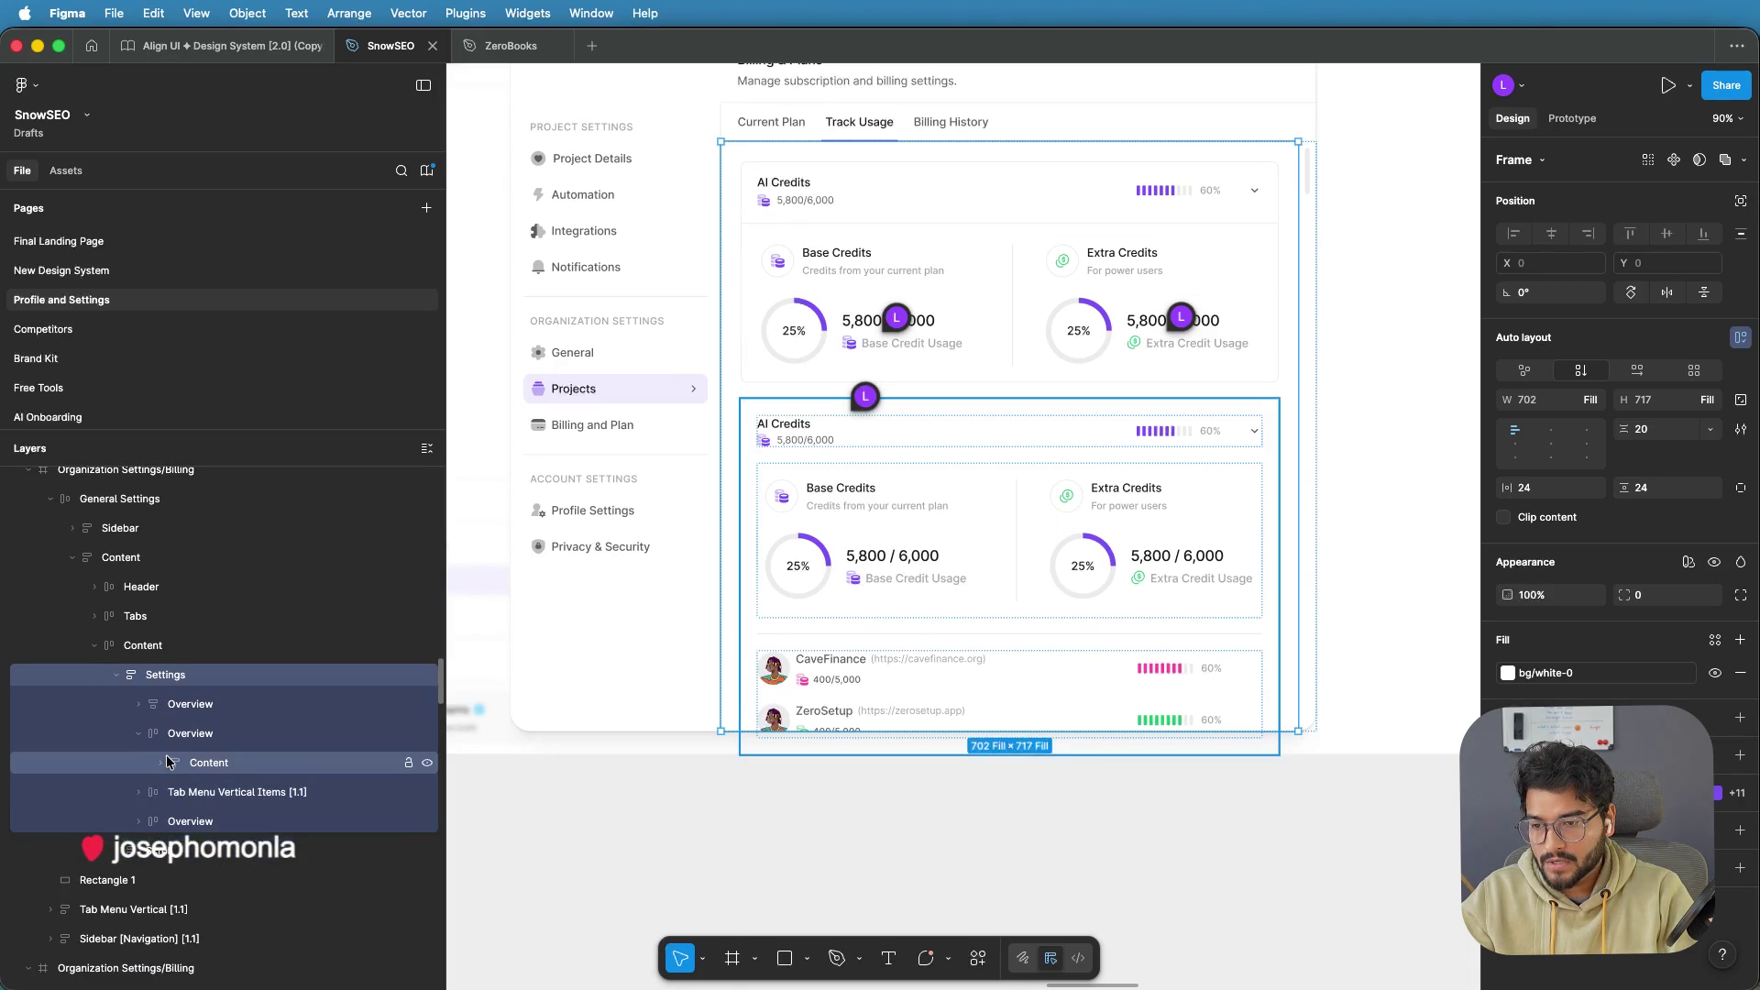
{"action": "left_click", "coordinate": [161, 776]}
Move the Divider above the rings block and delete the CaveFinance and ZeroSetup rows
{"action": "scroll", "coordinate": [184, 807], "scroll_direction": "down", "scroll_amount": 1}
{"action": "left_click", "coordinate": [182, 817]}
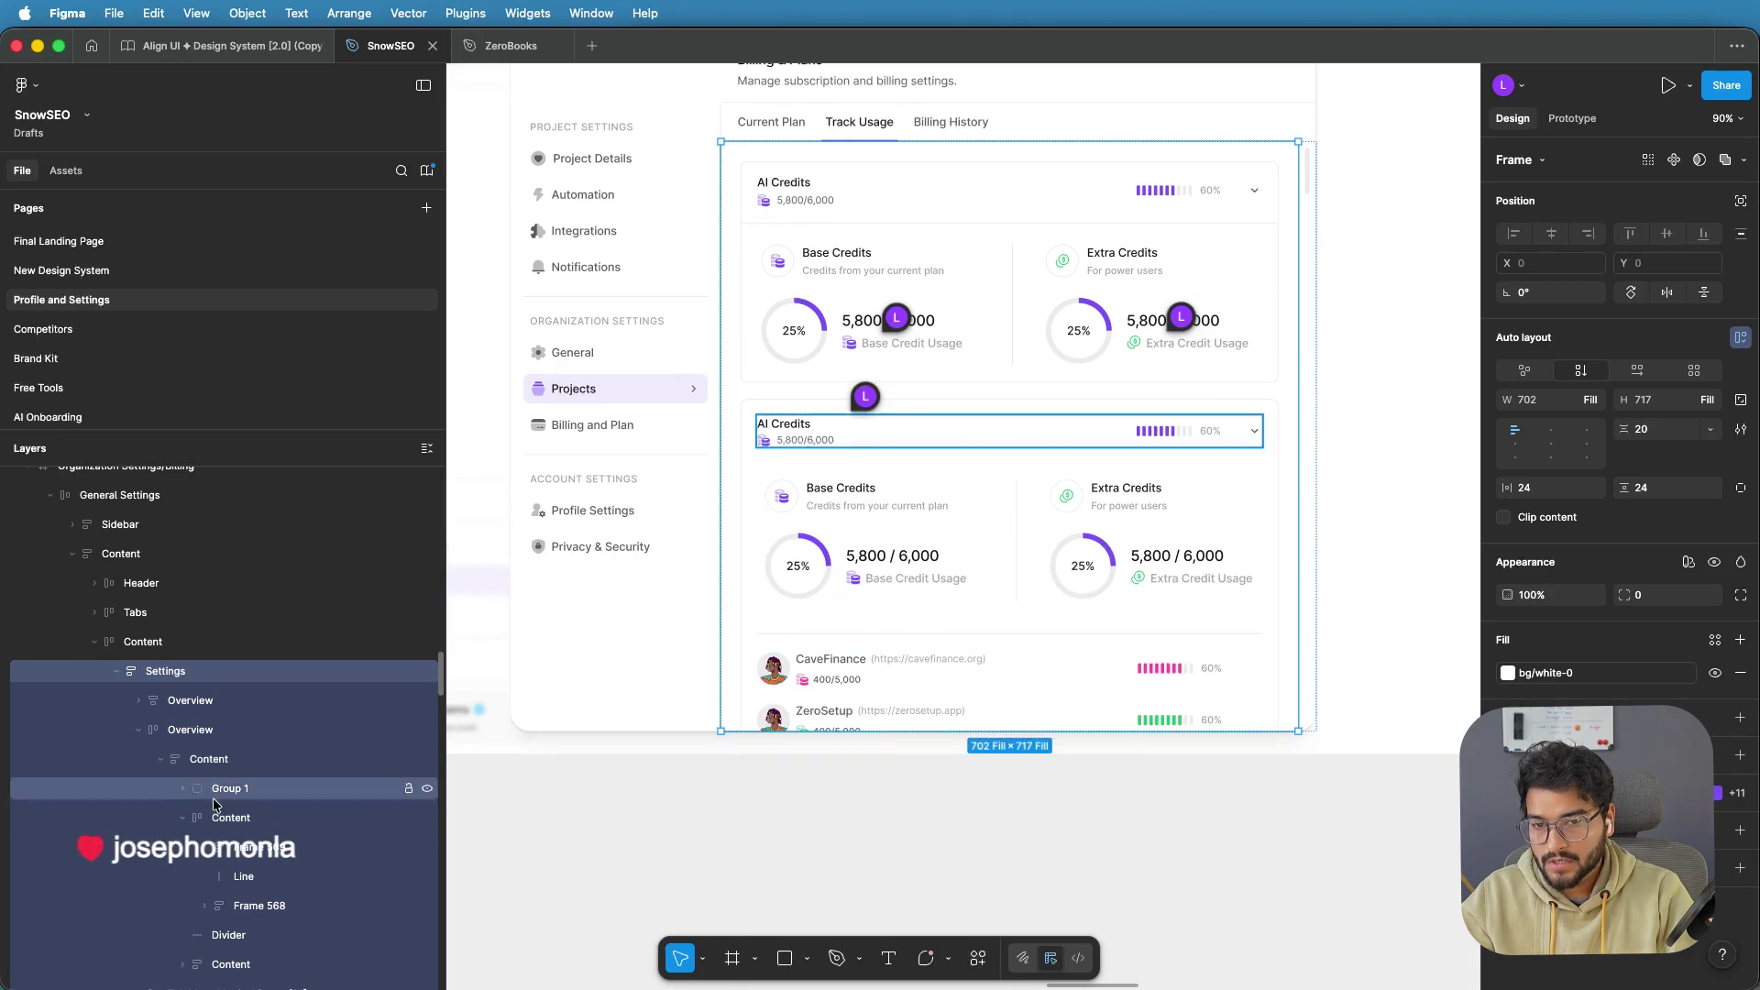
{"action": "scroll", "coordinate": [215, 807], "scroll_direction": "down", "scroll_amount": 1}
{"action": "scroll", "coordinate": [215, 807], "scroll_direction": "down", "scroll_amount": 2}
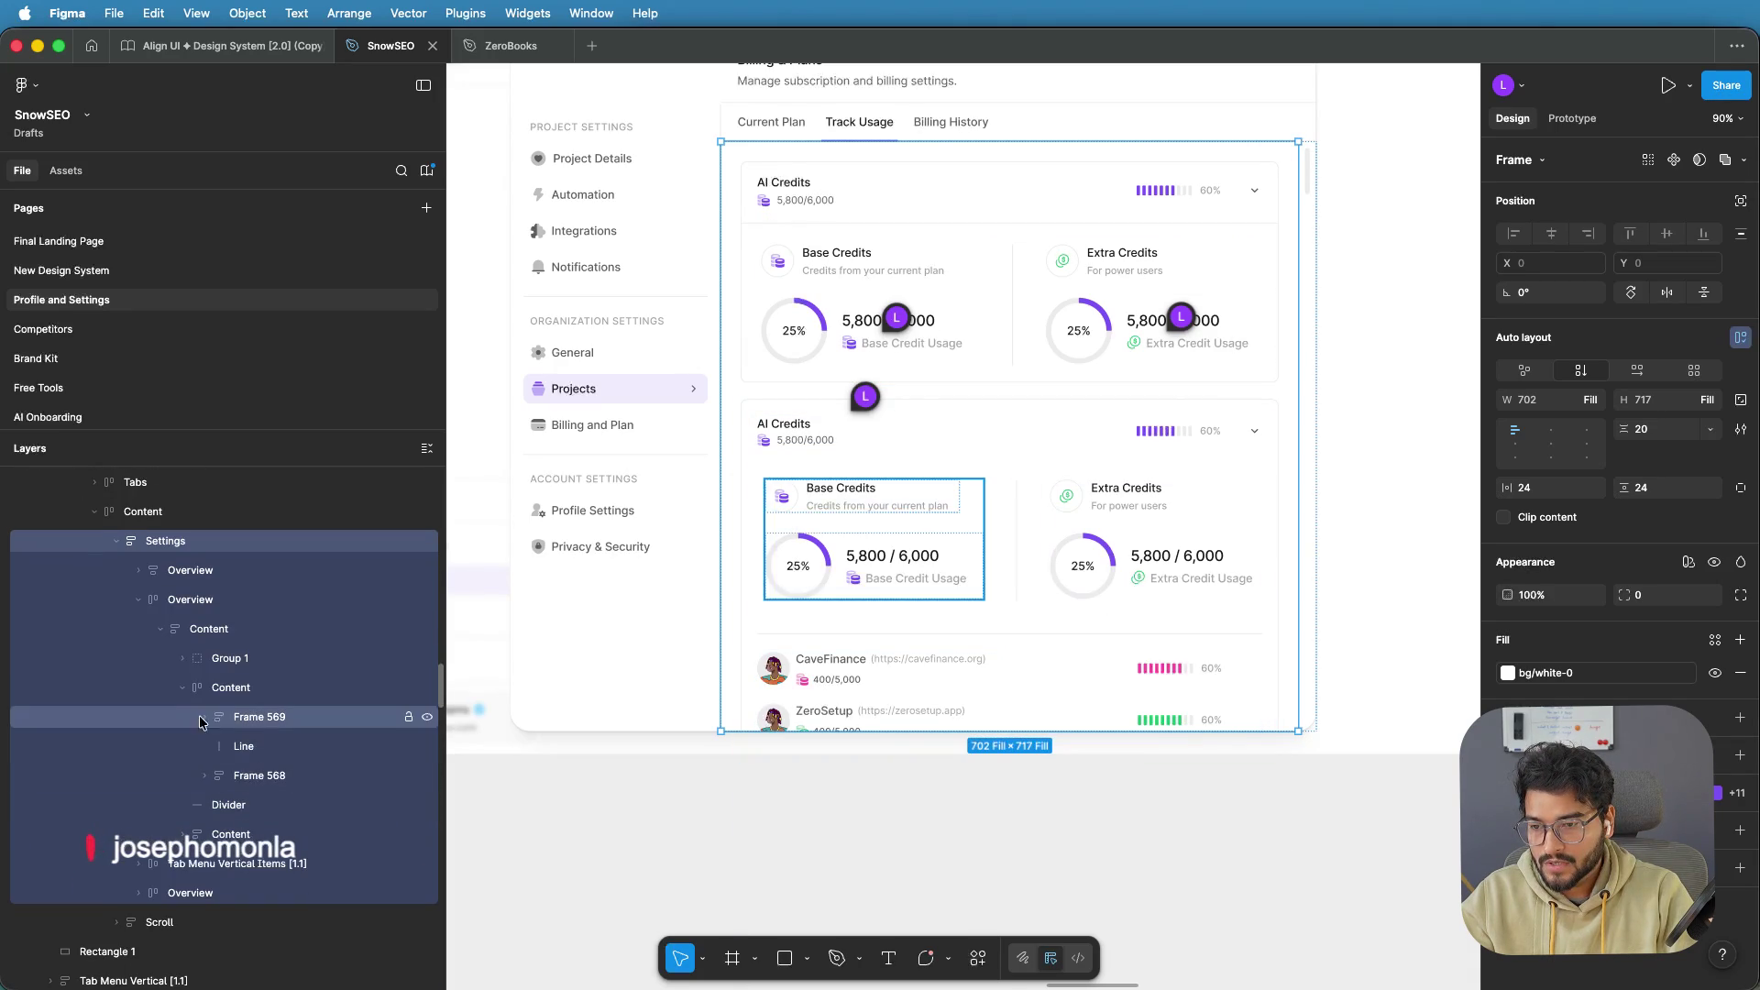
{"action": "left_click", "coordinate": [182, 687]}
{"action": "left_click", "coordinate": [229, 717]}
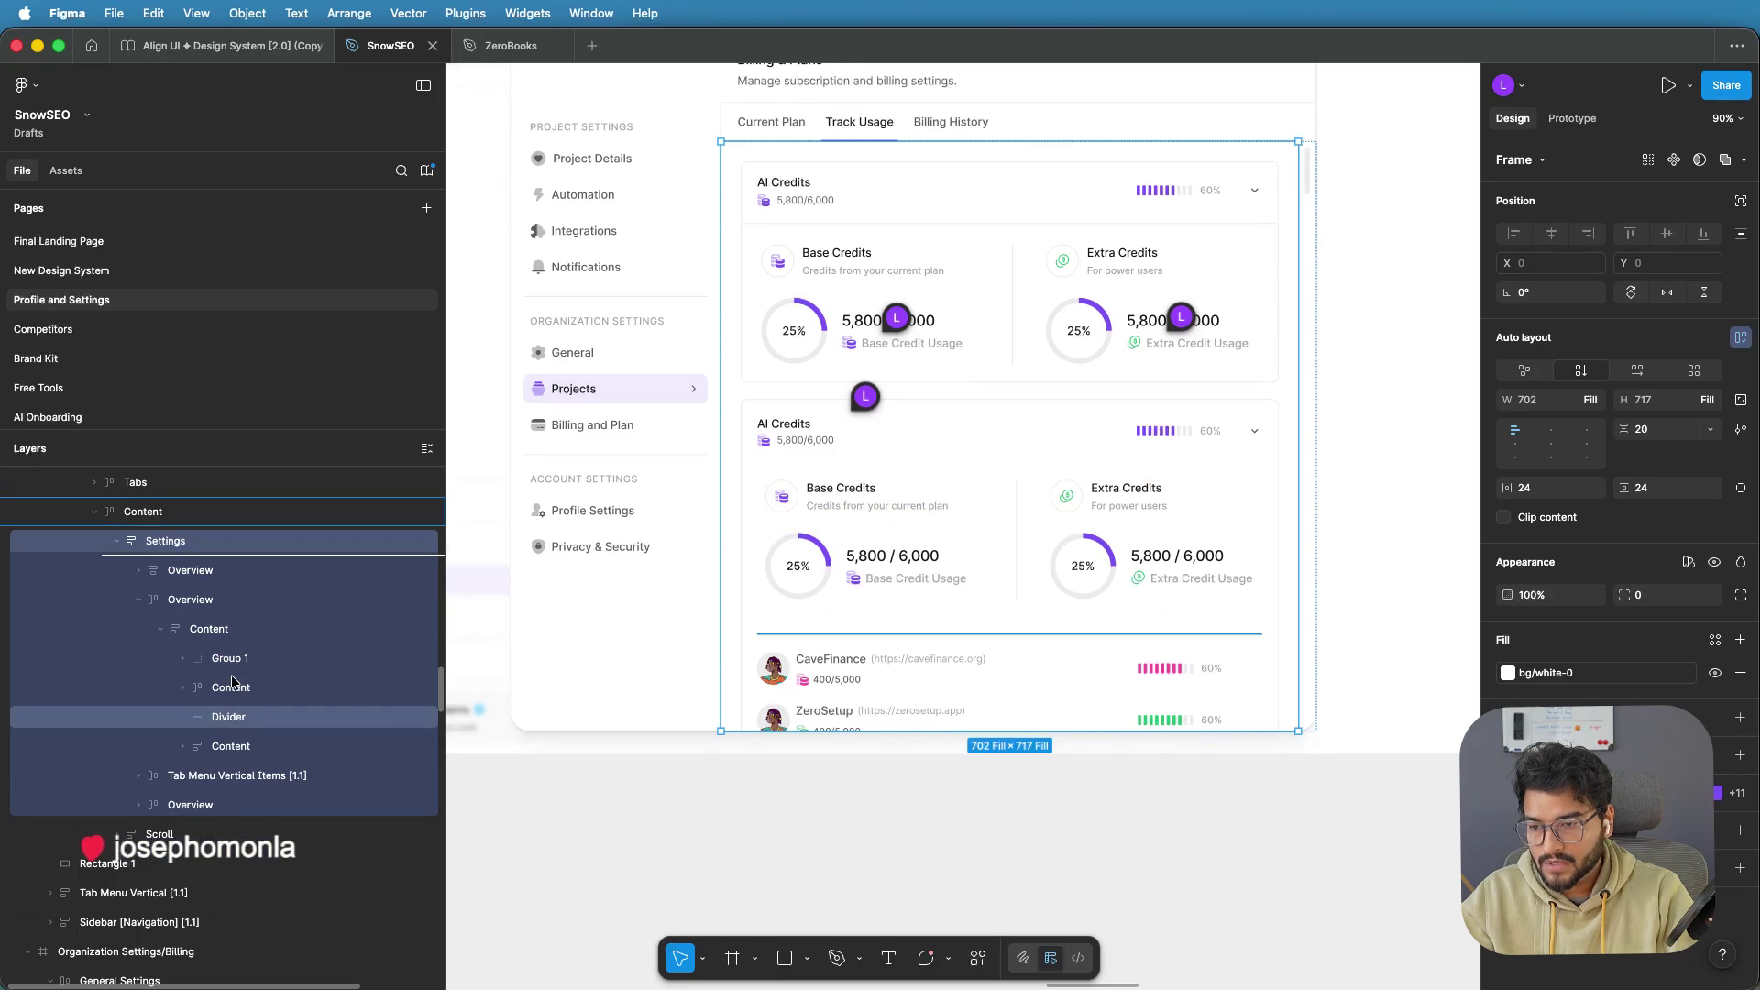
{"action": "left_click", "coordinate": [252, 720]}
{"action": "left_click_drag", "start_coordinate": [255, 720], "coordinate": [257, 689]}
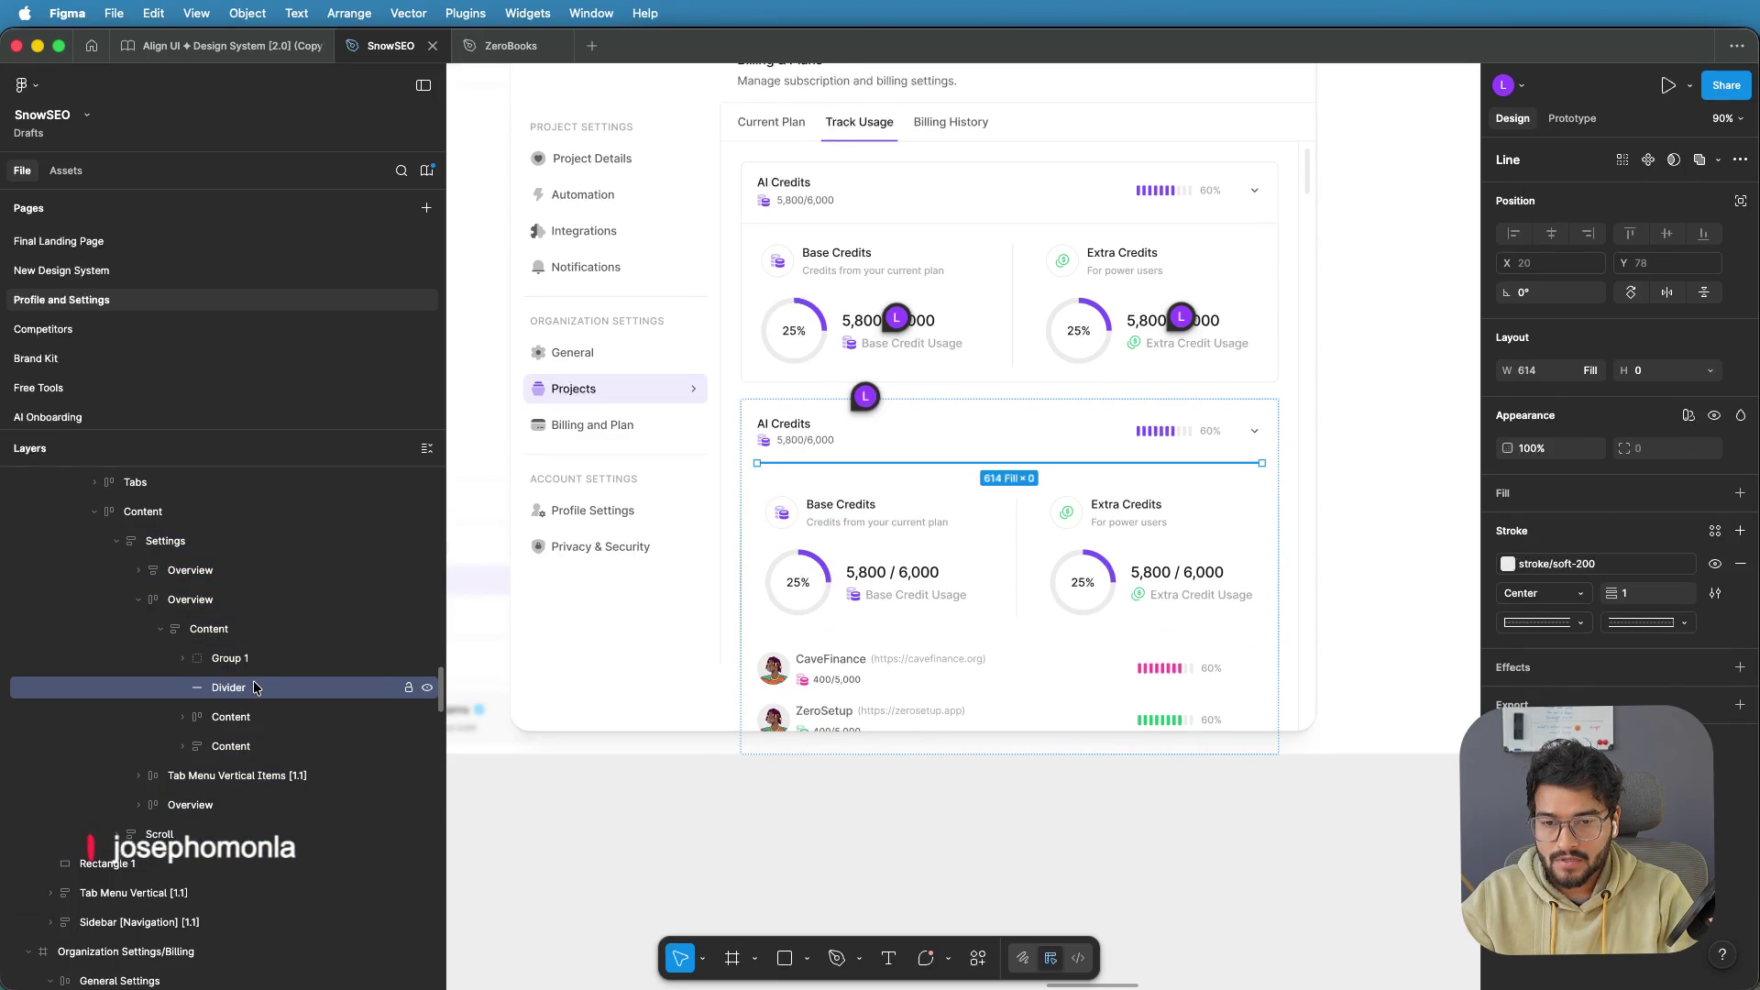
{"action": "left_click", "coordinate": [914, 674]}
{"action": "key", "text": "Delete"}
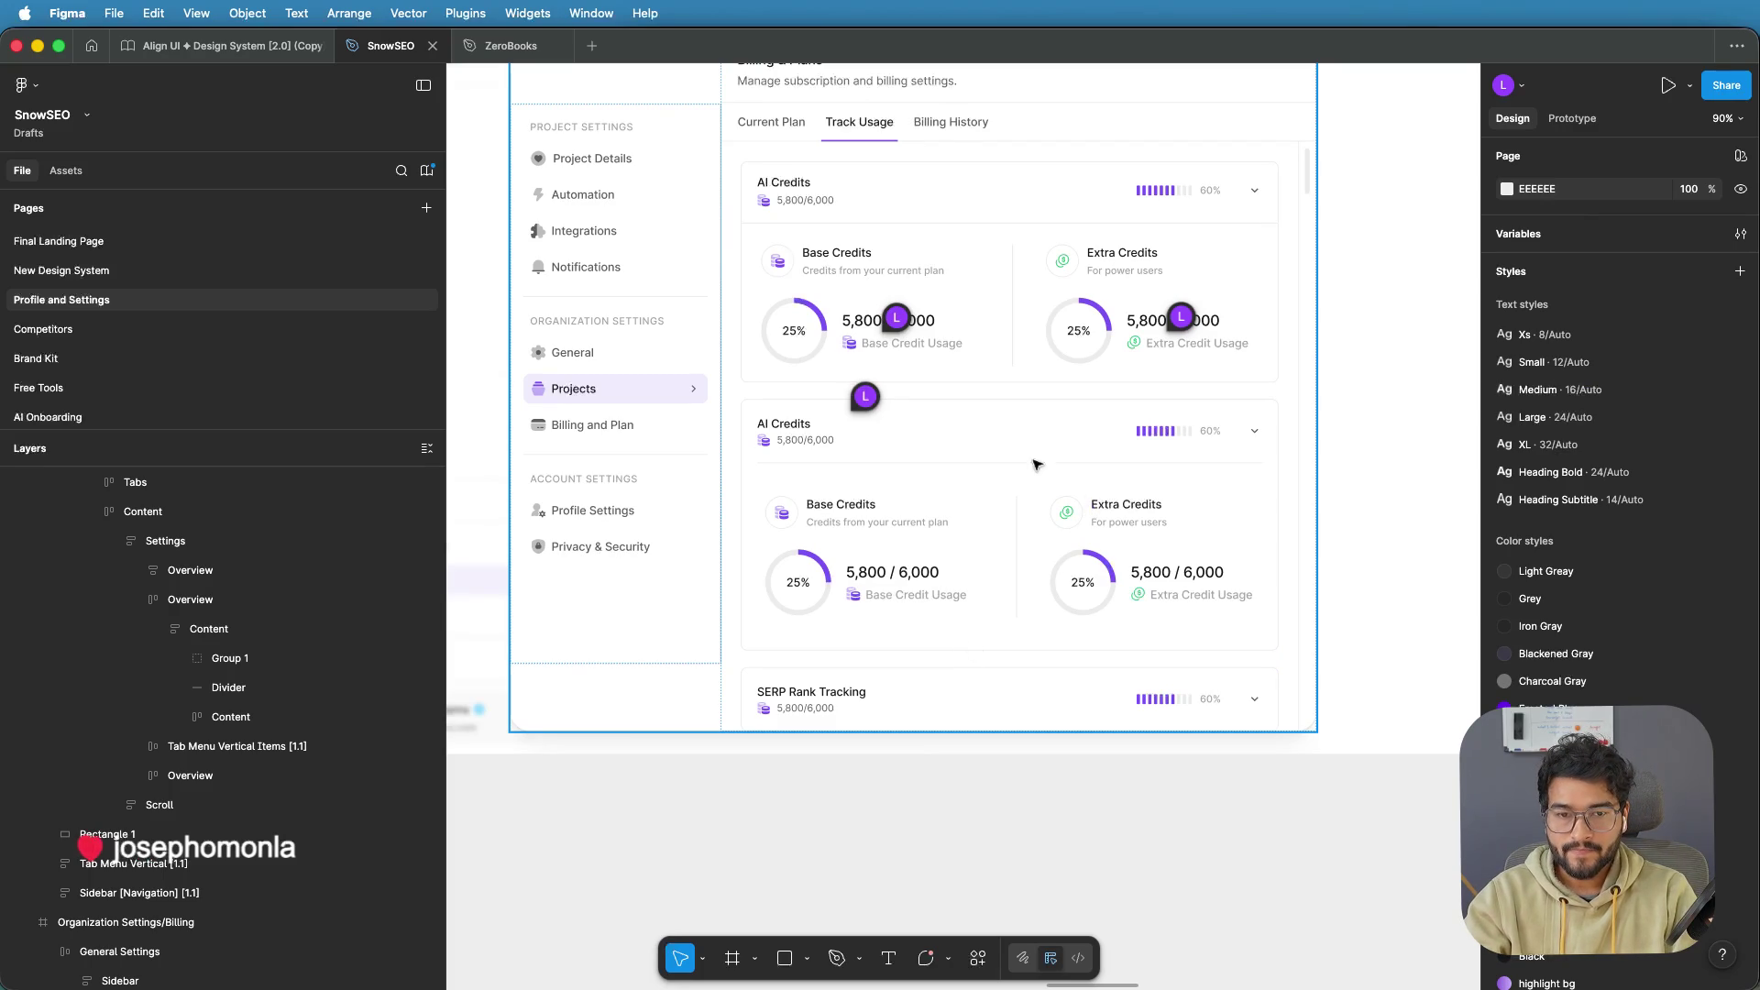
Move the info-icon and add 'i' icon comment pins down onto the second credits card
{"action": "mouse_move", "coordinate": [867, 399]}
{"action": "left_click_drag", "start_coordinate": [866, 399], "coordinate": [871, 584]}
{"action": "left_click_drag", "start_coordinate": [895, 316], "coordinate": [899, 498]}
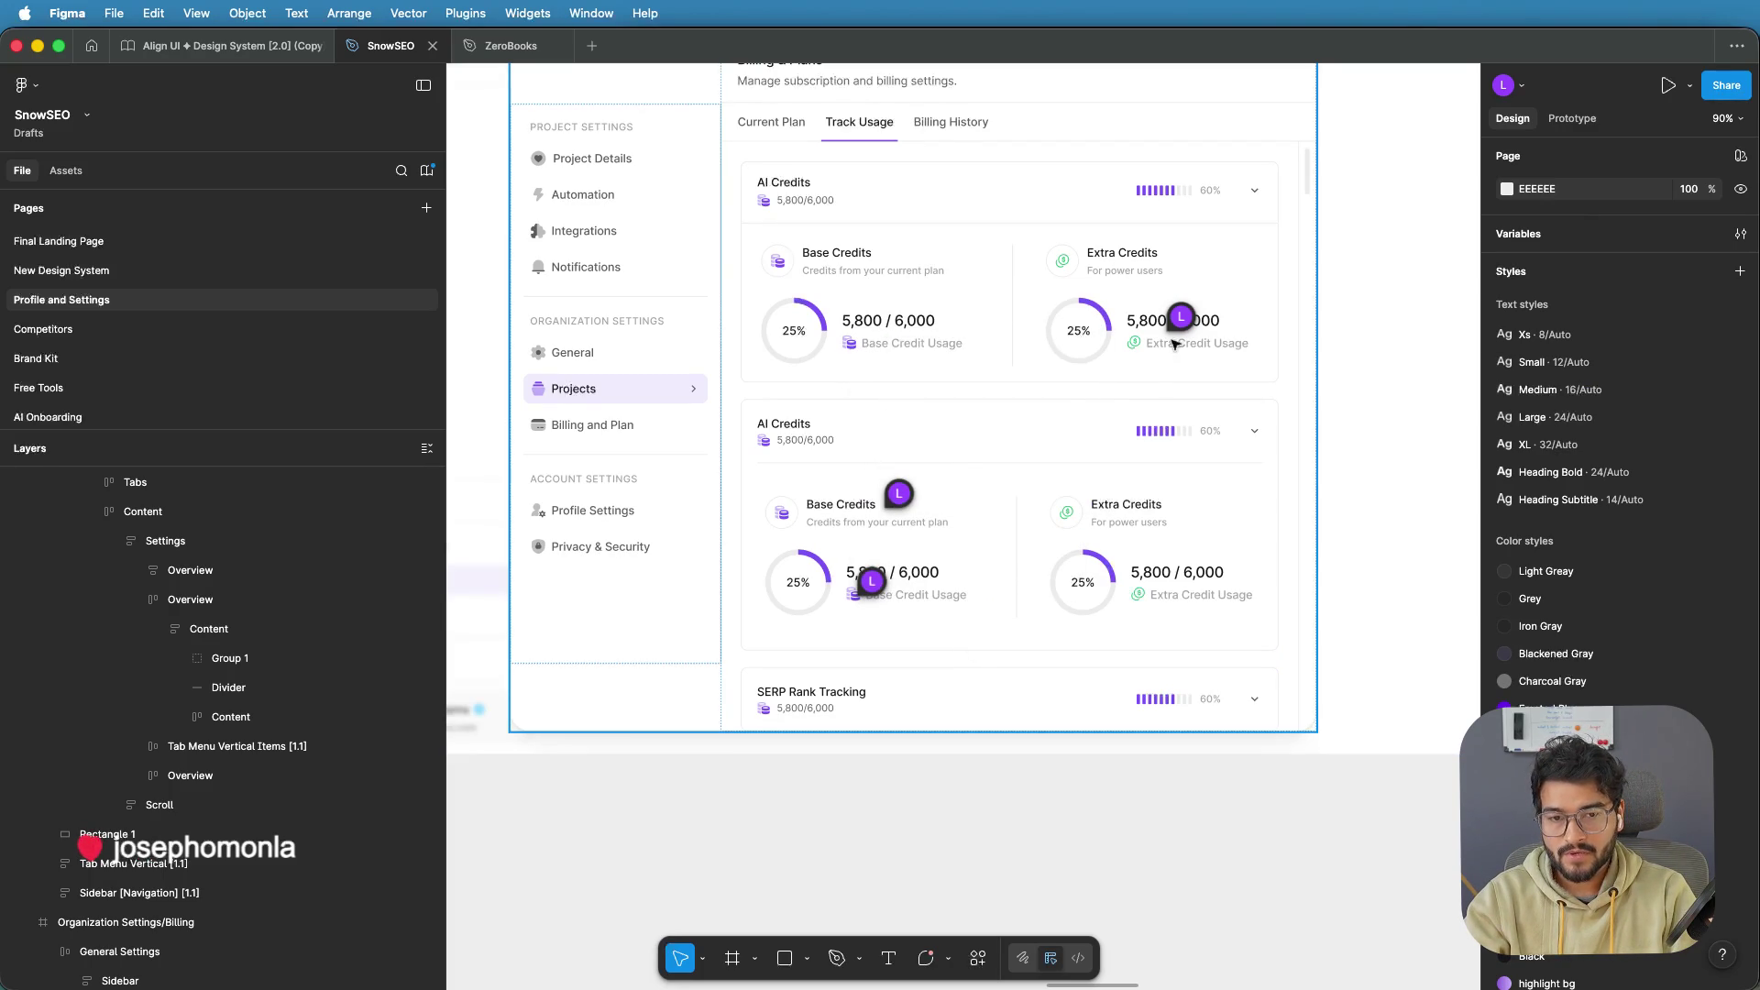
{"action": "left_click_drag", "start_coordinate": [1181, 319], "coordinate": [1179, 497]}
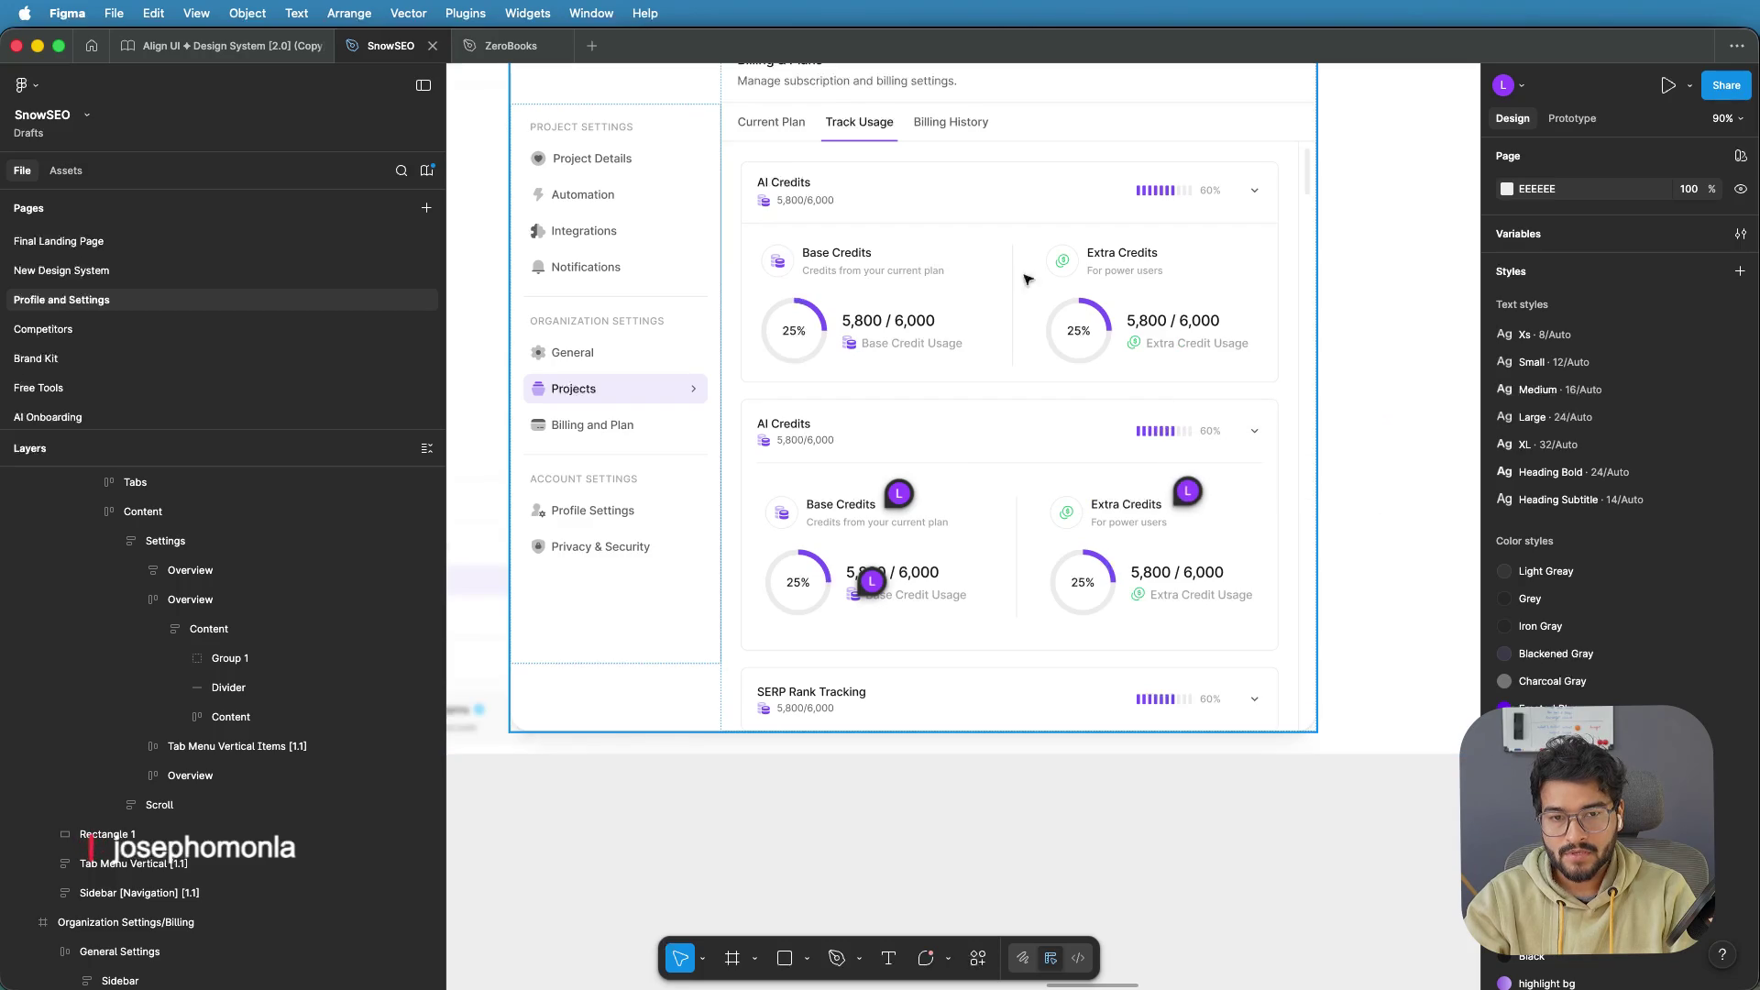
Delete the duplicate first AI Credits card
{"action": "left_click", "coordinate": [836, 197]}
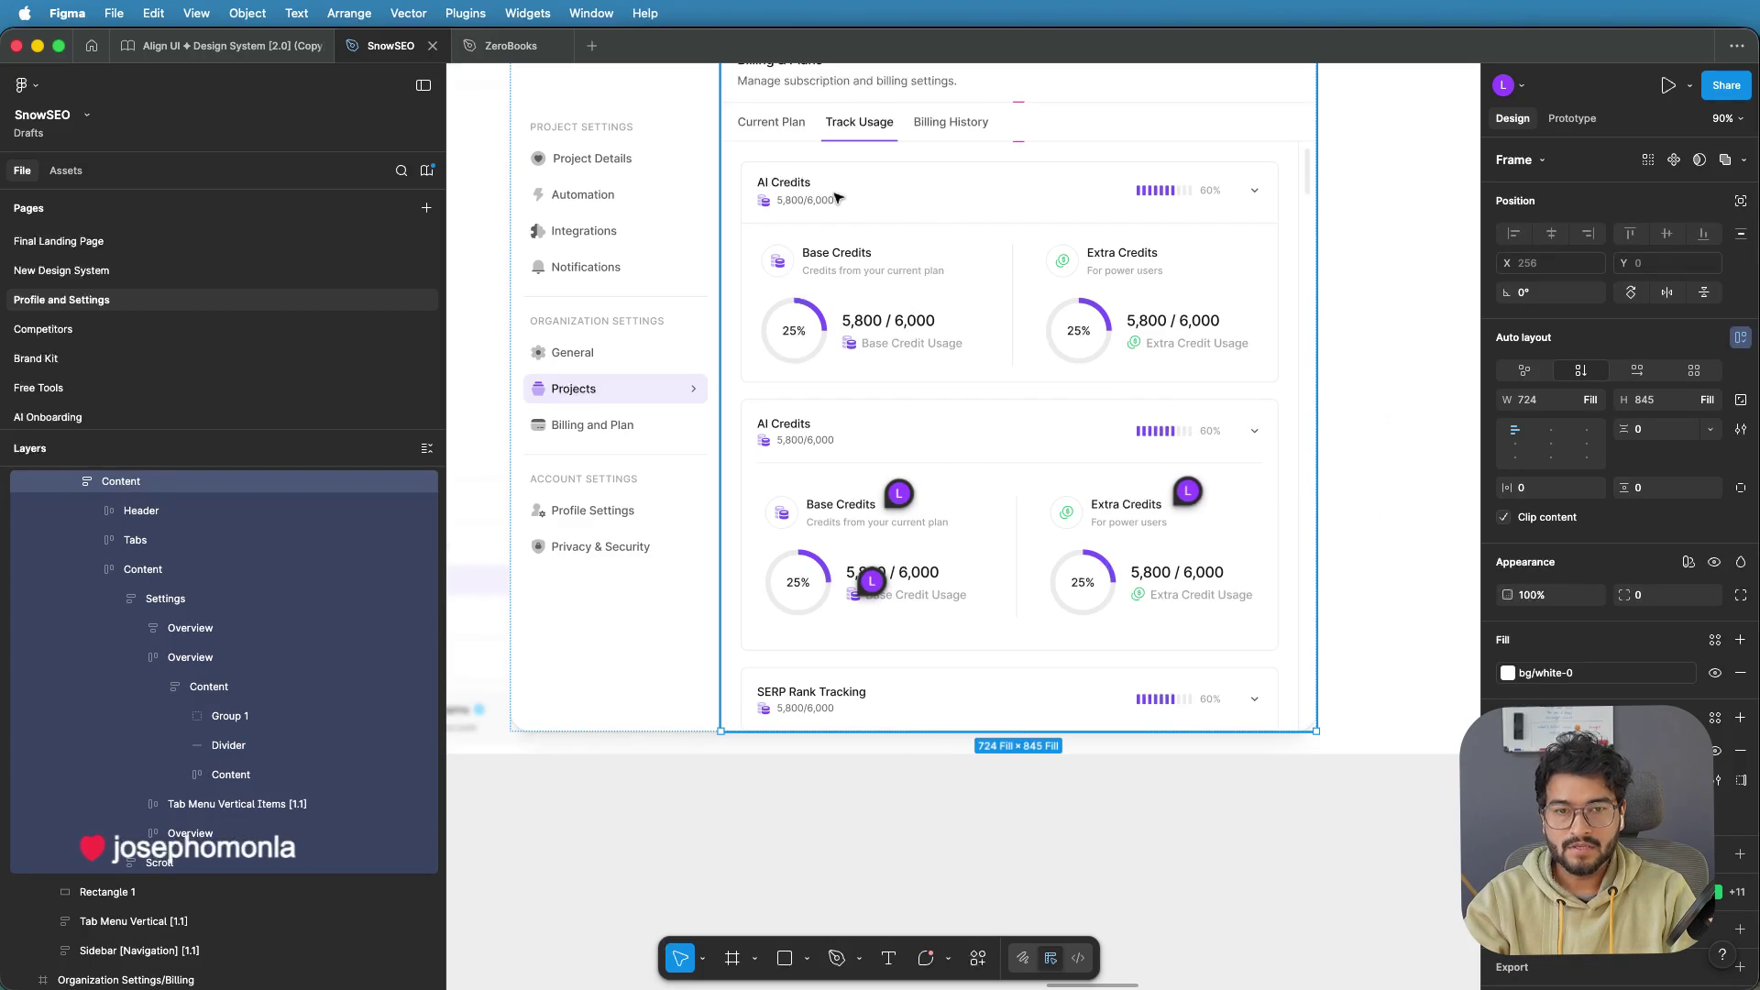
{"action": "double_click", "coordinate": [836, 197]}
{"action": "double_click", "coordinate": [830, 197]}
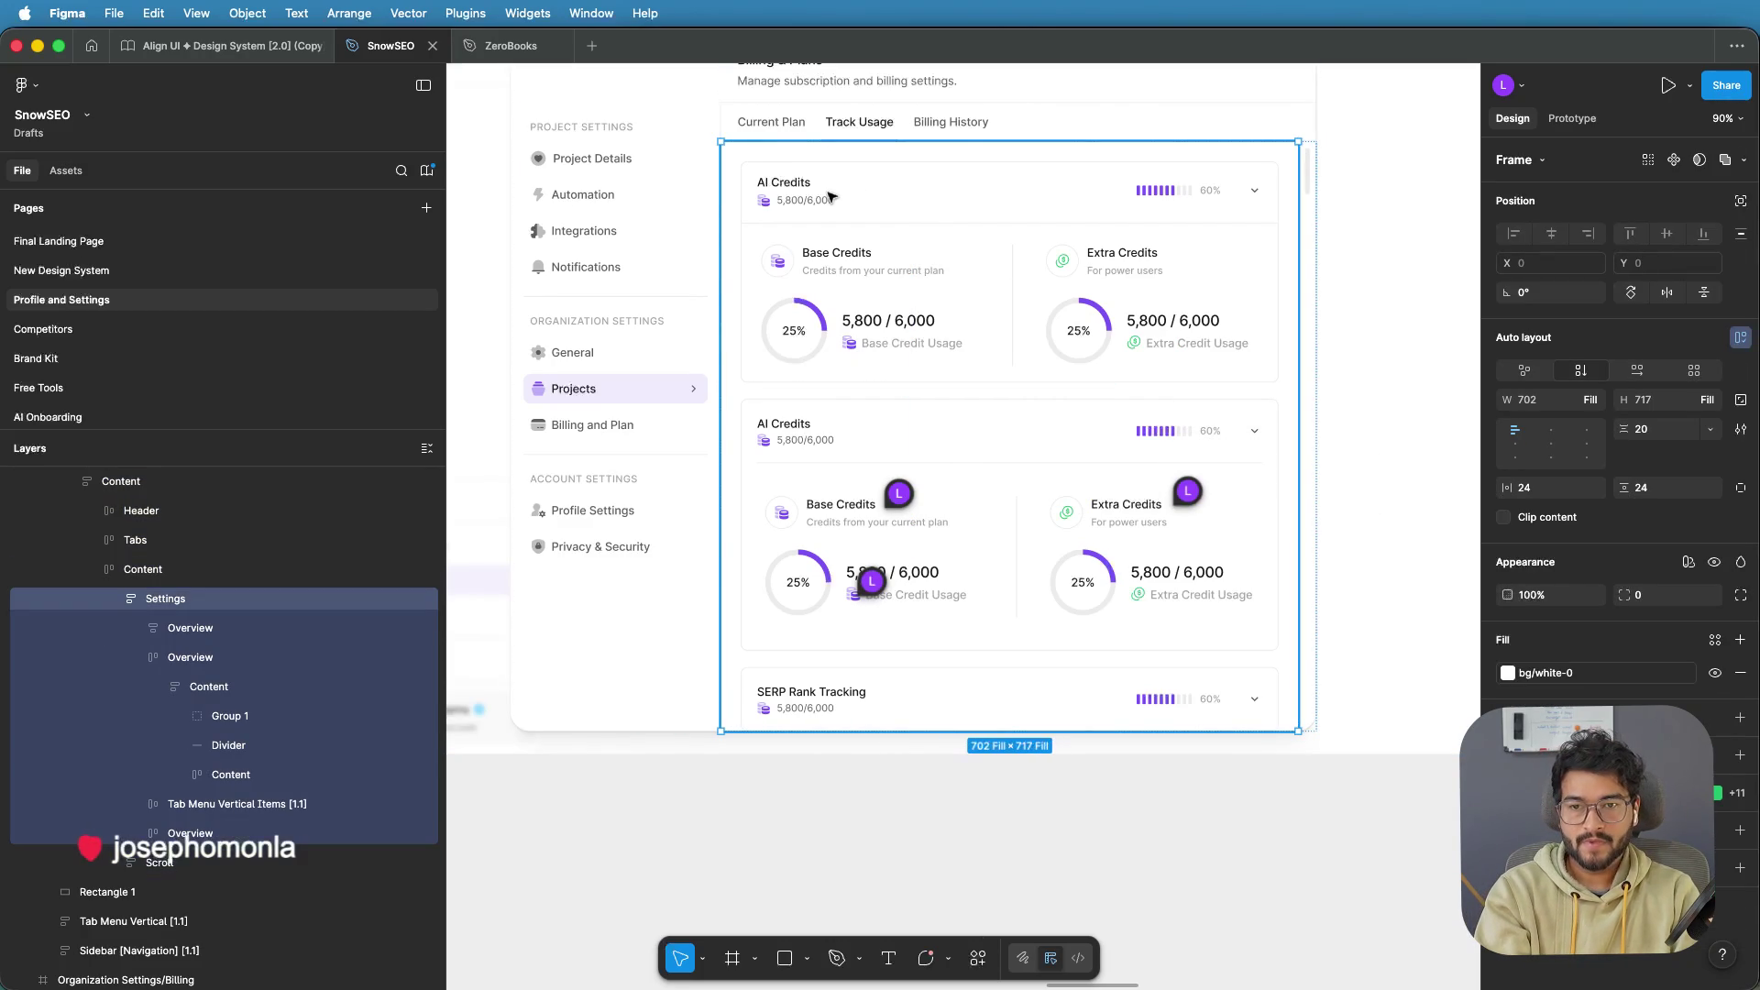
{"action": "double_click", "coordinate": [830, 197]}
{"action": "key", "text": "Delete"}
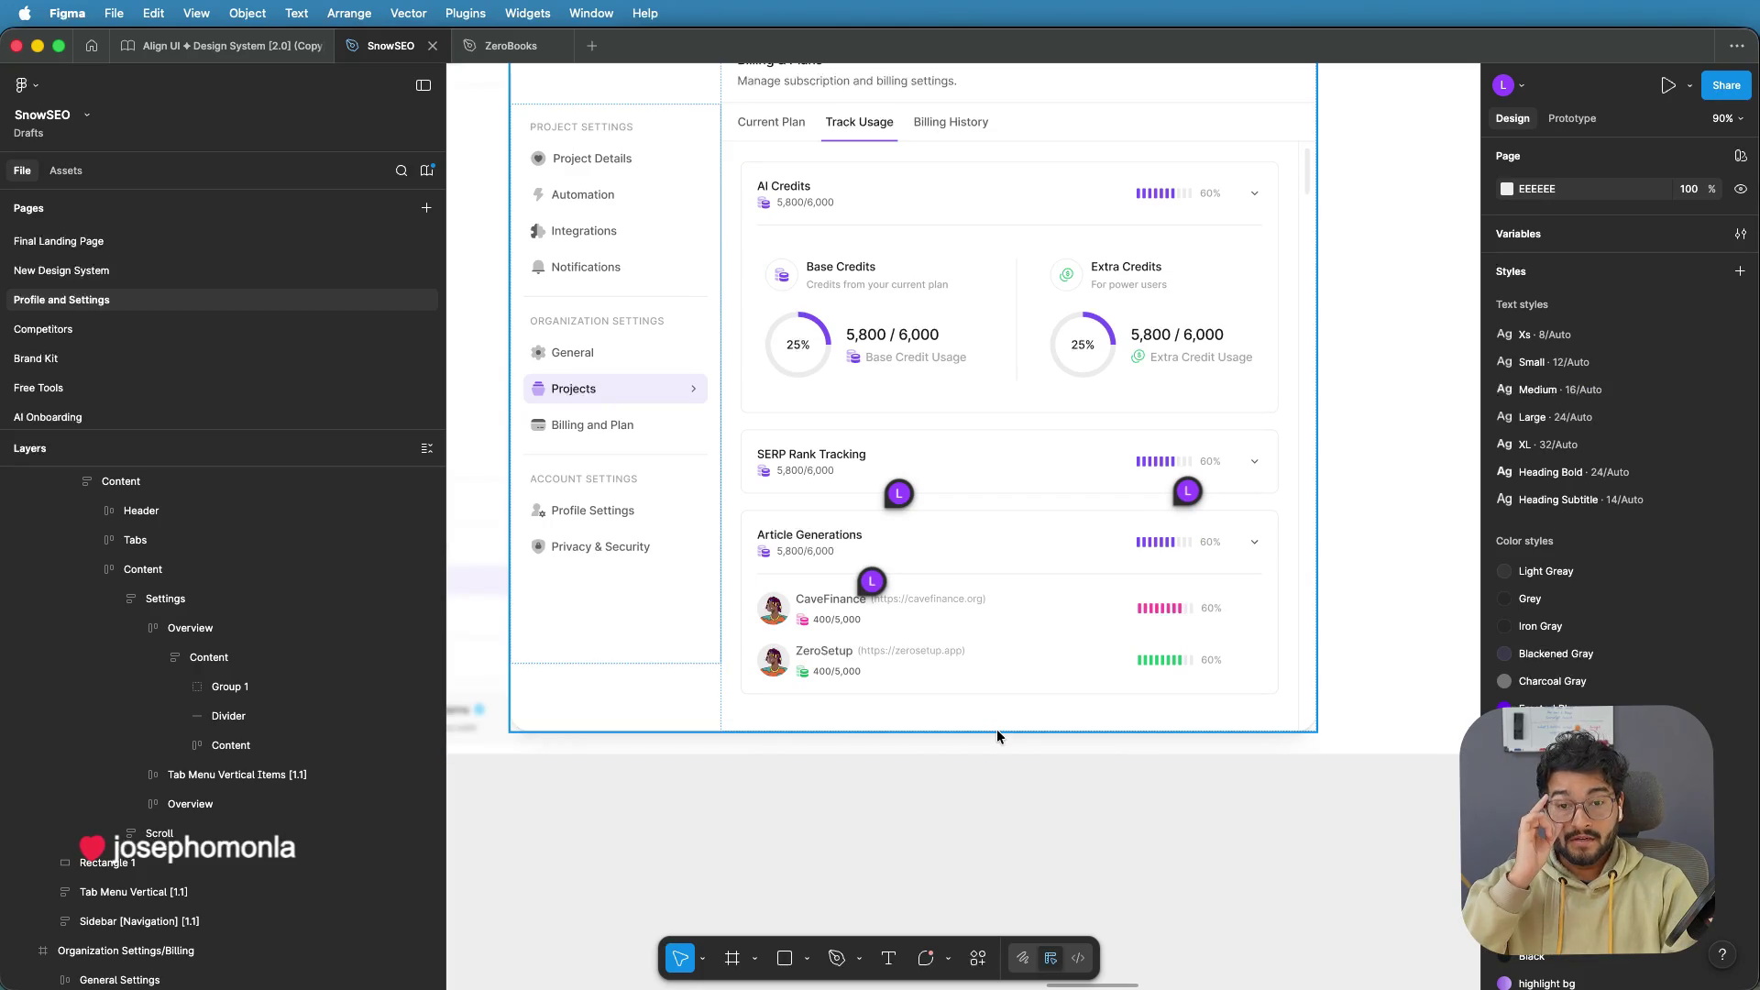
Move the comment pins up beside Extra Credits and Base Credit Usage on the remaining card
{"action": "left_click_drag", "start_coordinate": [900, 494], "coordinate": [903, 258]}
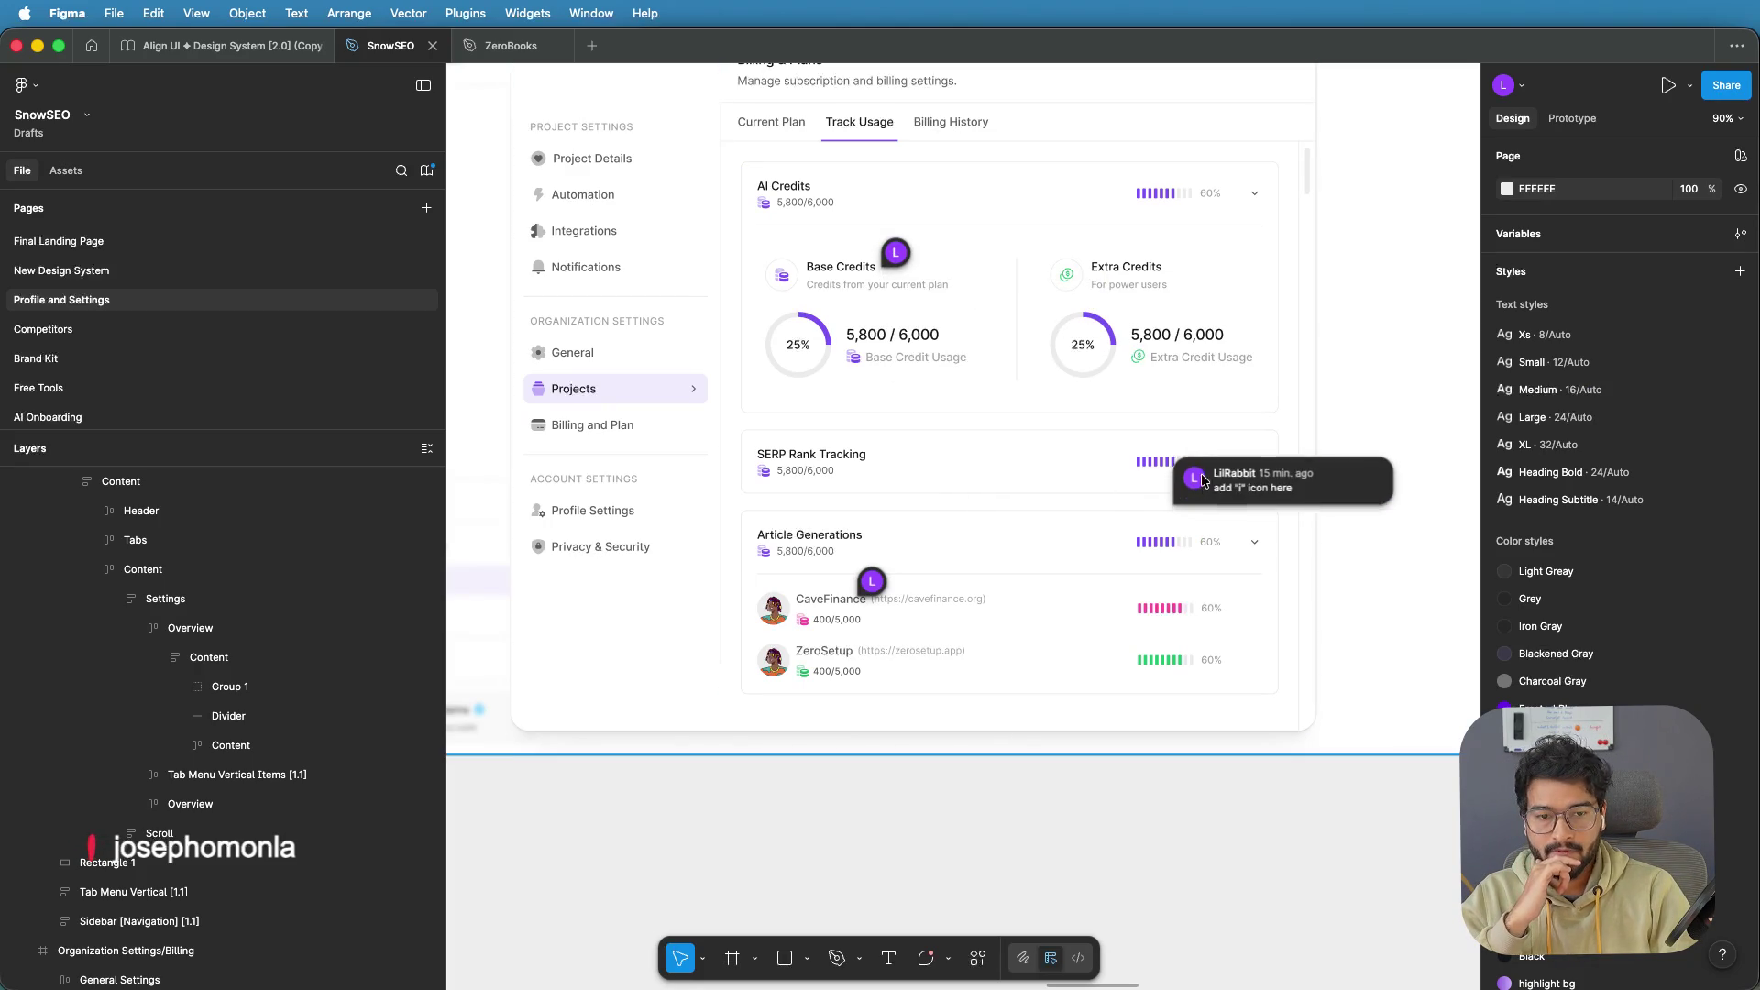
{"action": "left_click_drag", "start_coordinate": [1192, 500], "coordinate": [1201, 264]}
{"action": "mouse_move", "coordinate": [872, 585]}
{"action": "left_mouse_down"}
{"action": "mouse_move", "coordinate": [907, 389]}
{"action": "mouse_move", "coordinate": [882, 376]}
{"action": "left_mouse_up"}
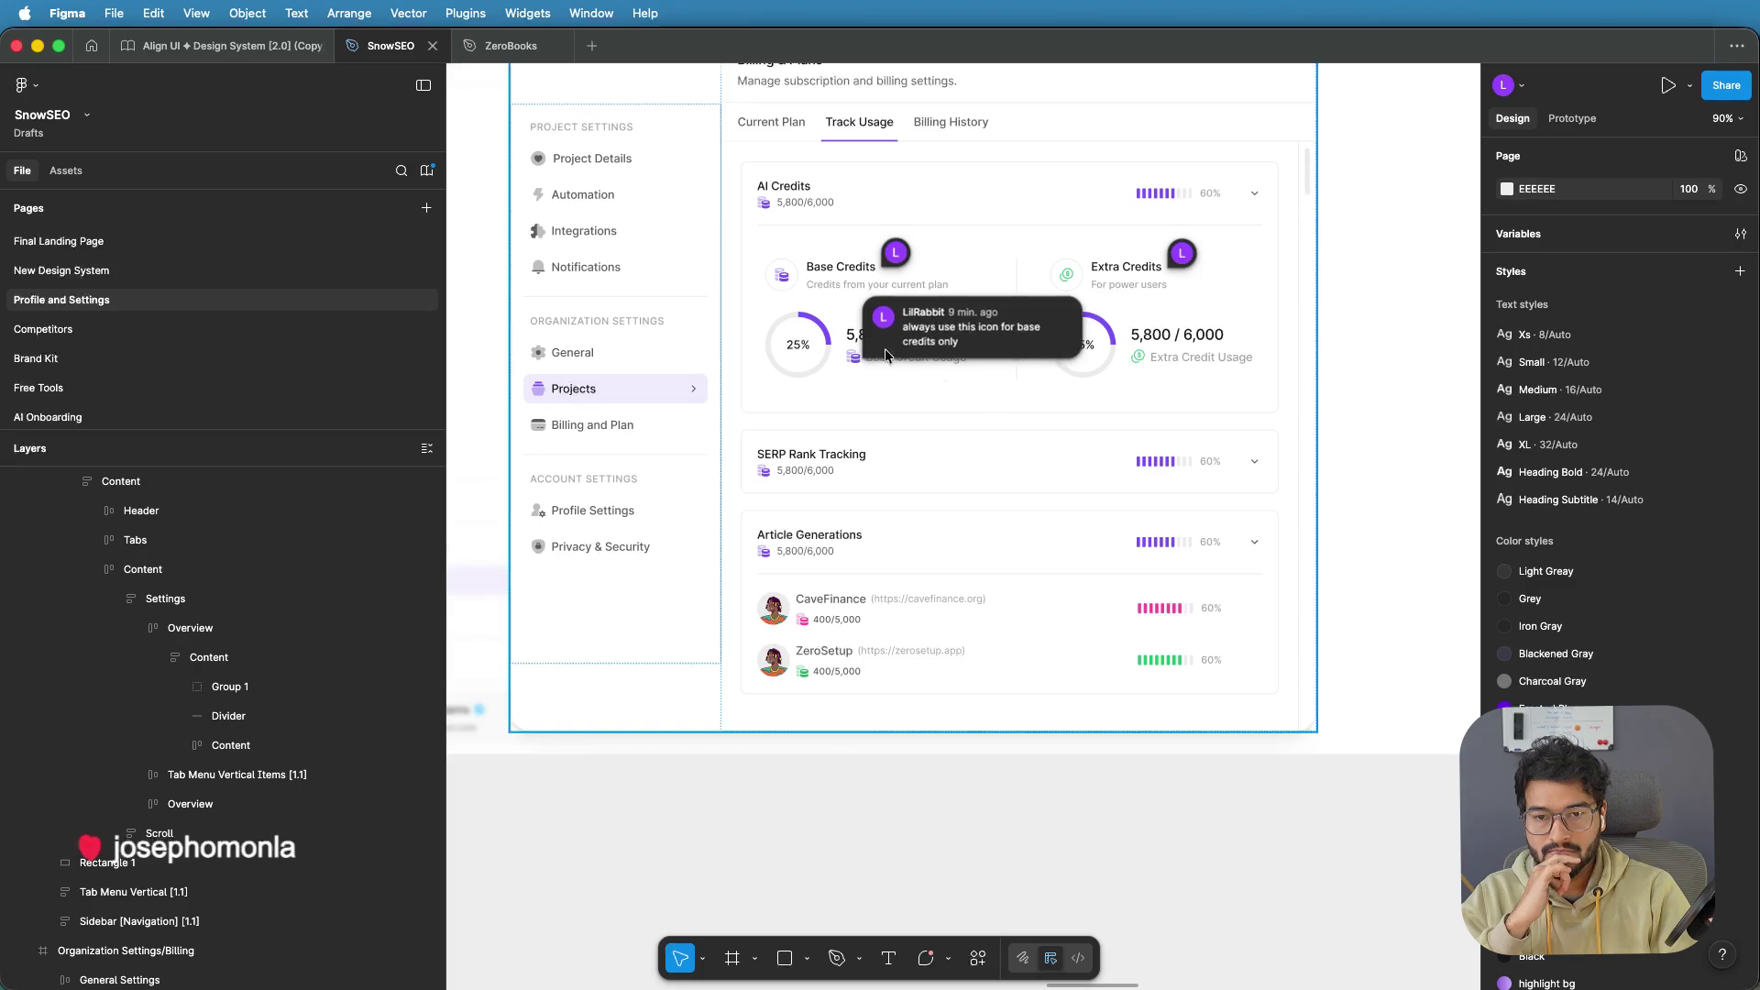
{"action": "left_click", "coordinate": [1421, 399]}
{"action": "scroll", "coordinate": [1403, 389], "scroll_direction": "down", "scroll_amount": 5}
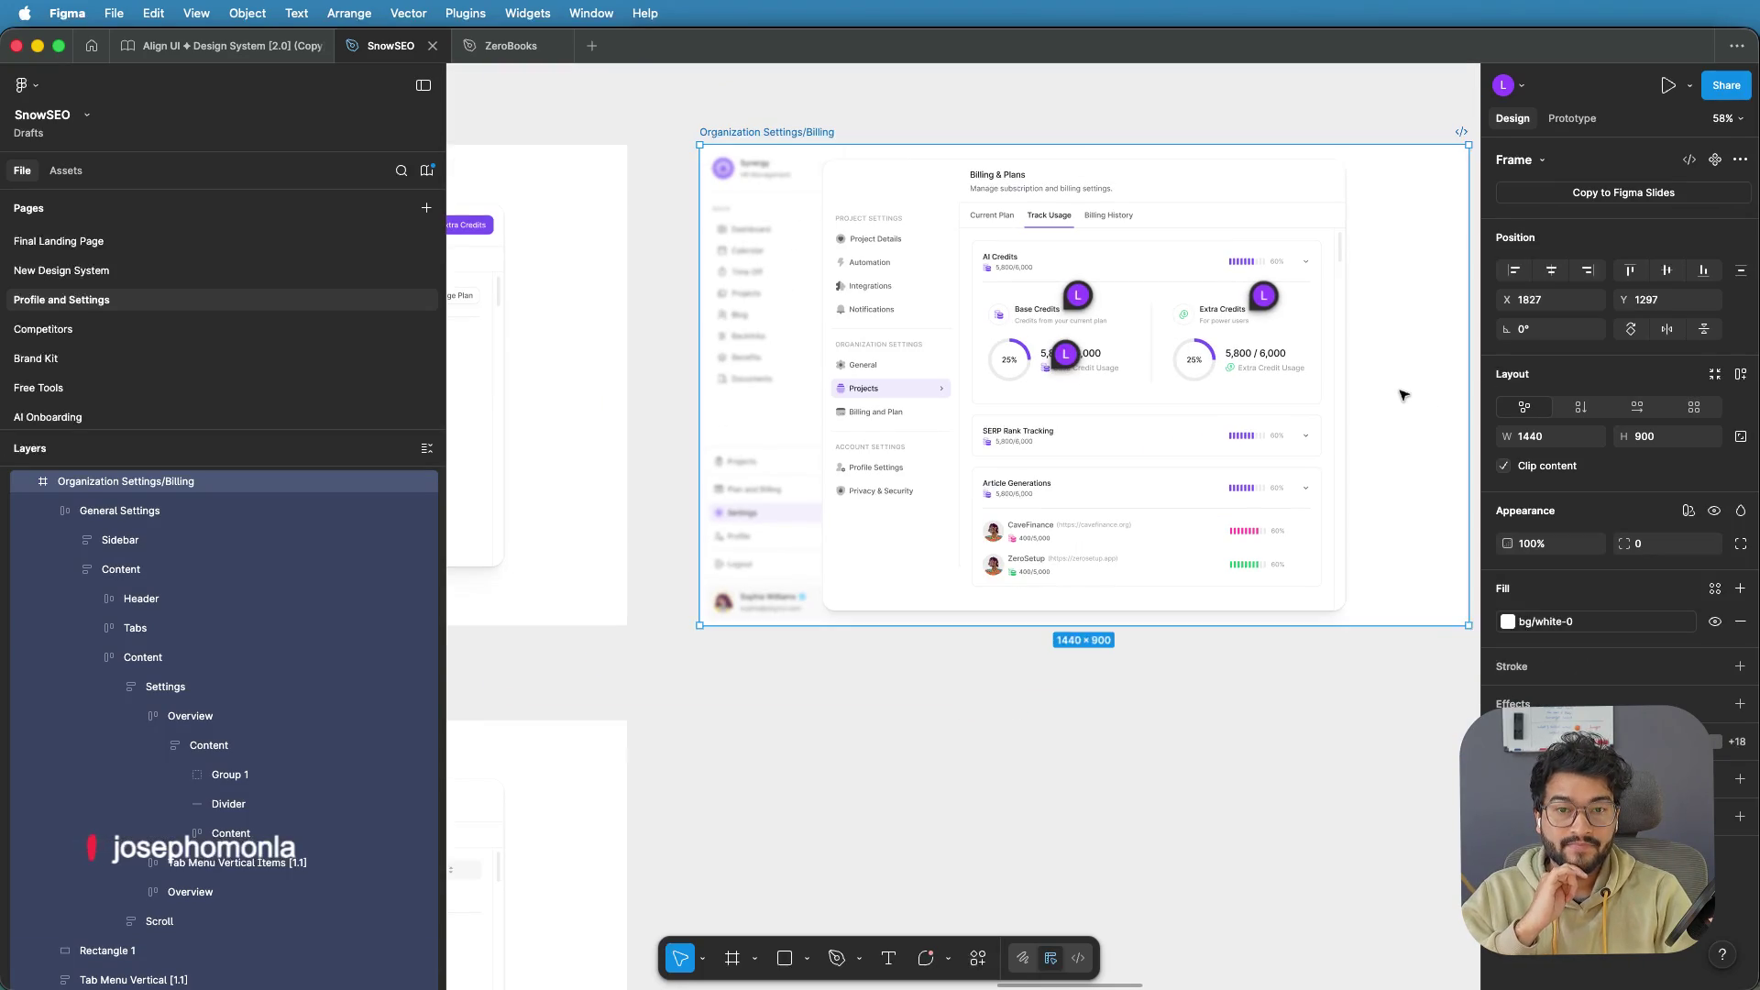
{"action": "scroll", "coordinate": [1119, 706], "scroll_direction": "right", "scroll_amount": 3}
{"action": "scroll", "coordinate": [1119, 706], "scroll_direction": "up", "scroll_amount": 2}
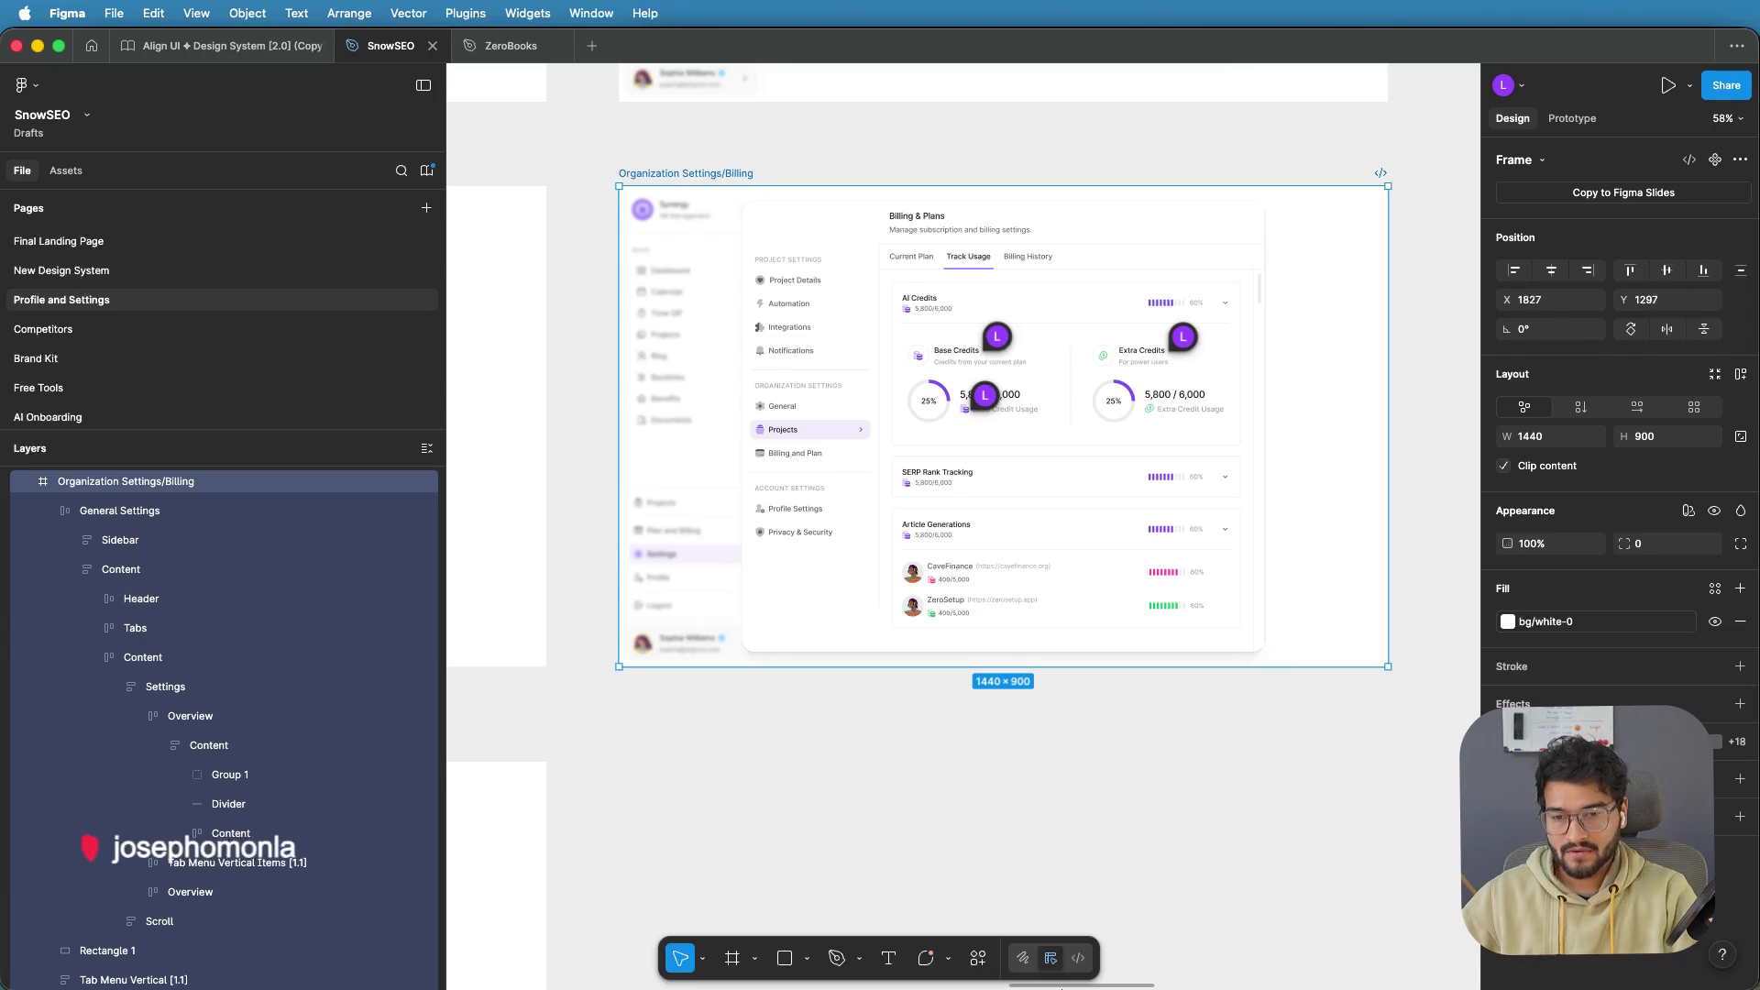
{"action": "mouse_move", "coordinate": [936, 972]}
{"action": "left_click", "coordinate": [843, 964]}
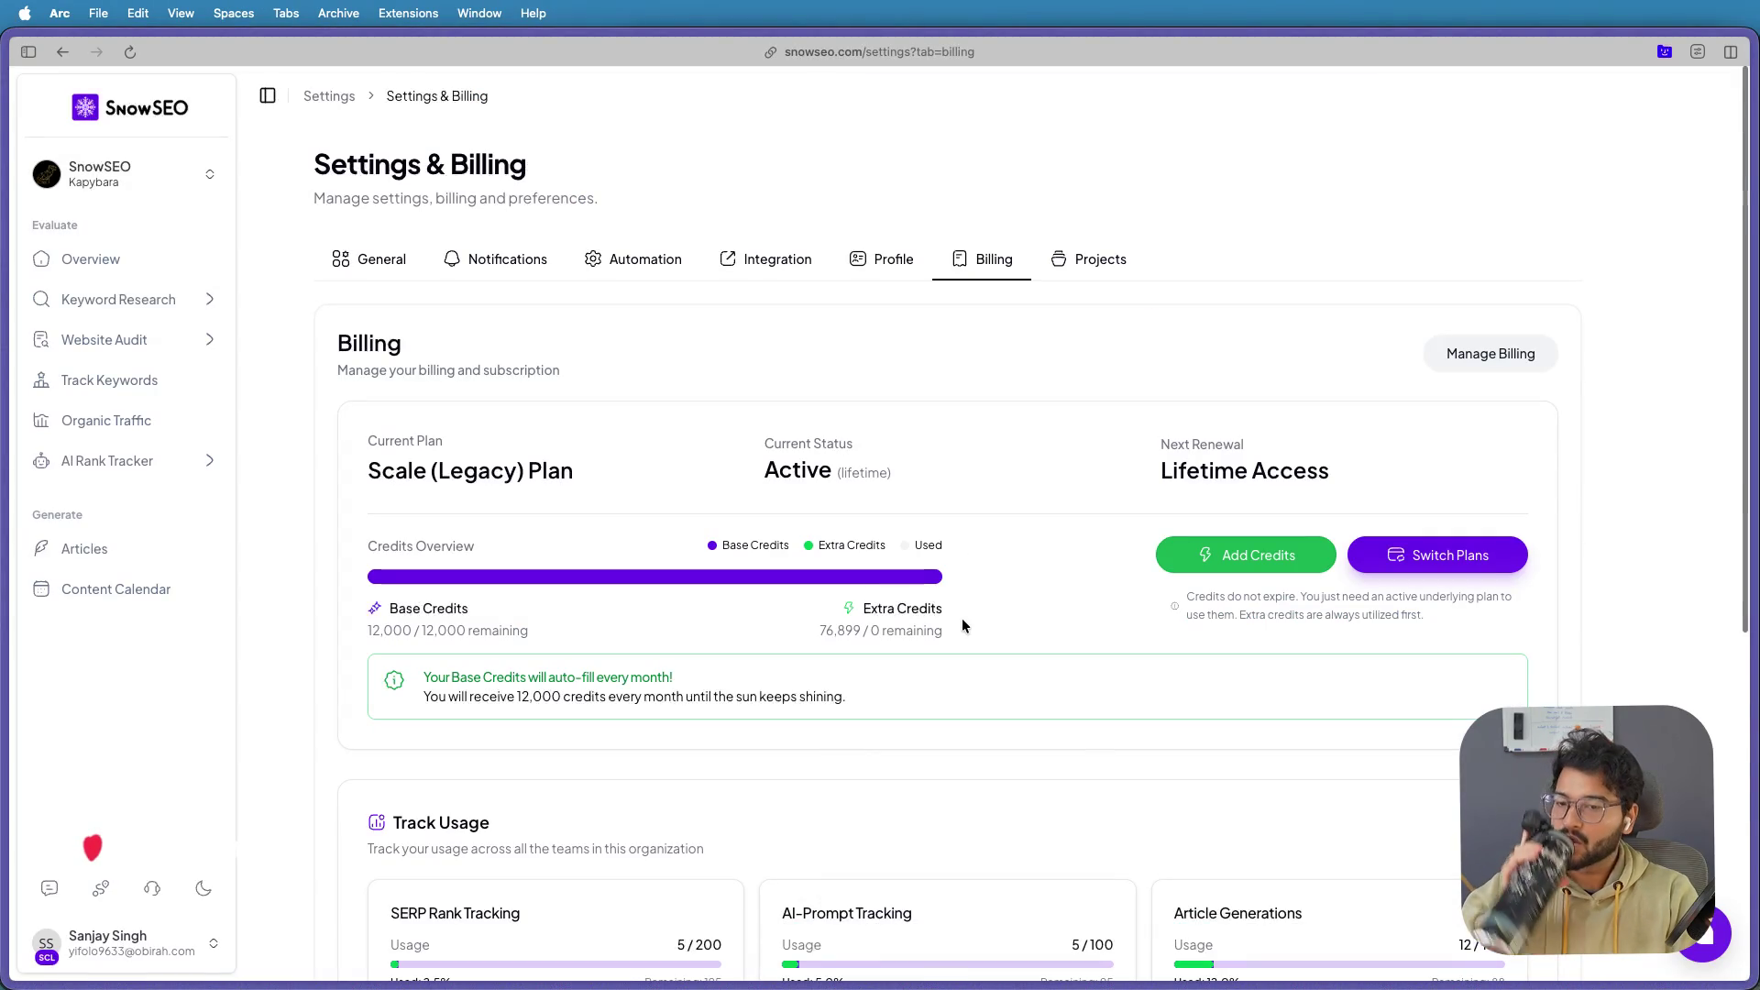
Scroll through the live SnowSEO Billing page, then open its Projects section listing SnowSEO and Vercel
{"action": "scroll", "coordinate": [975, 469], "scroll_direction": "down", "scroll_amount": 6}
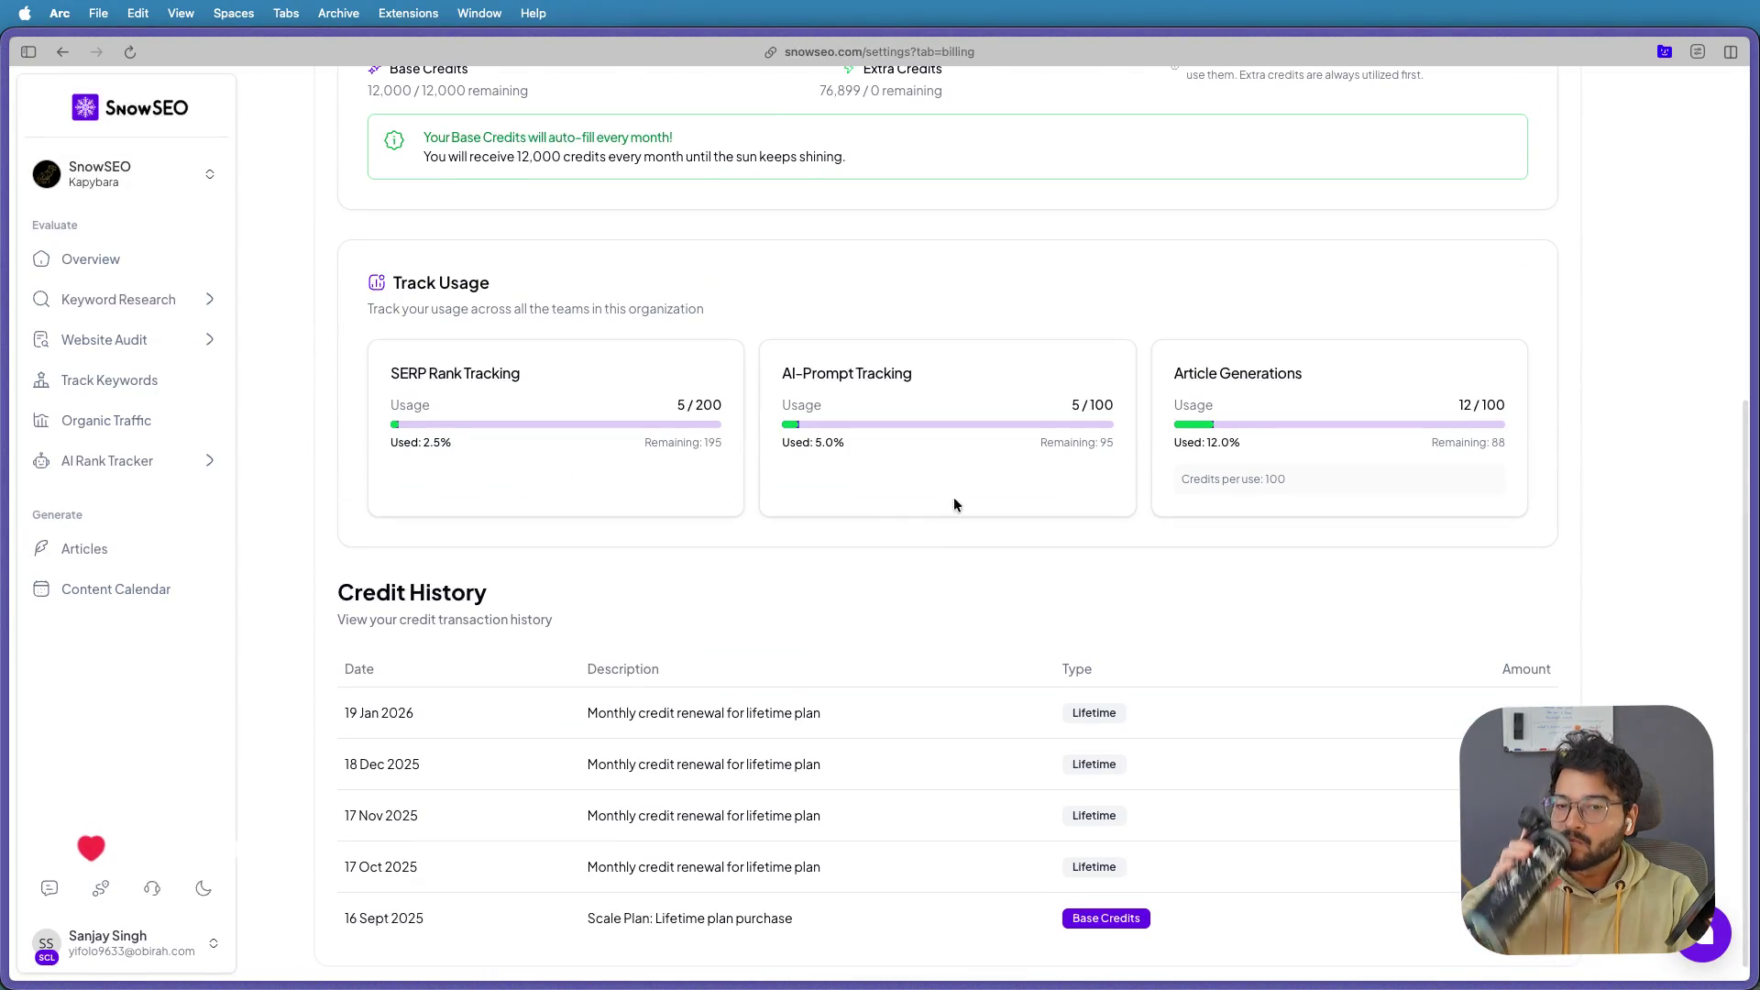
{"action": "scroll", "coordinate": [938, 516], "scroll_direction": "up", "scroll_amount": 6}
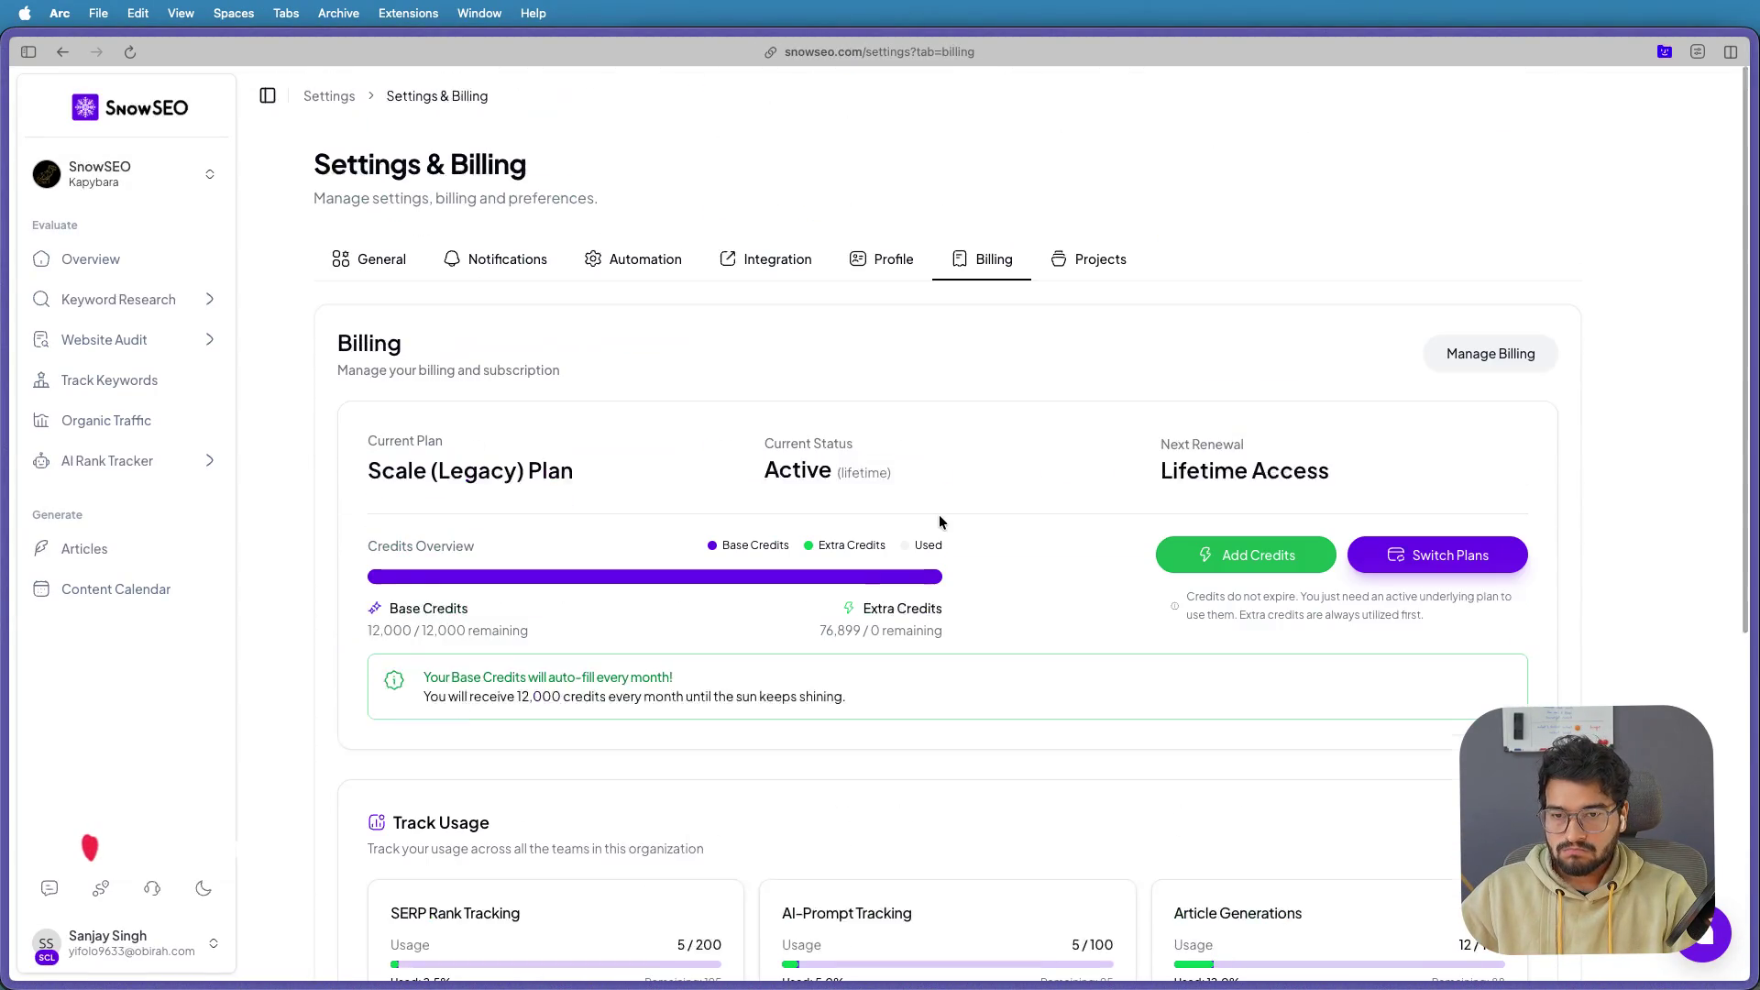
{"action": "scroll", "coordinate": [922, 454], "scroll_direction": "down", "scroll_amount": 1}
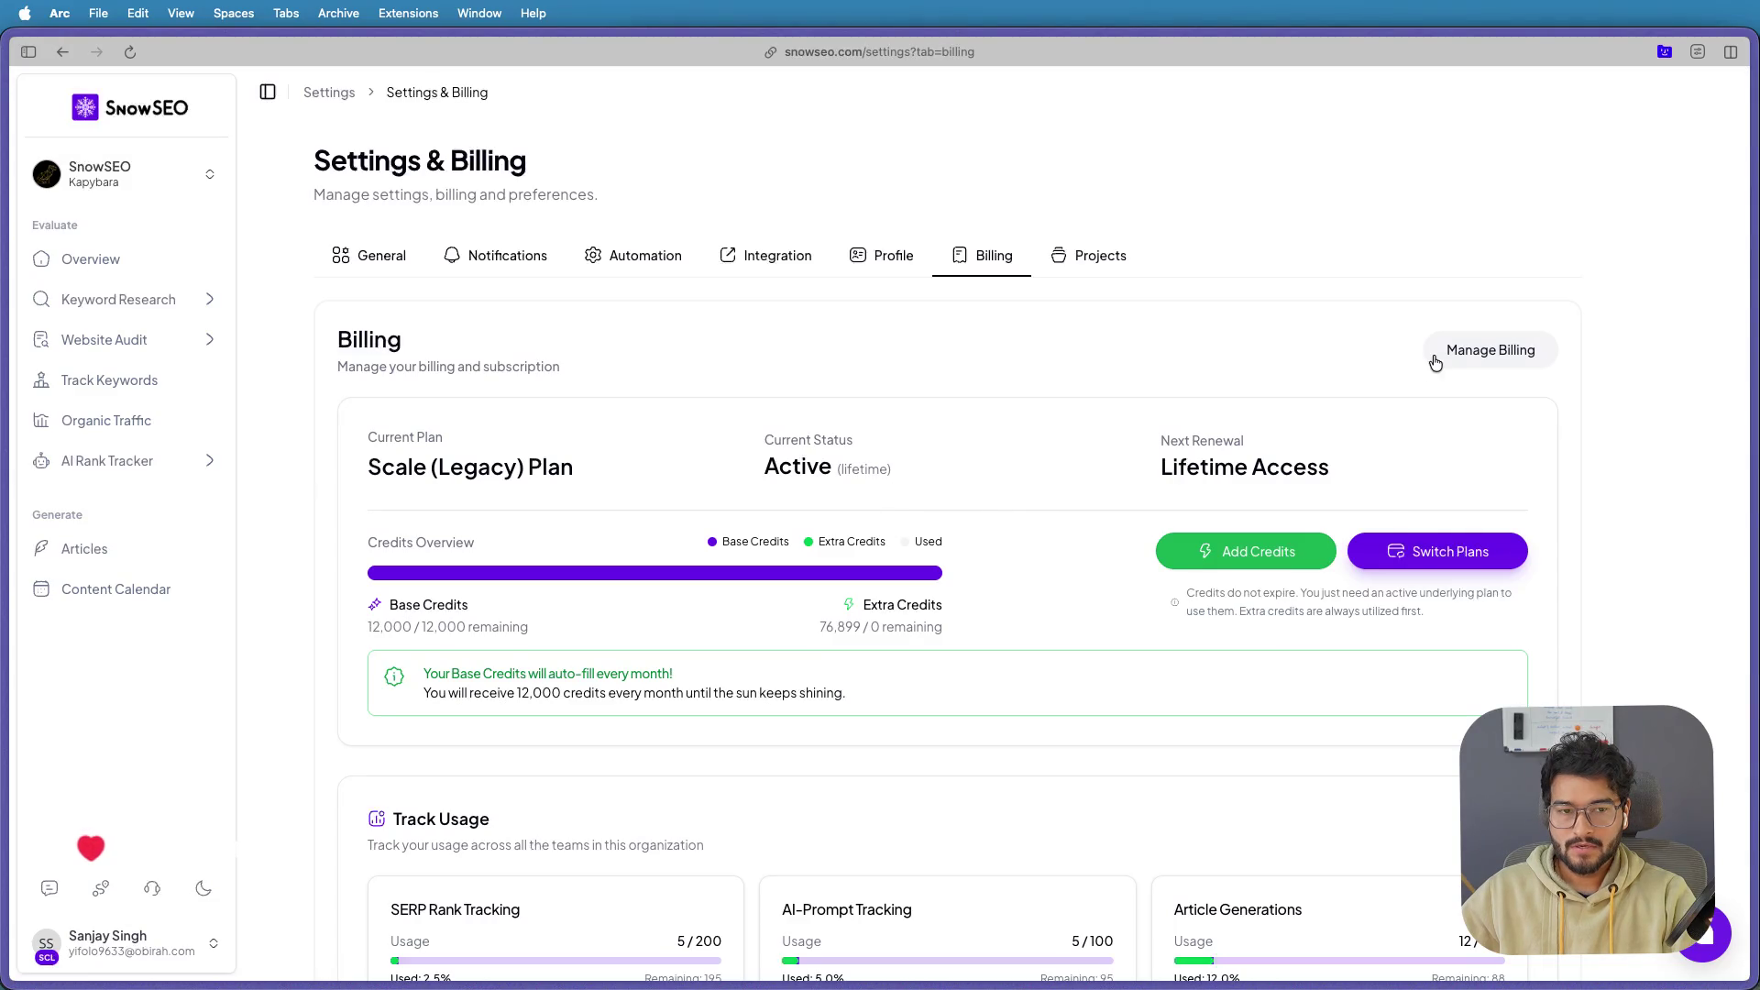
{"action": "scroll", "coordinate": [871, 451], "scroll_direction": "down", "scroll_amount": 1}
{"action": "scroll", "coordinate": [871, 449], "scroll_direction": "down", "scroll_amount": 3}
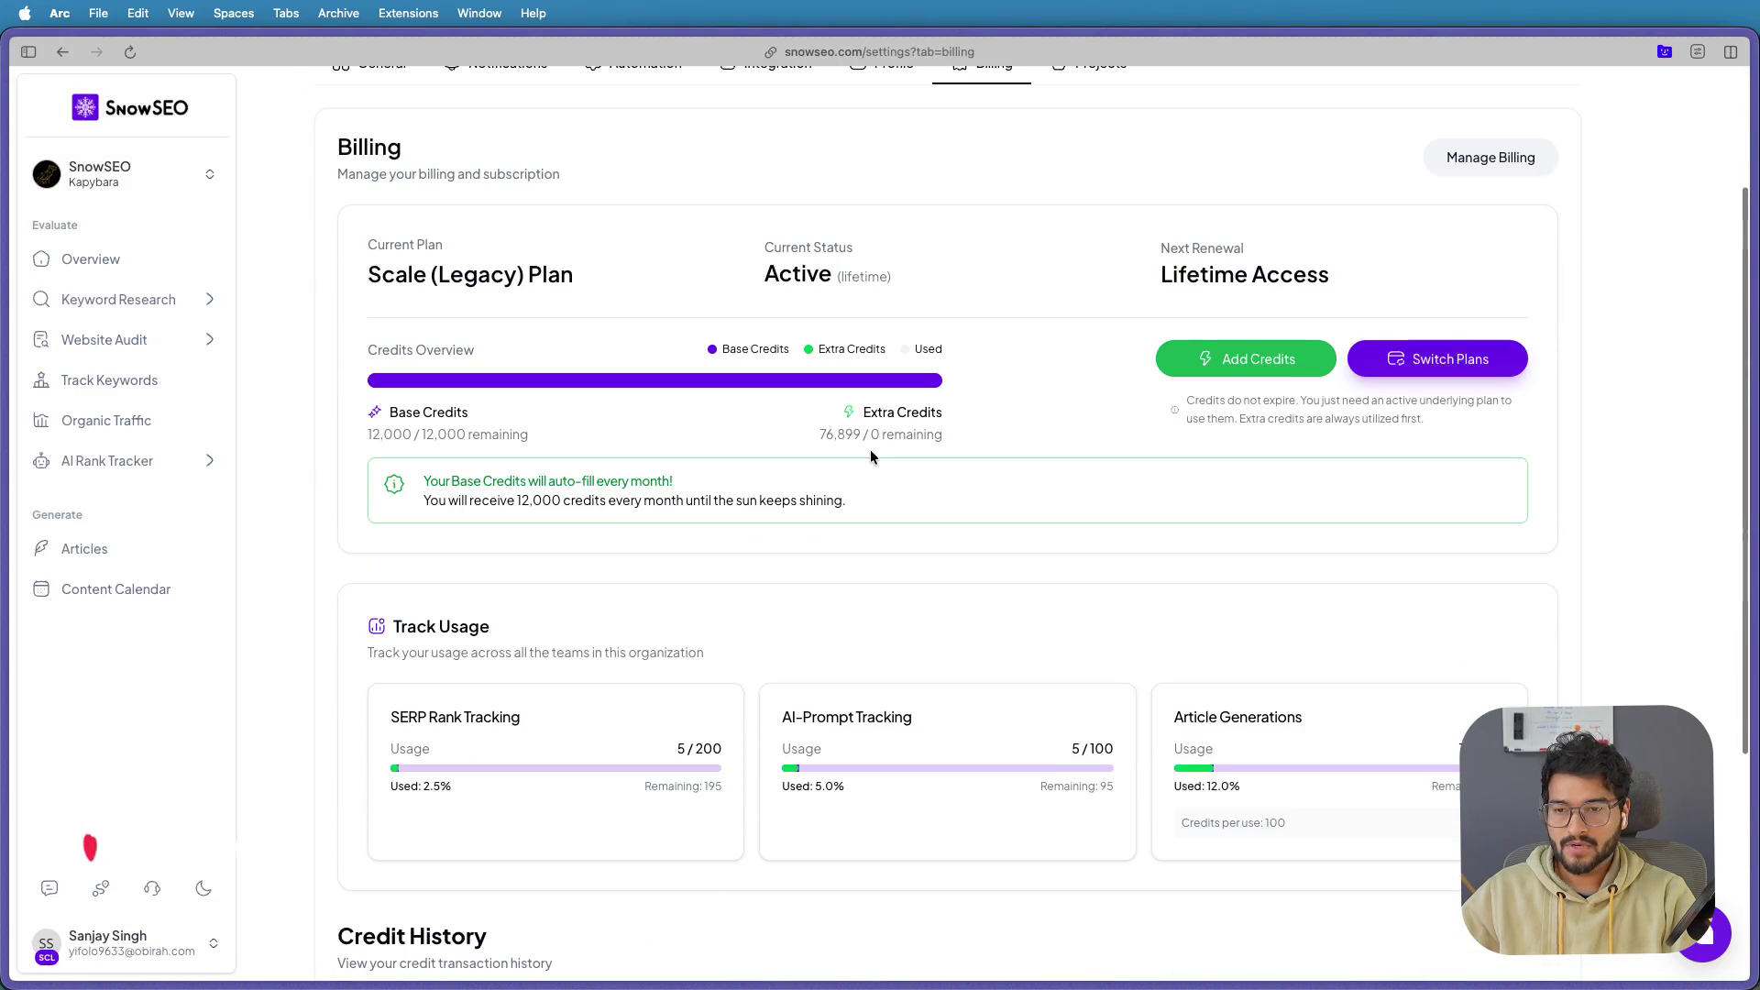
{"action": "scroll", "coordinate": [834, 486], "scroll_direction": "down", "scroll_amount": 5}
{"action": "scroll", "coordinate": [803, 514], "scroll_direction": "down", "scroll_amount": 2}
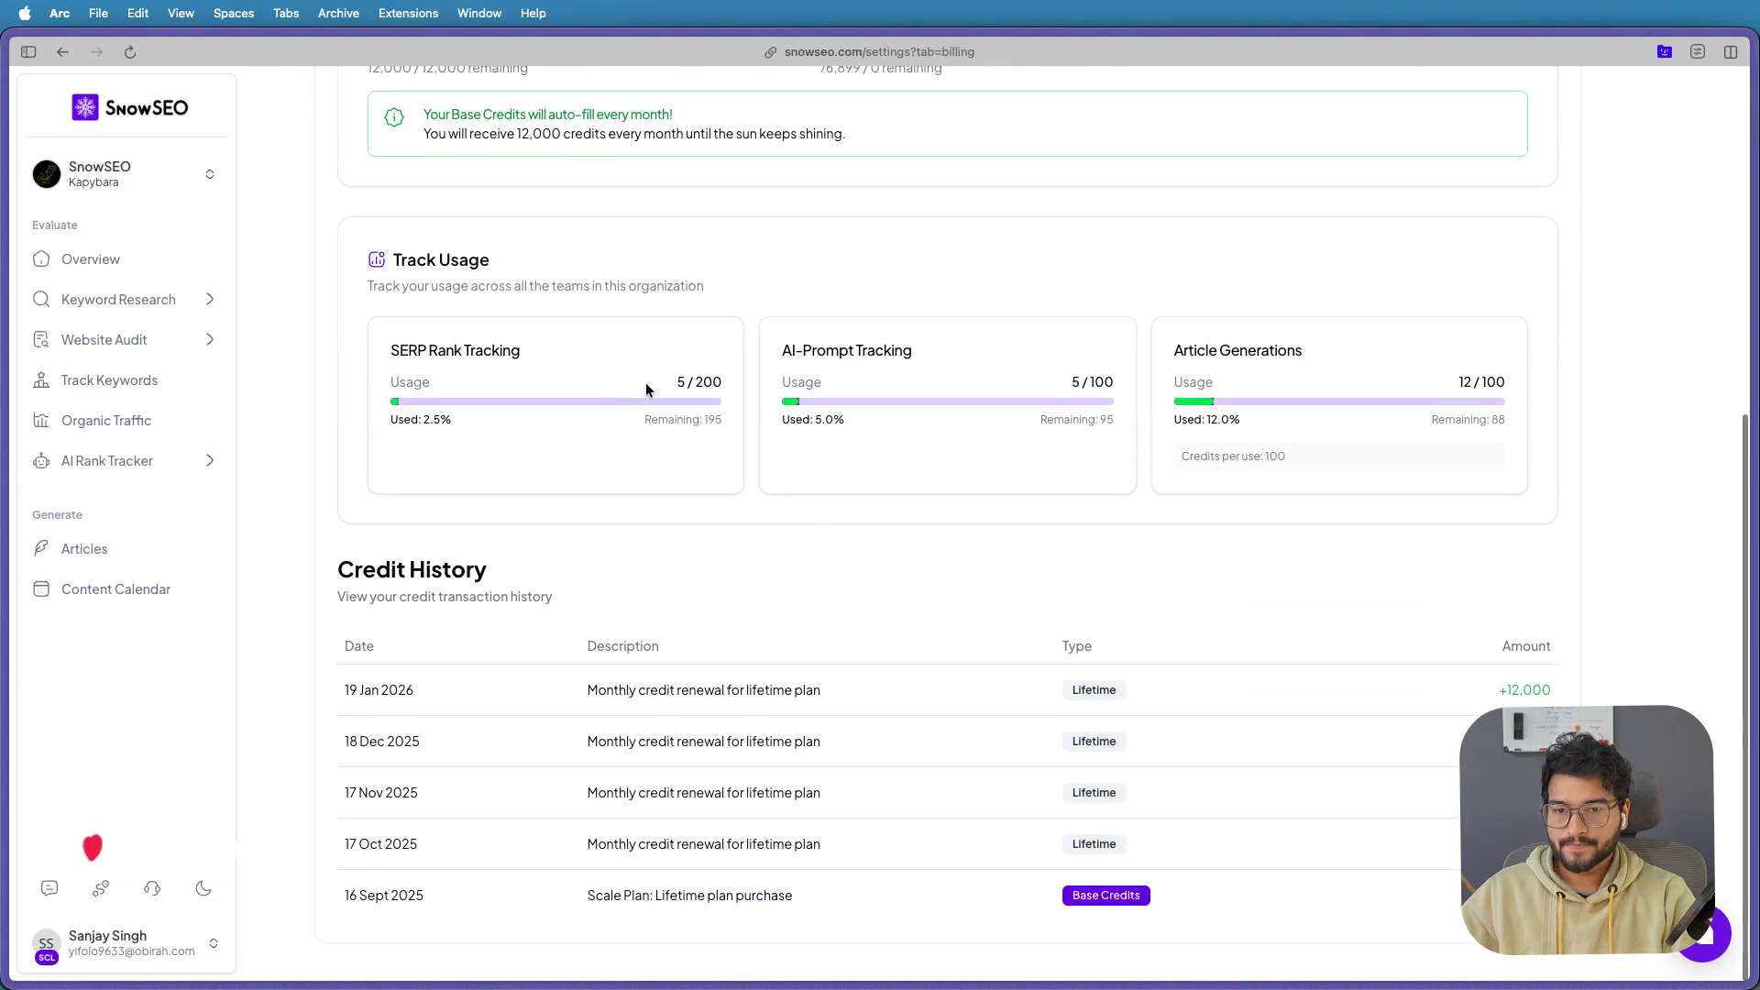
{"action": "scroll", "coordinate": [942, 470], "scroll_direction": "up", "scroll_amount": 10}
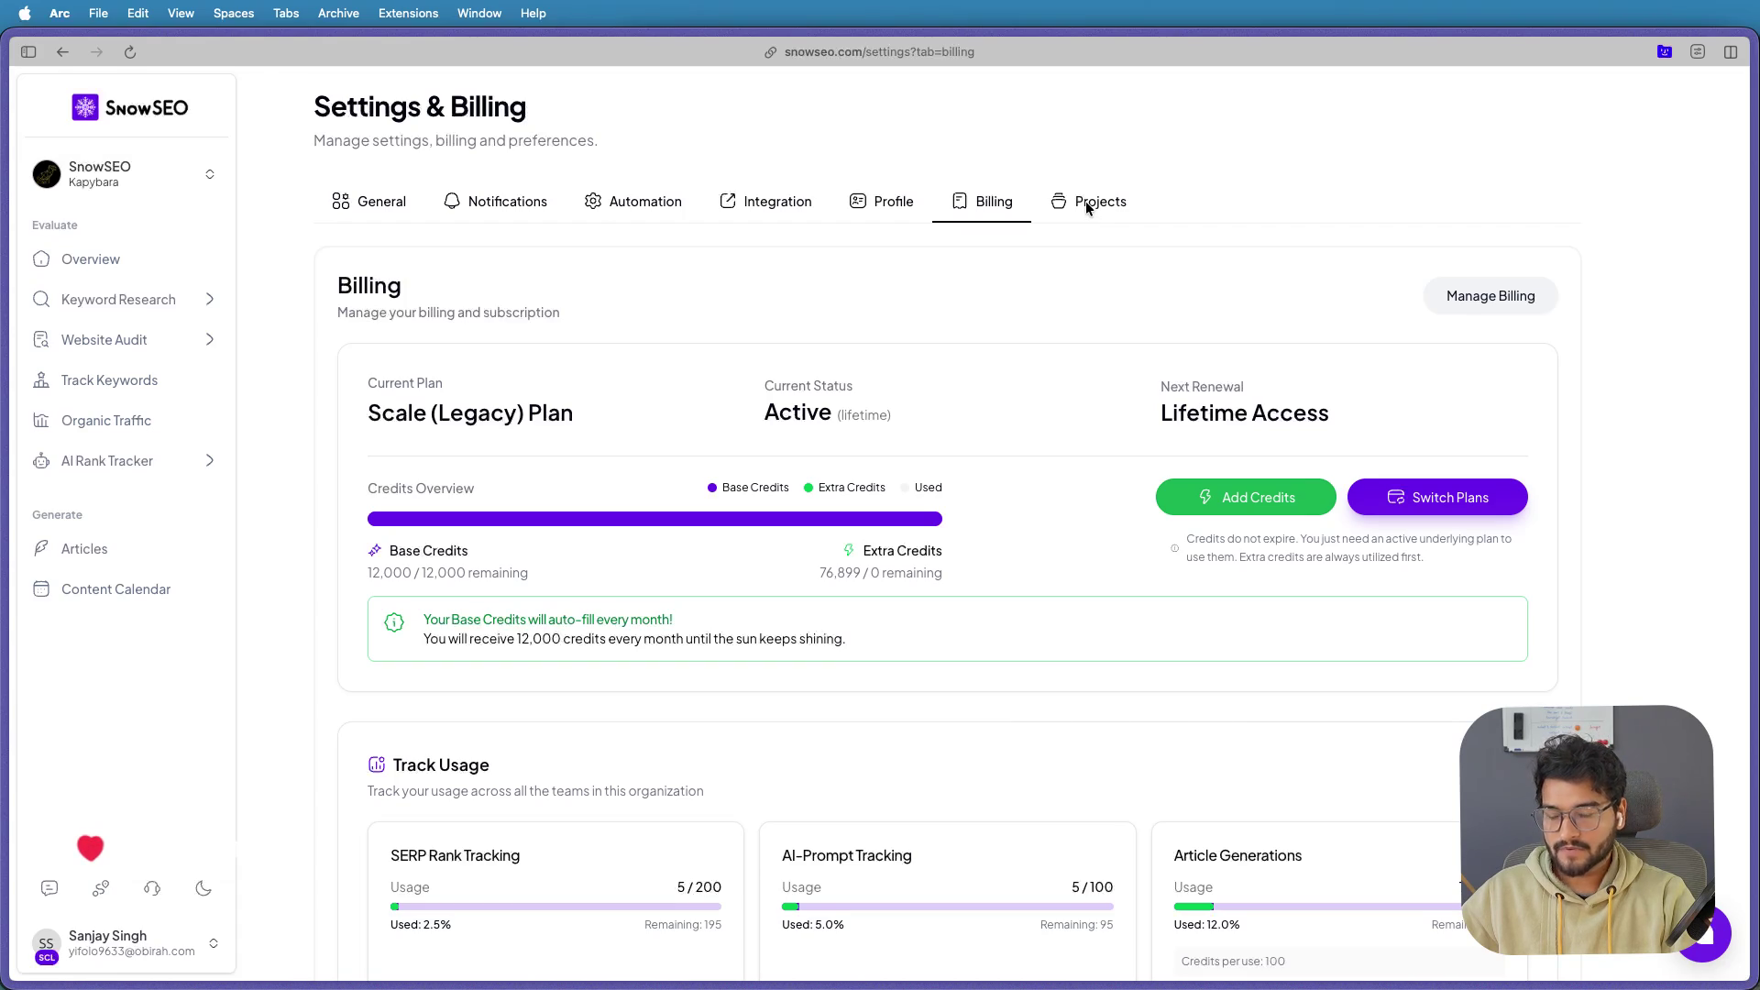
{"action": "left_click", "coordinate": [1087, 205]}
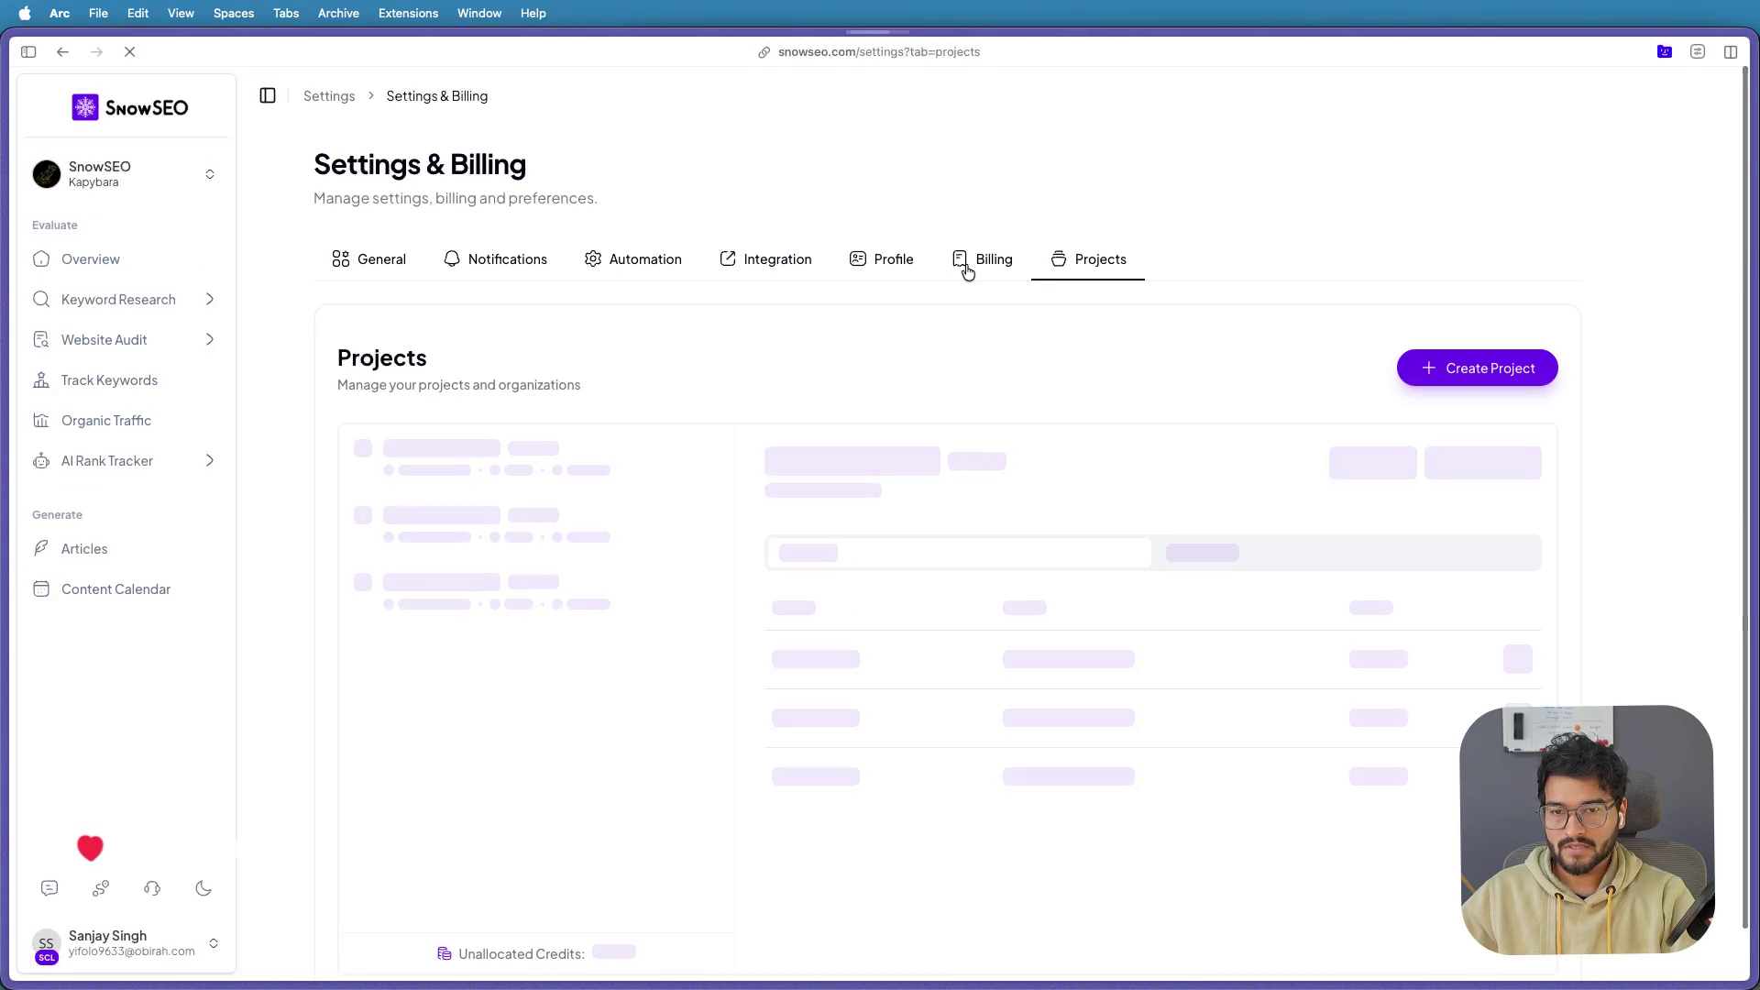
Switch back to Figma's SnowSEO Track Usage billing frame with the AI Credits, SERP and Article cards
{"action": "mouse_move", "coordinate": [916, 981]}
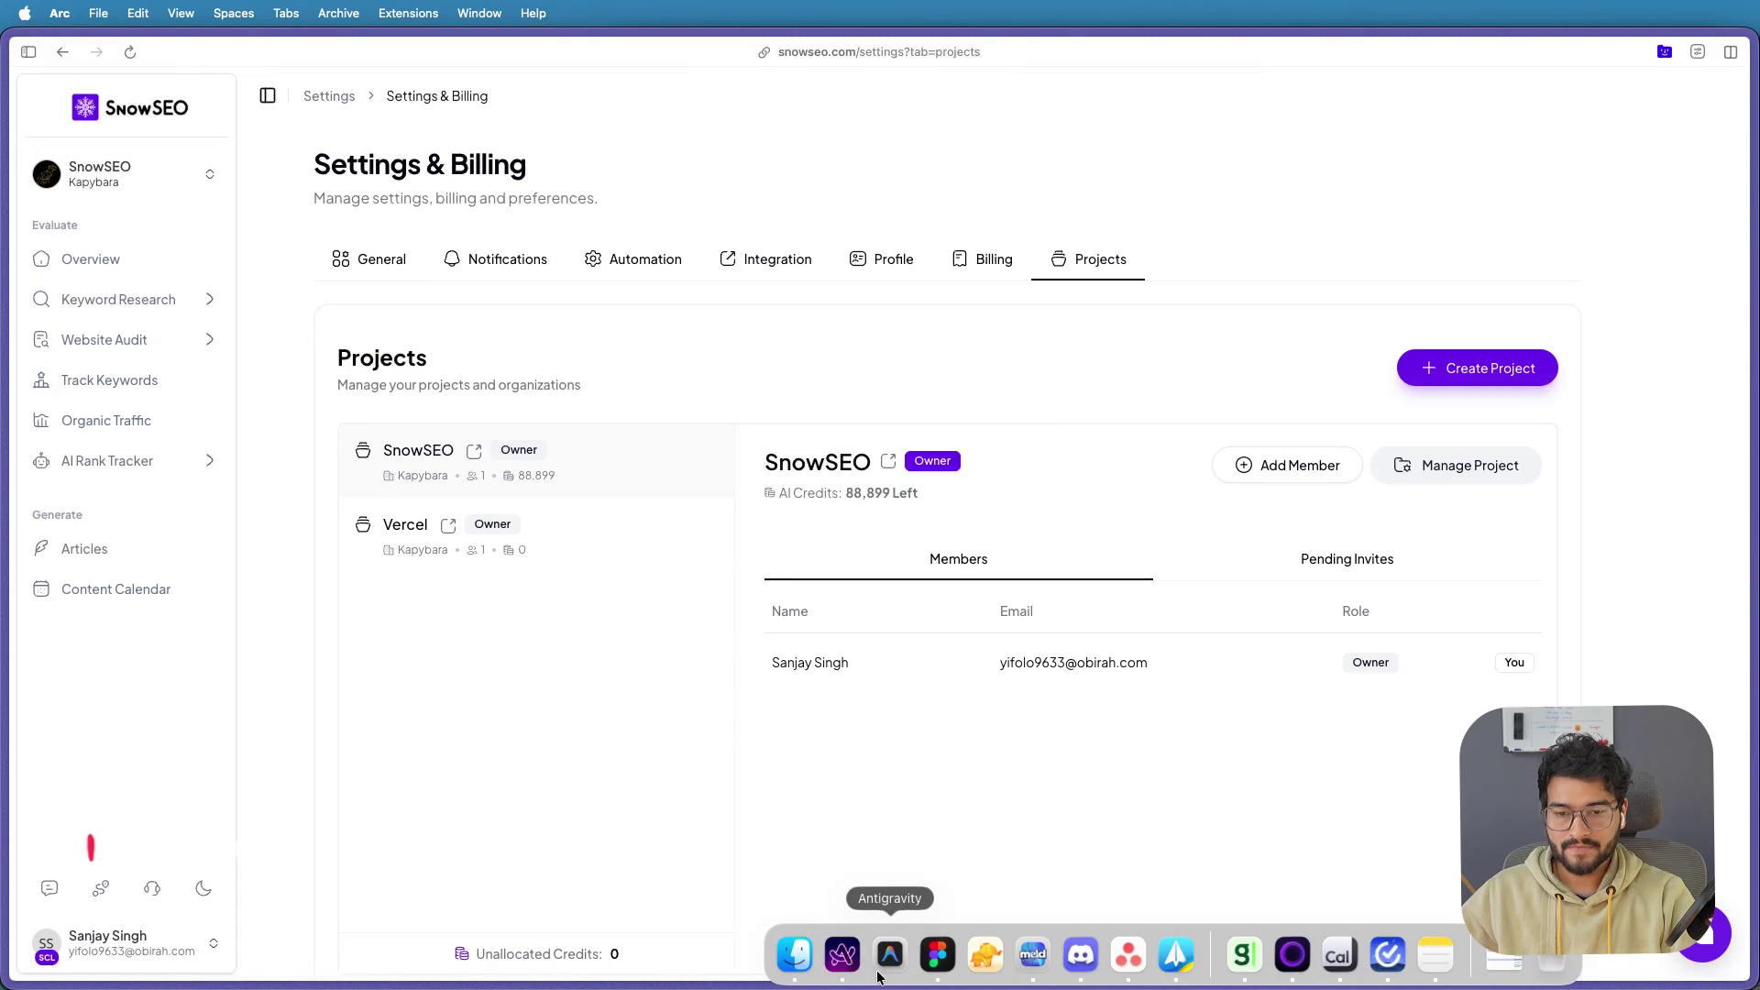
{"action": "left_click", "coordinate": [934, 965]}
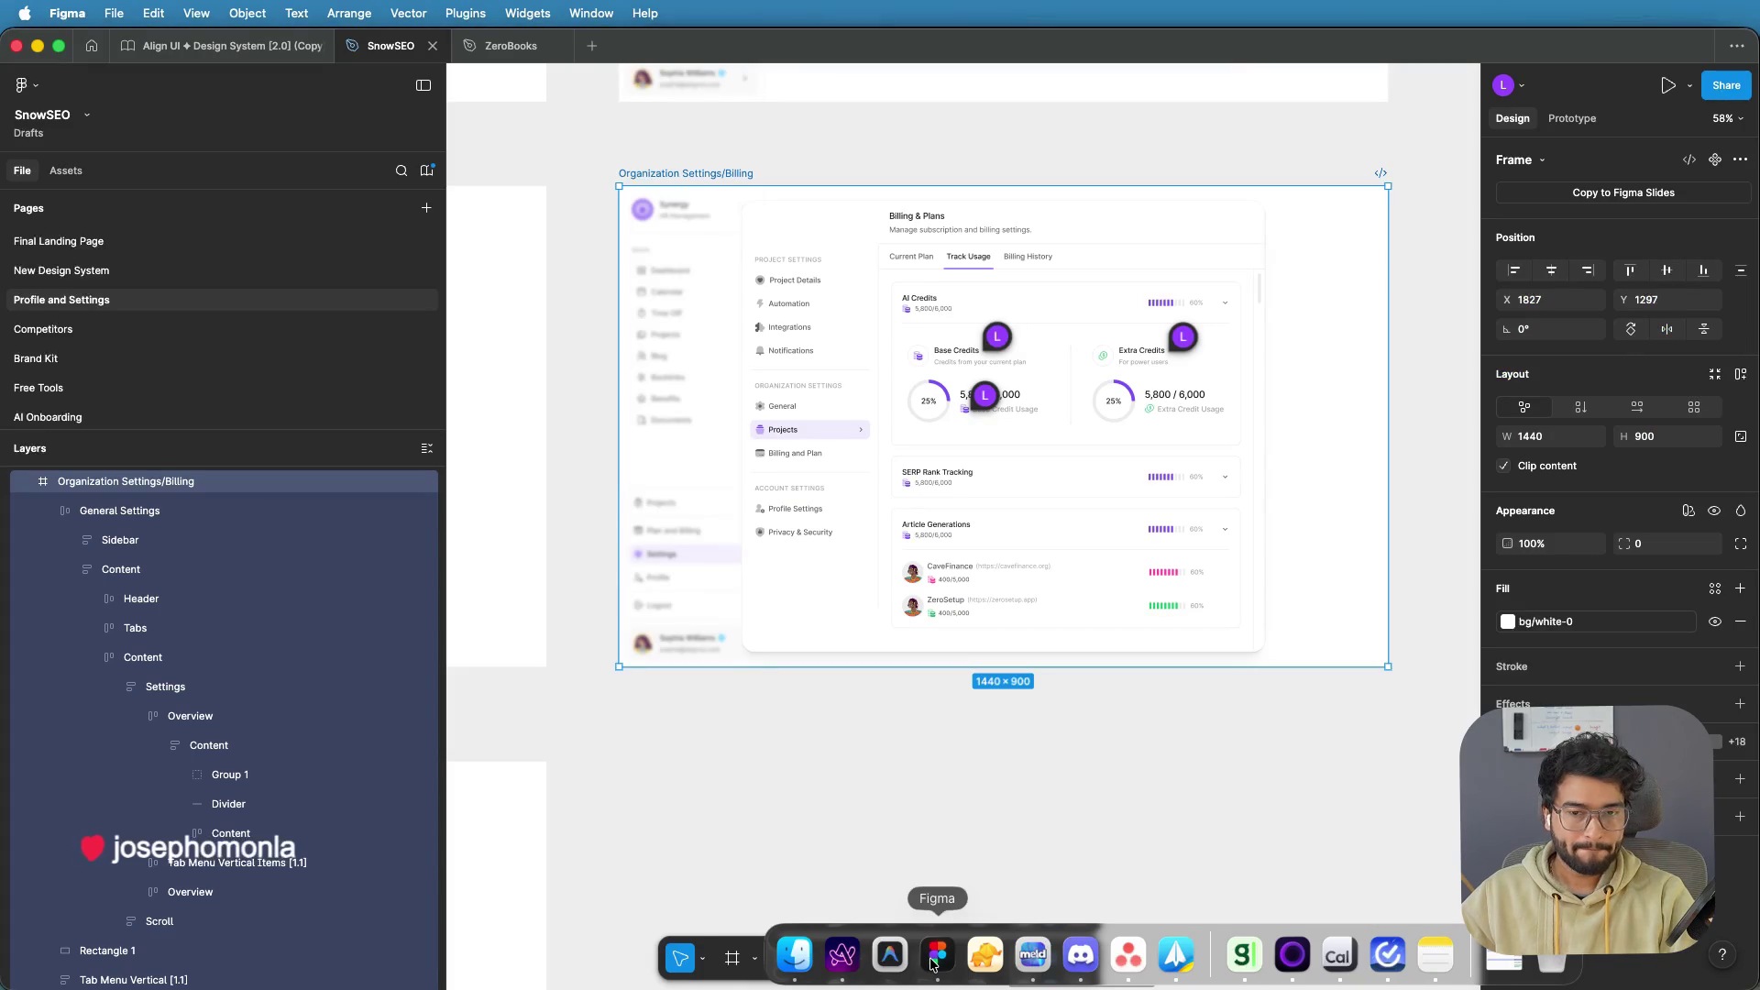
{"action": "scroll", "coordinate": [1178, 491], "scroll_direction": "up", "scroll_amount": 3}
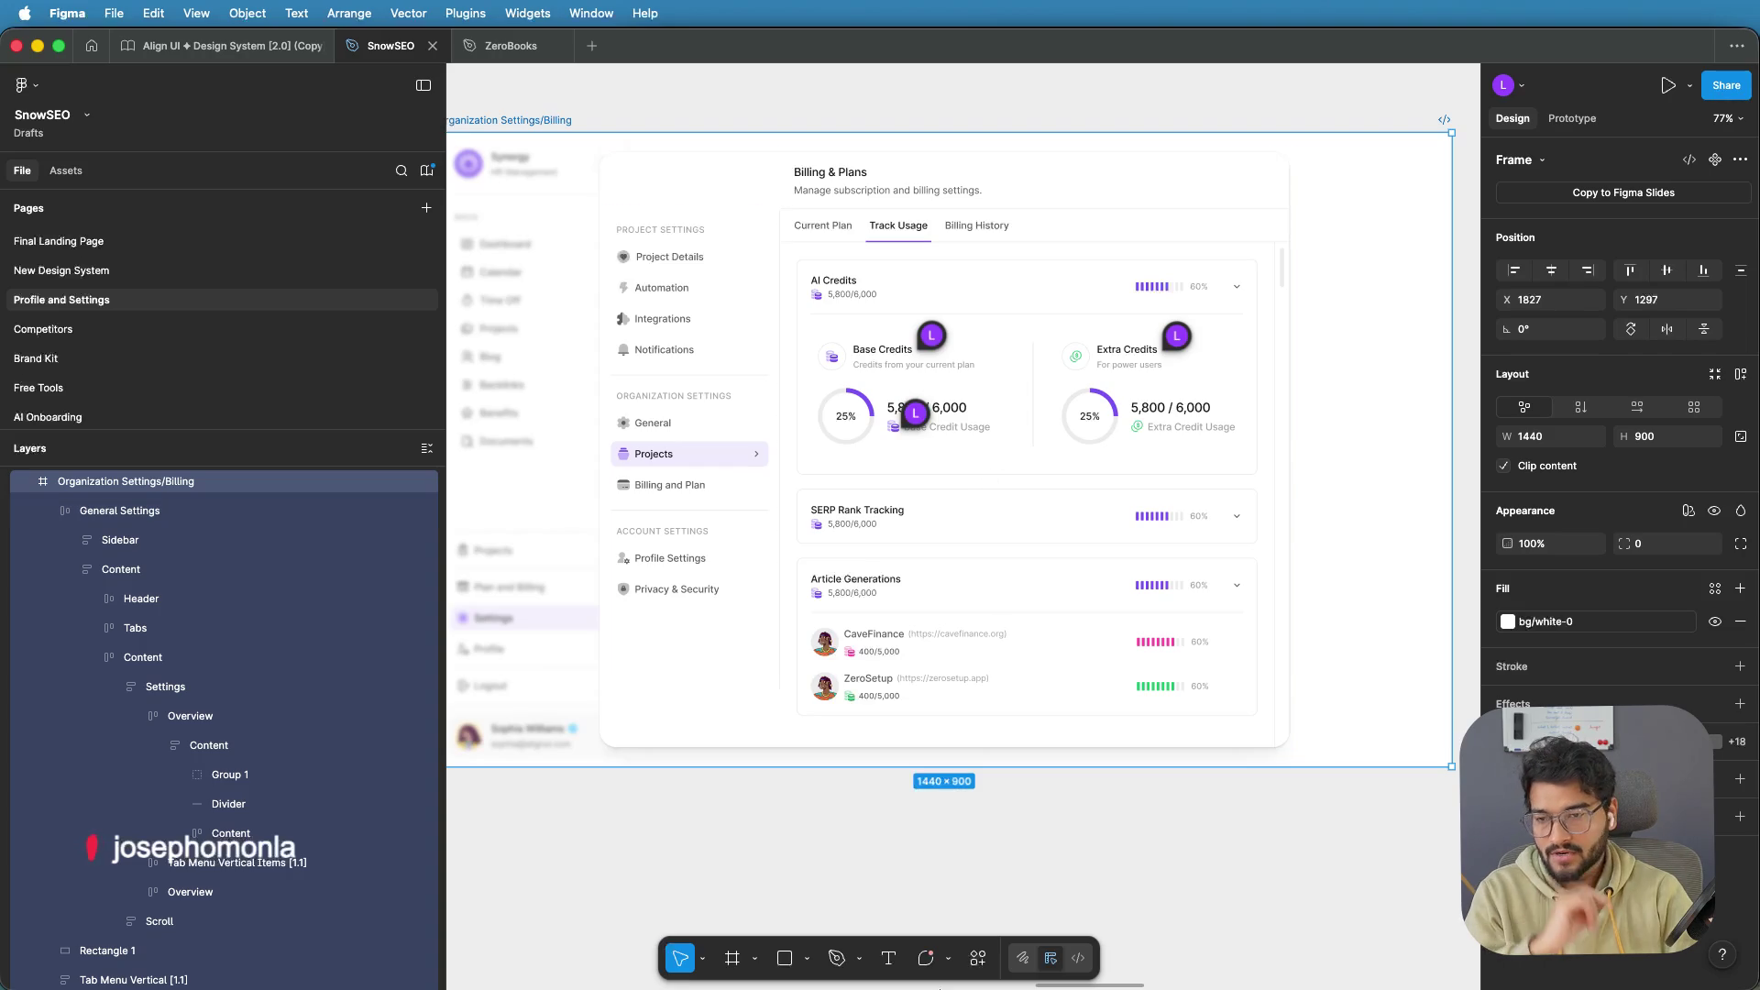
{"action": "mouse_move", "coordinate": [926, 985]}
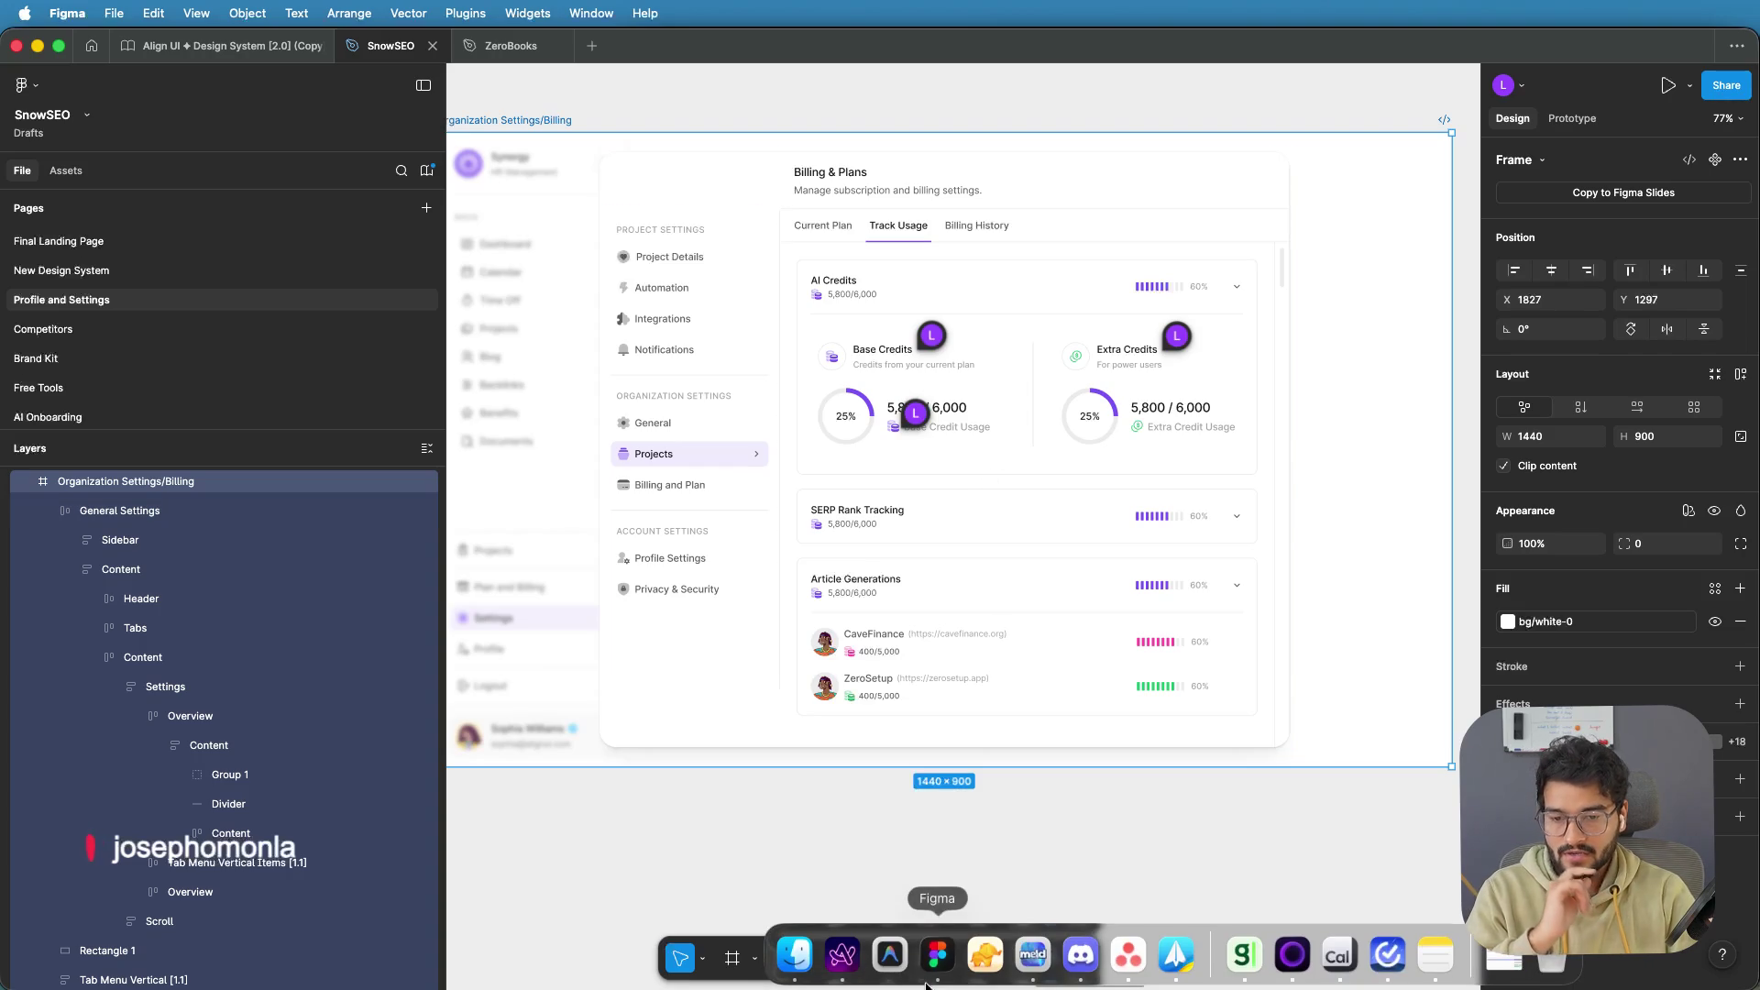
Open SnowSEO's Manage Project dialog in Arc (88,899 AI credits; limits 100, 100, 200), then return to Figma
{"action": "left_click", "coordinate": [842, 955]}
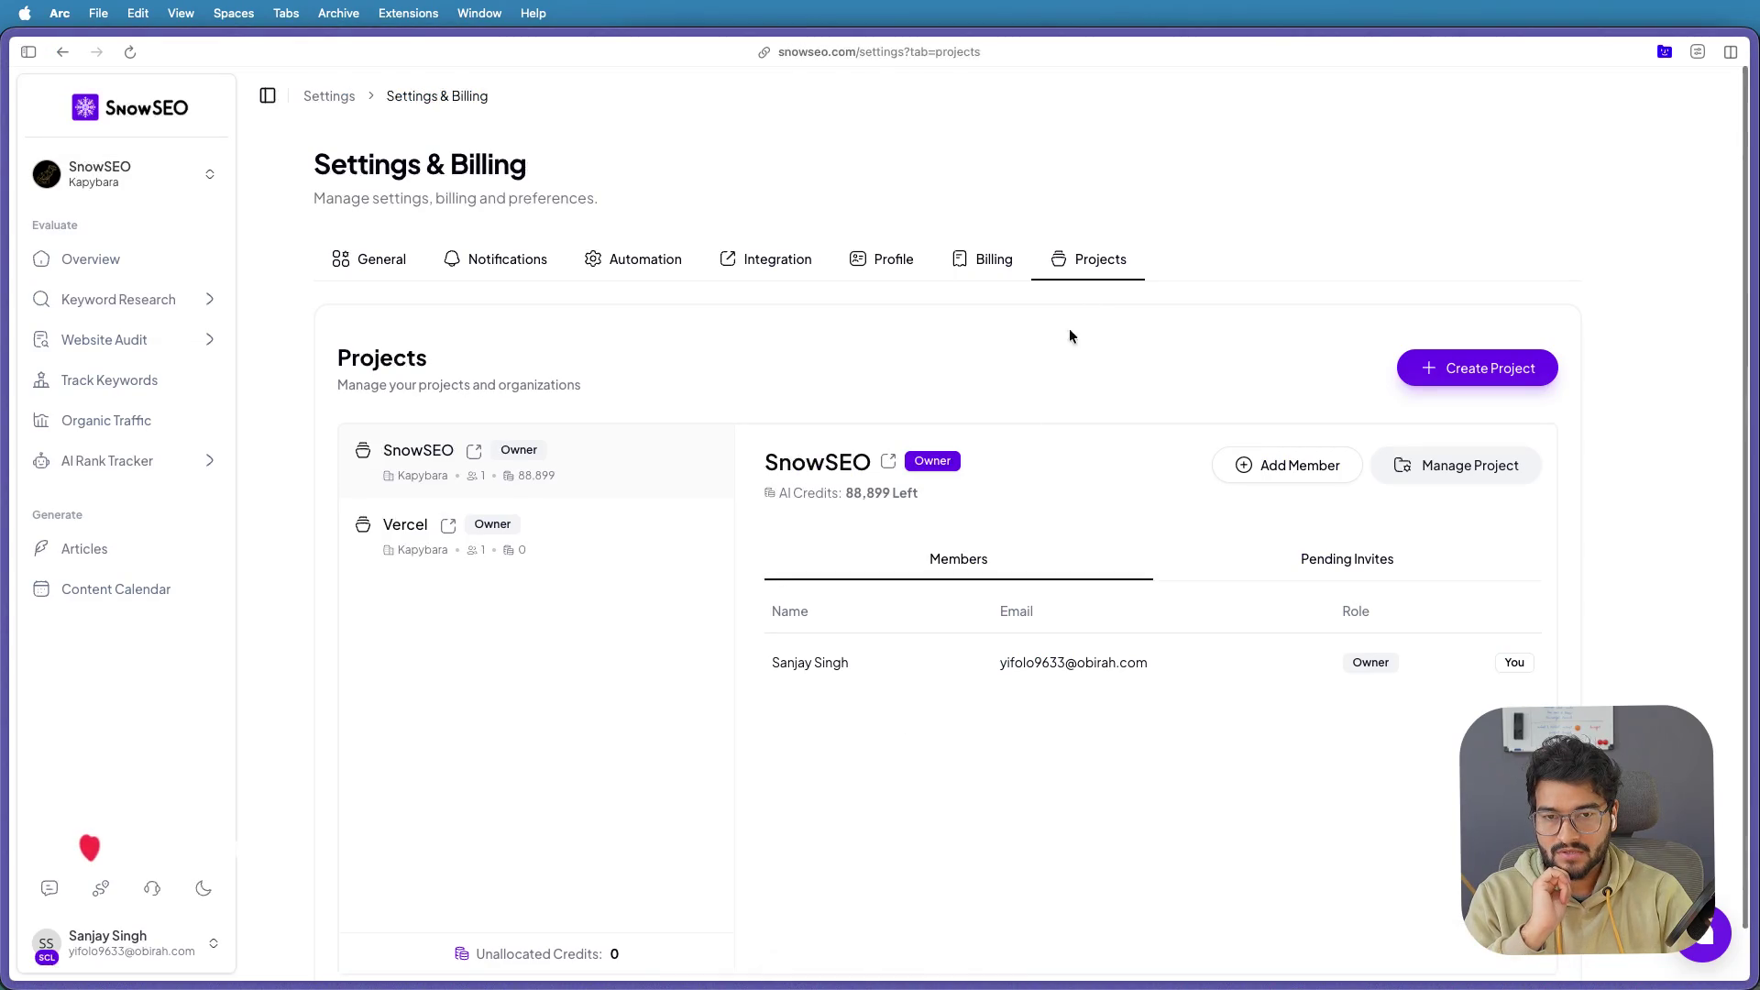
{"action": "left_click", "coordinate": [1456, 463]}
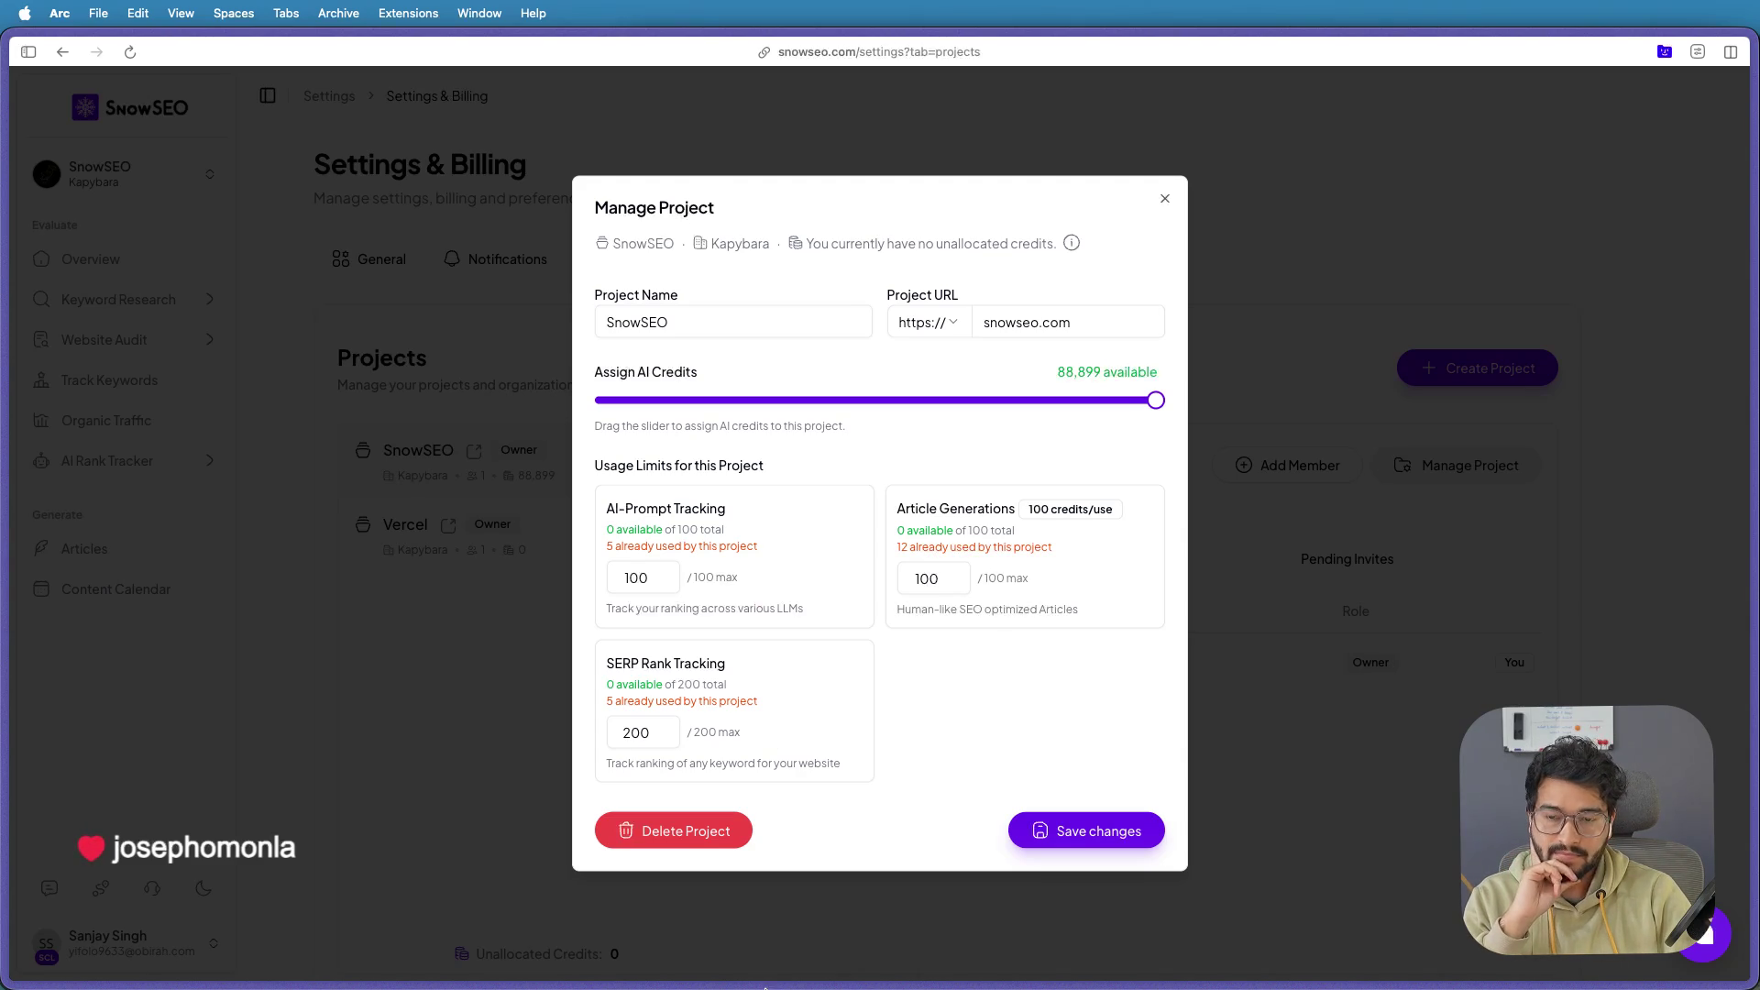
{"action": "mouse_move", "coordinate": [765, 988]}
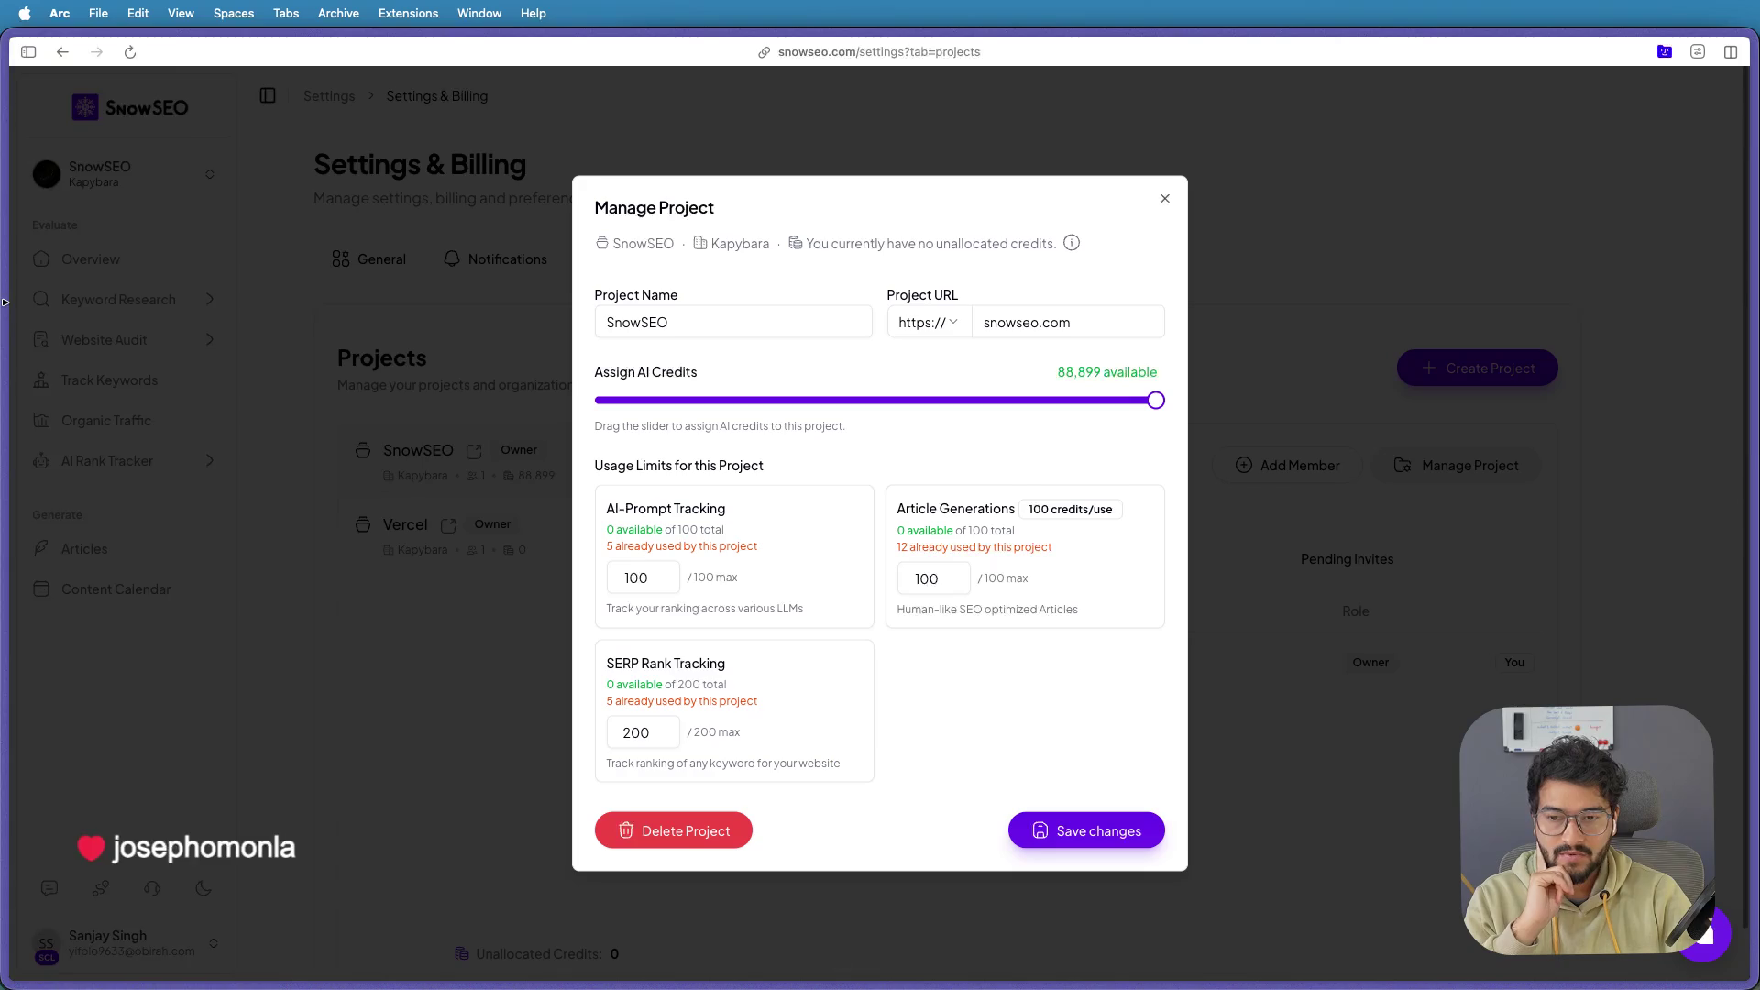
{"action": "mouse_move", "coordinate": [6, 349]}
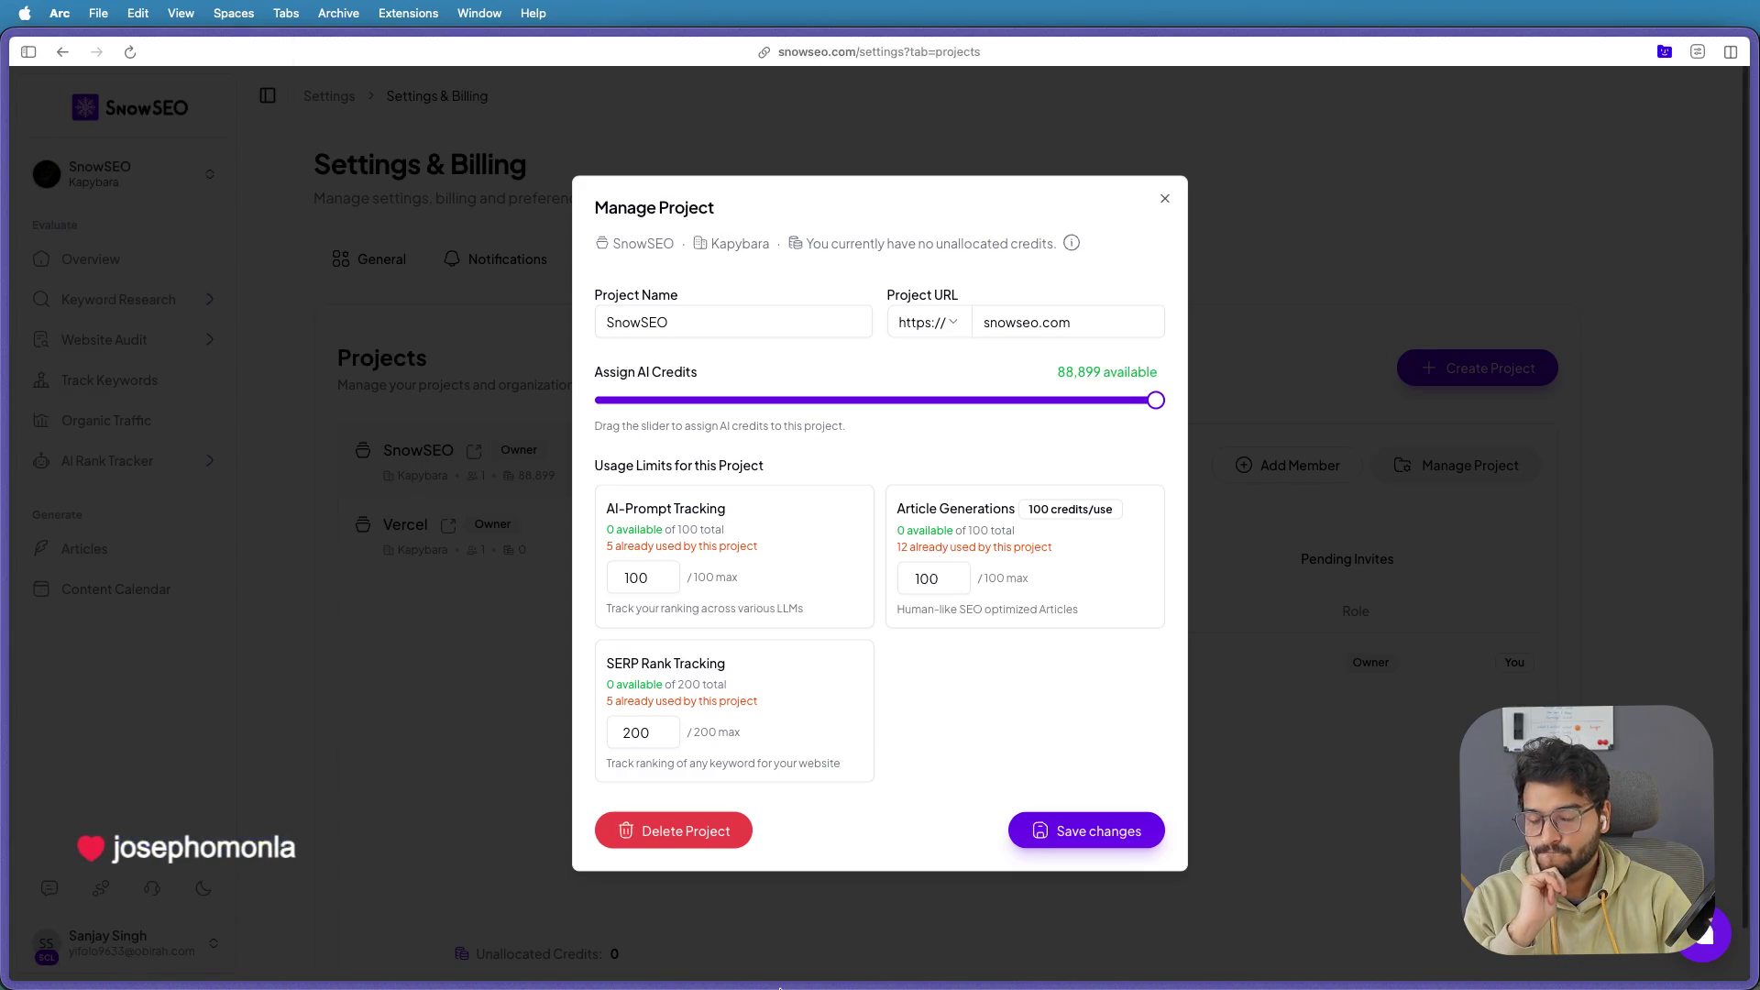
{"action": "mouse_move", "coordinate": [1033, 956]}
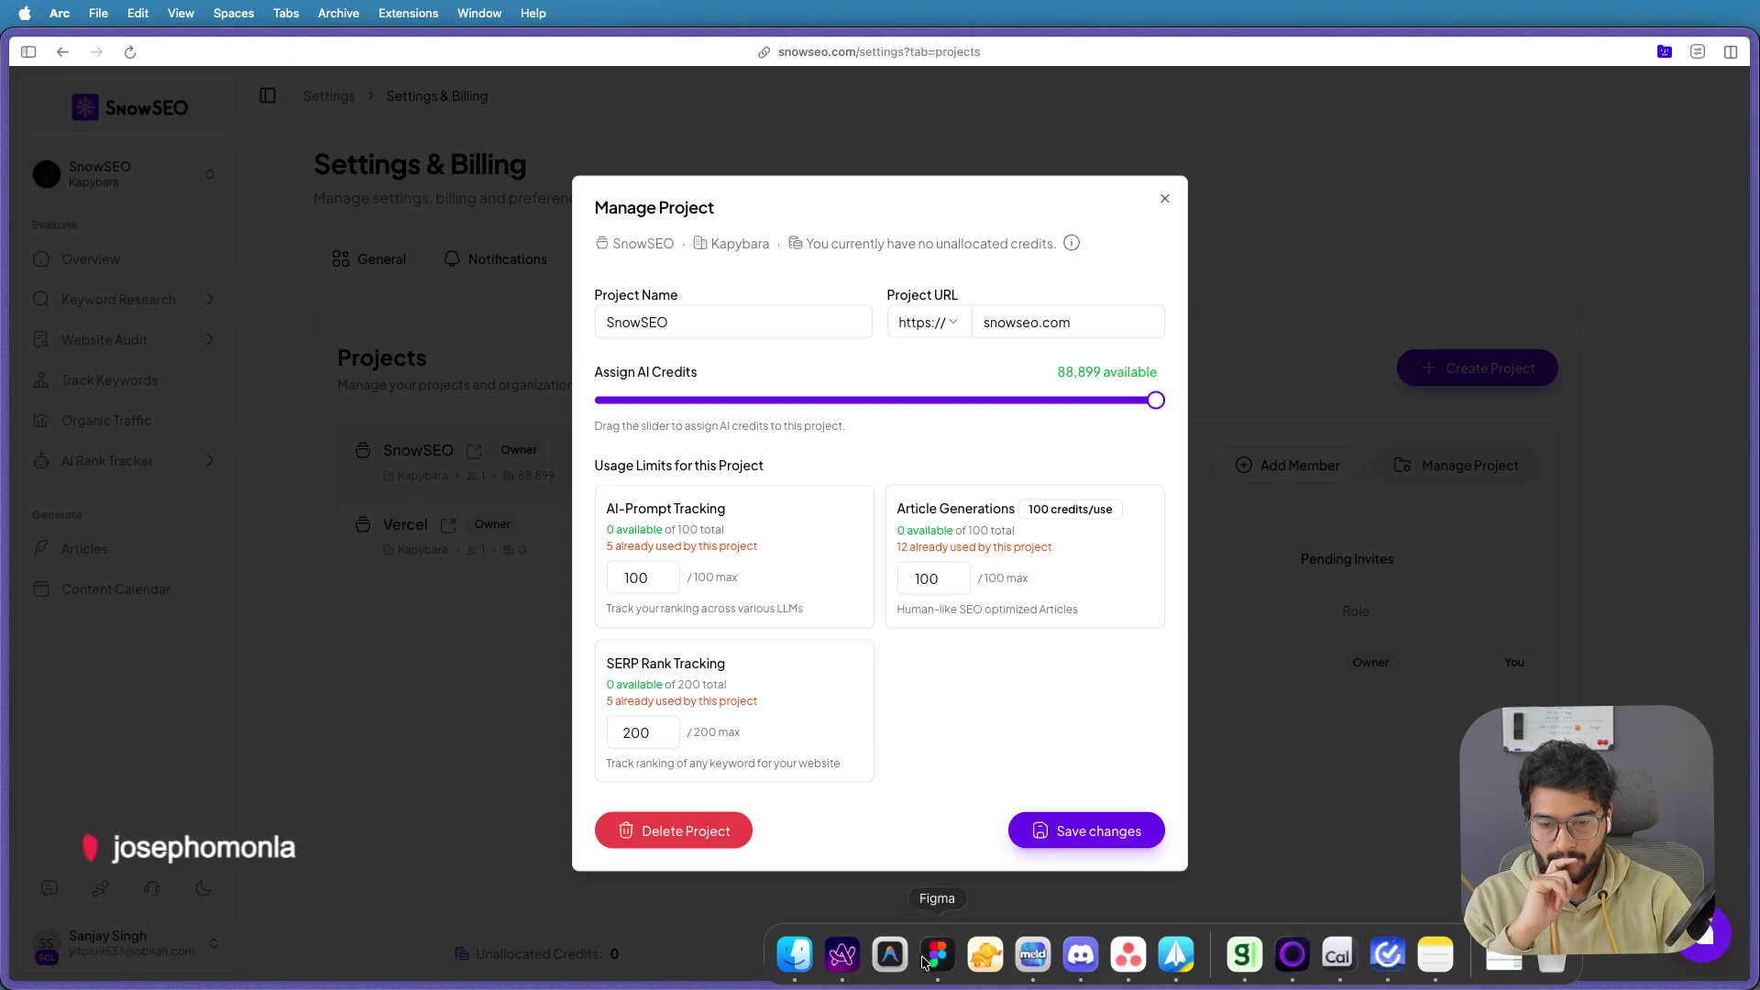
{"action": "left_click", "coordinate": [936, 954]}
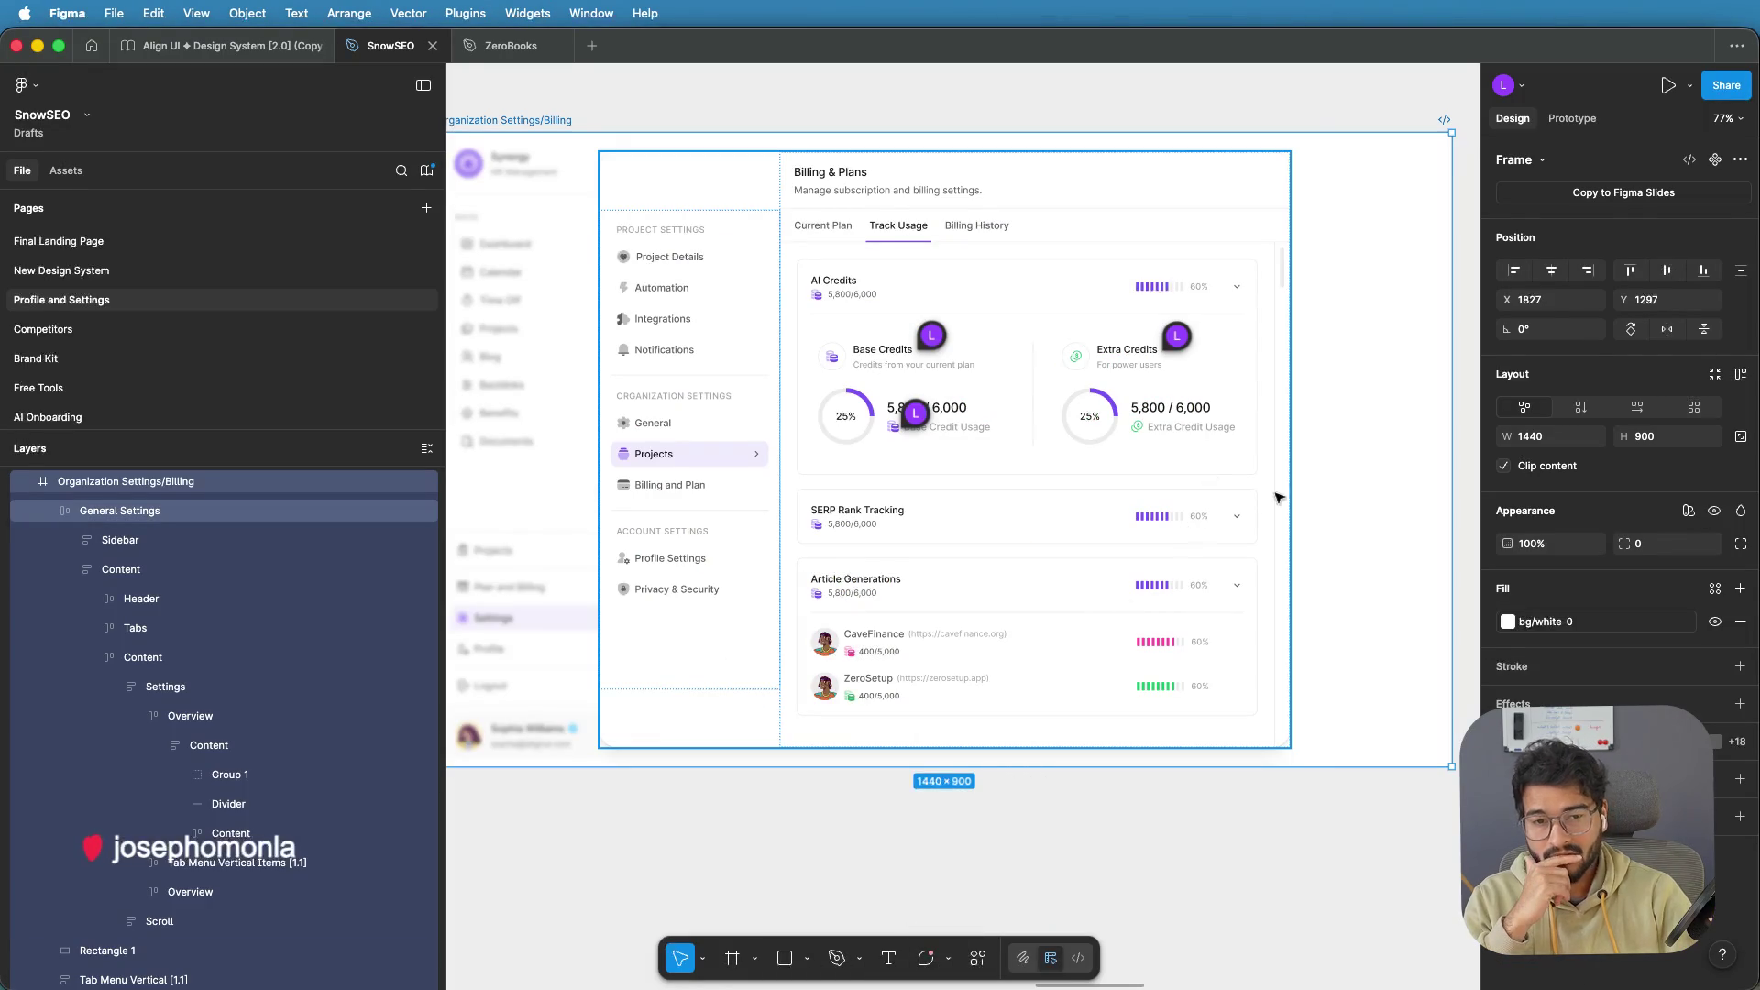